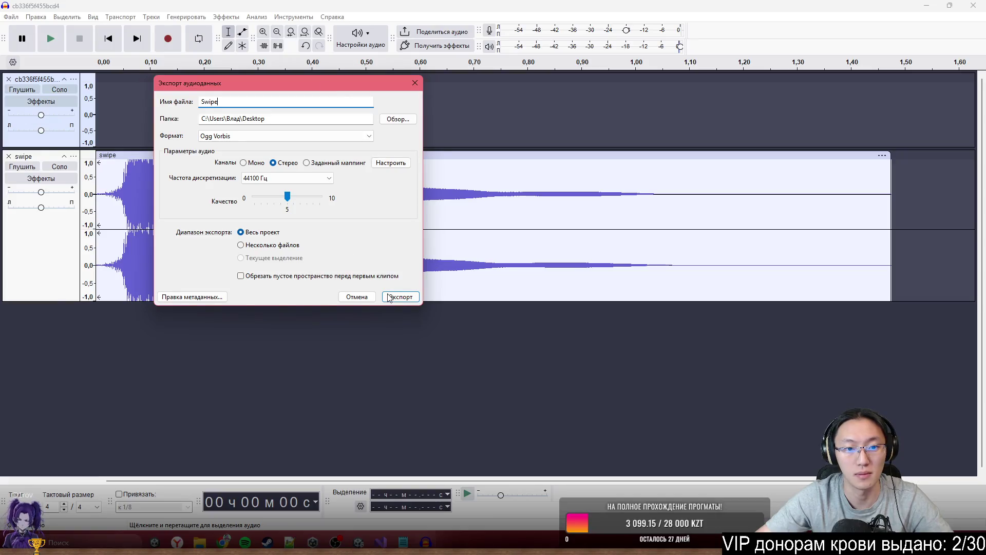
Step: Export the swipe sound to the Desktop as Ogg Vorbis 'Swipe' and quit Audacity without saving
click(400, 298)
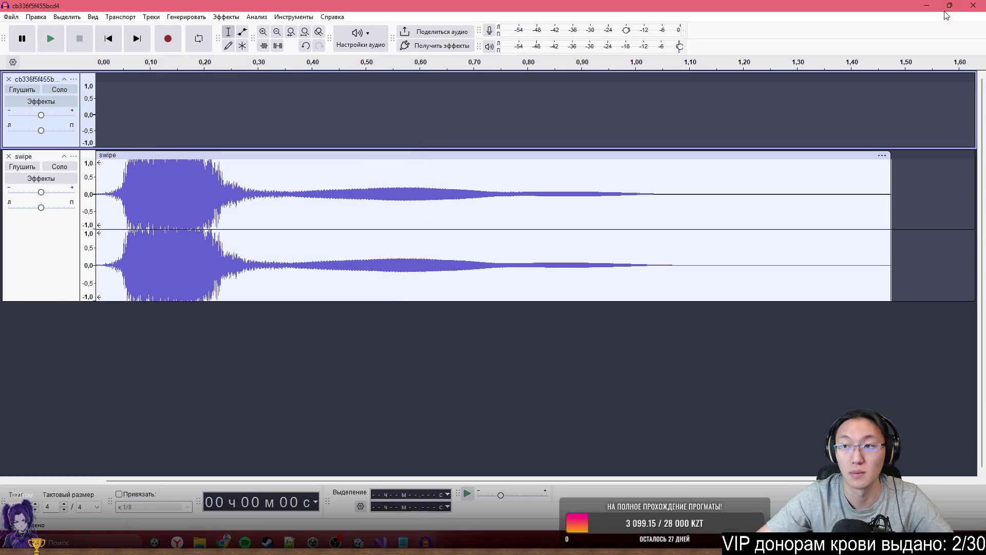
click(974, 5)
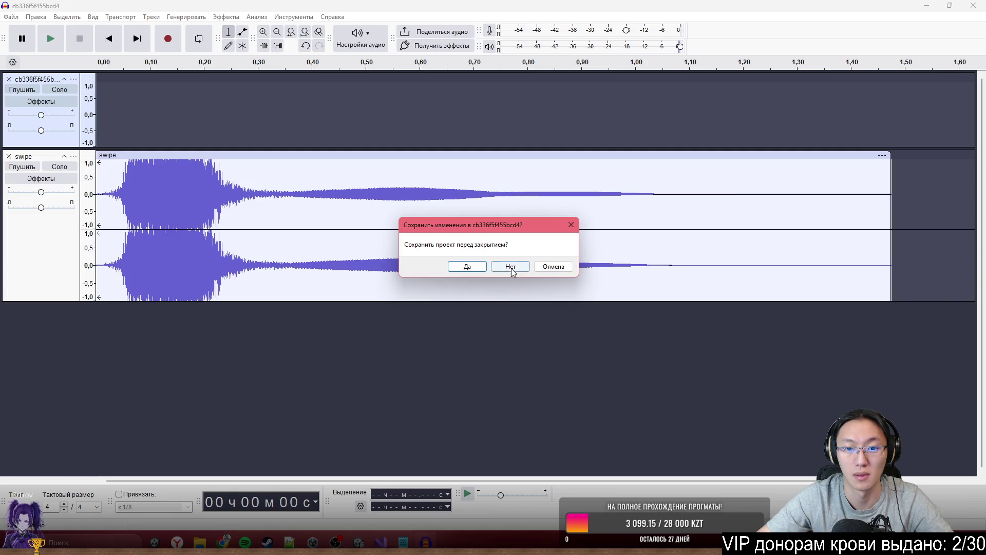
click(511, 268)
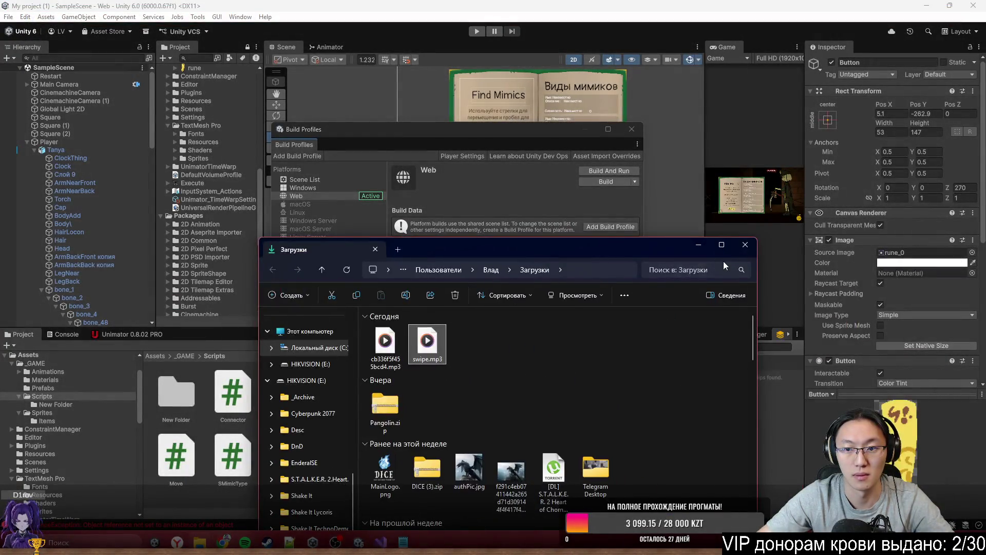
Step: Close the Build Profiles window and frame the Button in the Scene view
drag(526, 135, 580, 120)
click(686, 114)
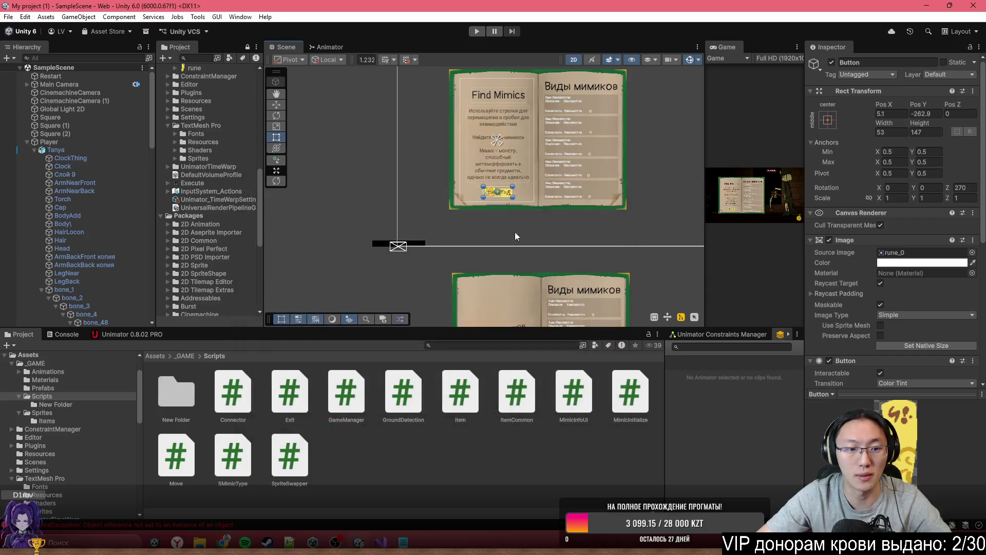
scroll(457, 261, down, 2)
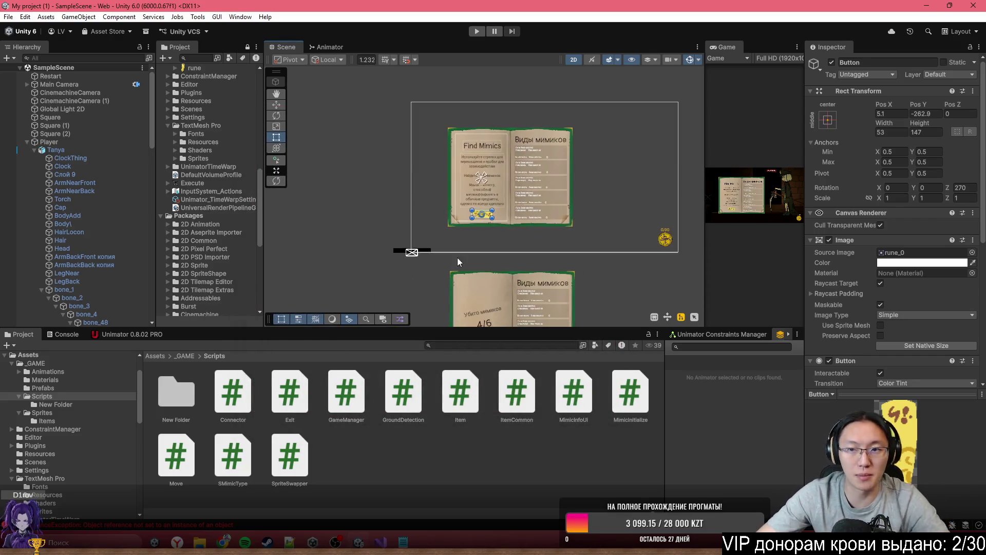
key(f)
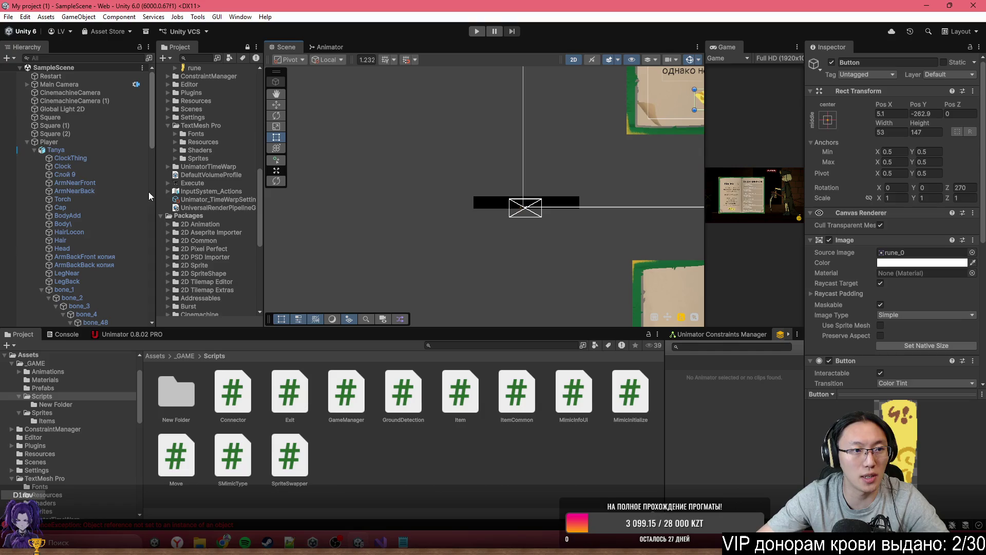
Step: Collapse the Player and Cutscene groups in the Hierarchy and switch to GameManager.cs
click(27, 141)
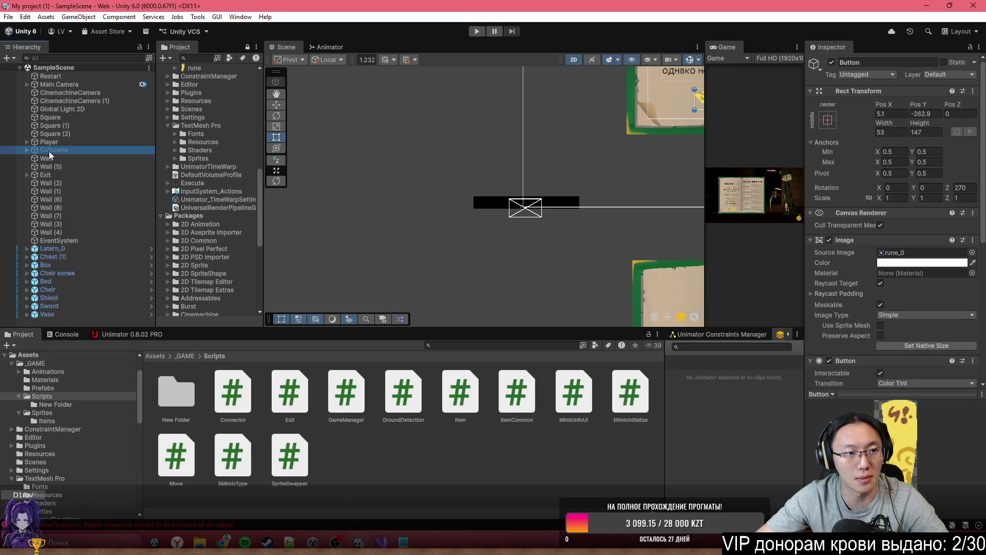
alt+click(27, 150)
click(28, 150)
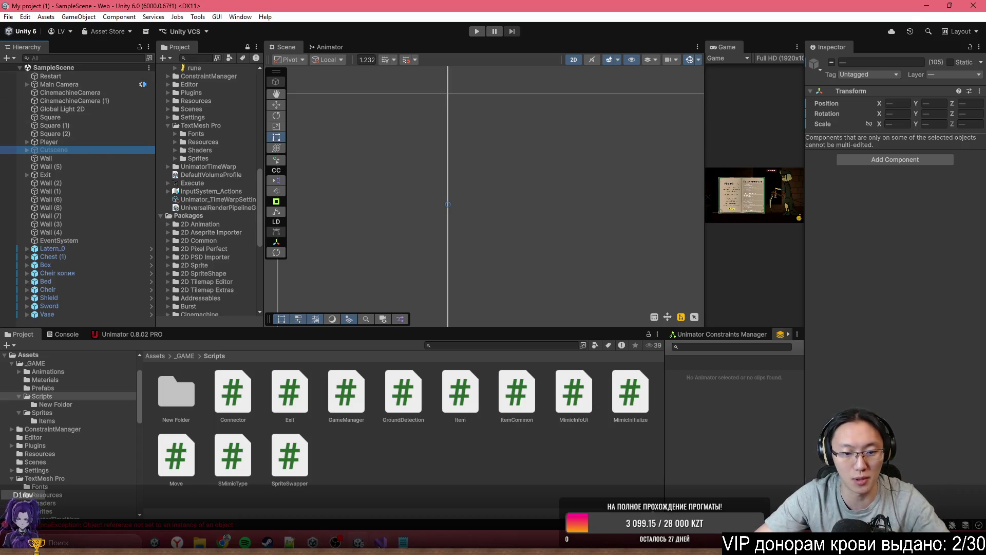
click(380, 542)
Step: Open a new line after line 210's closing brace in EndLevel, trying then undoing 'public IEnumerator'
scroll(408, 356, down, 20)
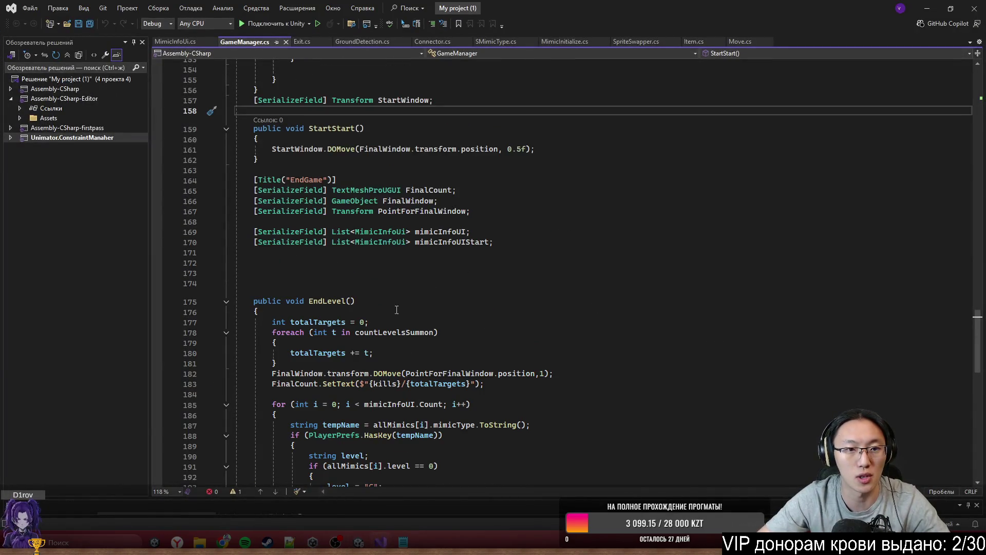
scroll(391, 357, up, 7)
click(393, 332)
click(396, 323)
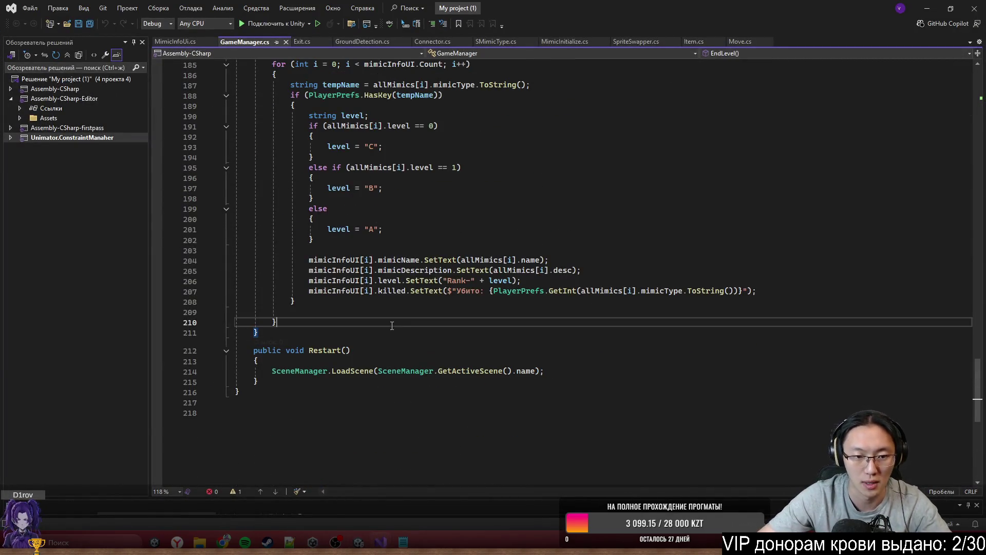
key(Return)
key(Return)
text(public IEnumerator)
key(ctrl+z)
text(public IEnumerator)
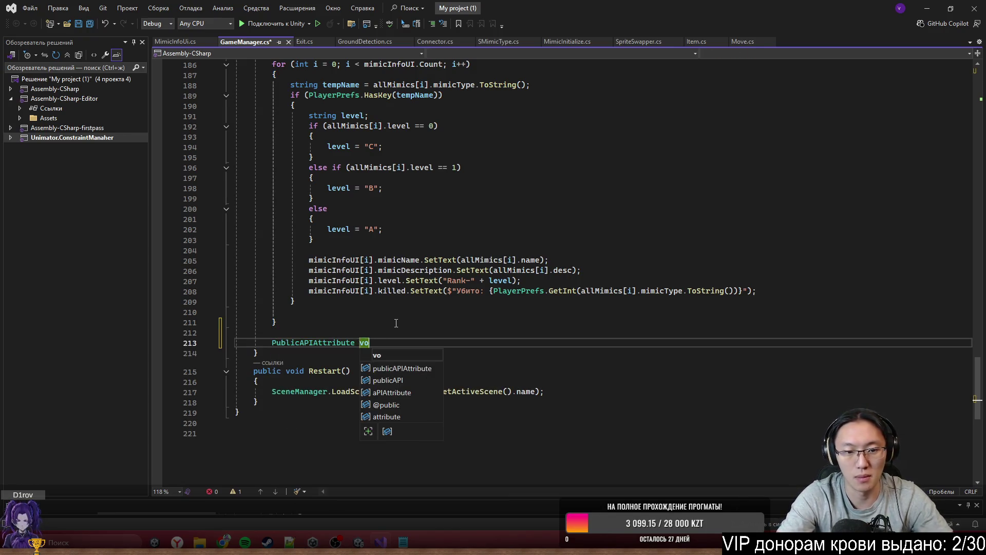
key(ctrl+z)
Step: Leave the new line reading 'public' and scroll back to the top of GameManager.cs
text(pub)
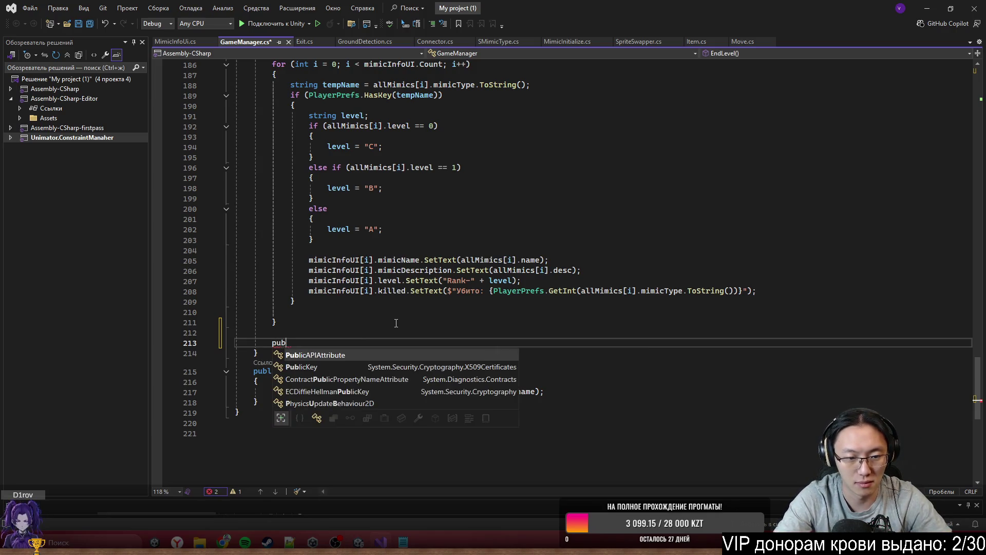
text(;)
key(ctrl+BackSpace)
key(ctrl+BackSpace)
text(p)
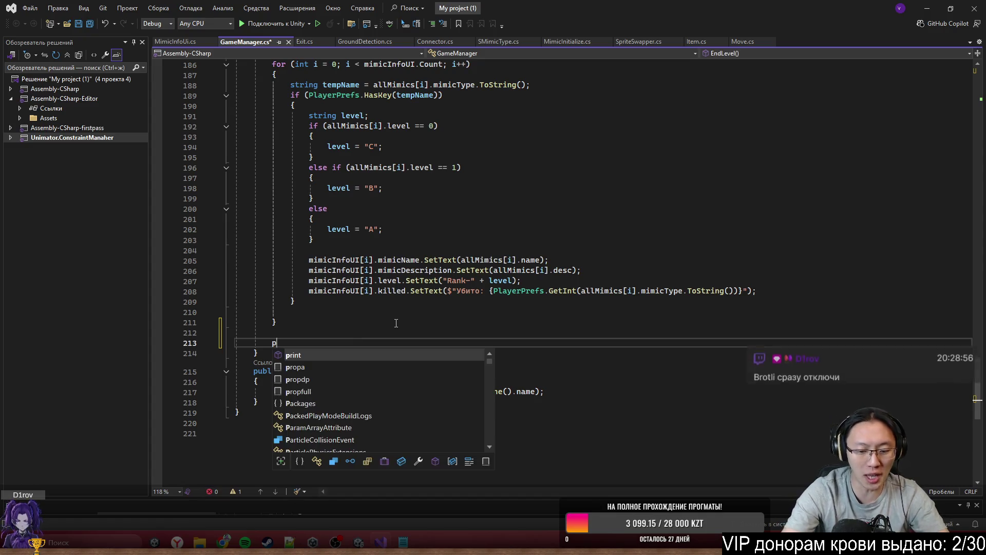
text(ublic)
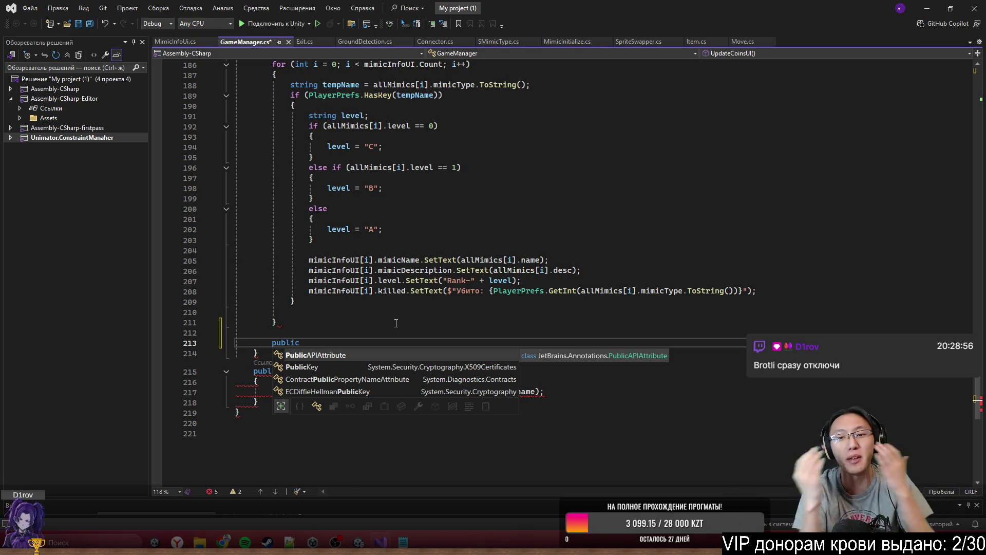
key(Escape)
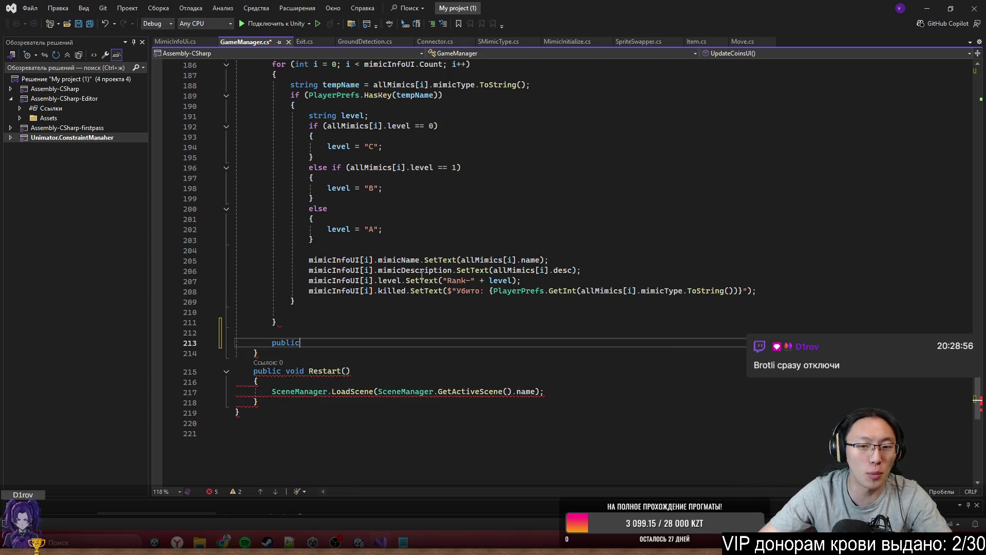
scroll(494, 368, up, 8)
scroll(494, 368, up, 10)
mouse_move(977, 309)
mouse_down()
mouse_move(972, 117)
mouse_move(810, 95)
mouse_up()
drag(387, 85, 319, 64)
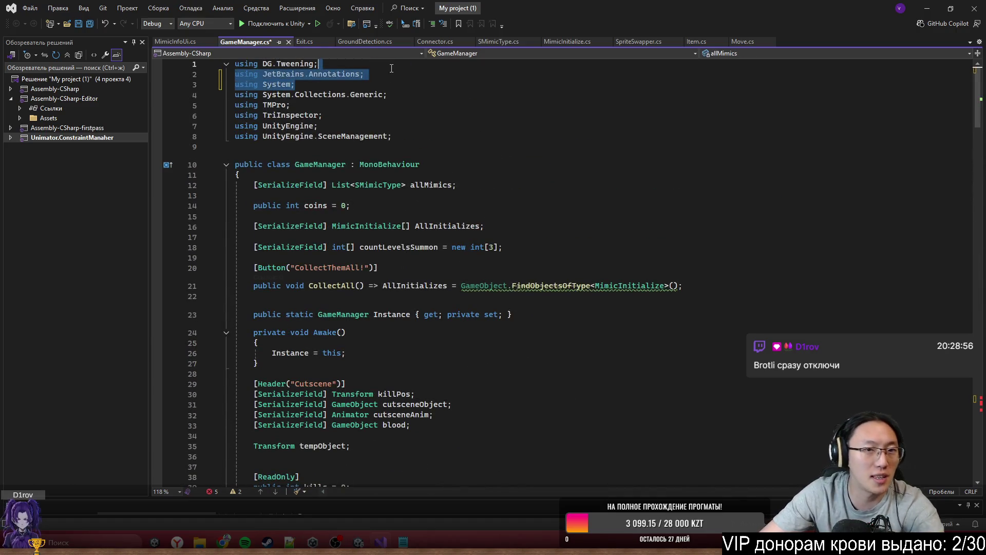
Step: Delete the unused using lines and extend the unfinished line to 'public AudioClip'
key(Delete)
scroll(886, 302, down, 20)
scroll(886, 302, down, 20)
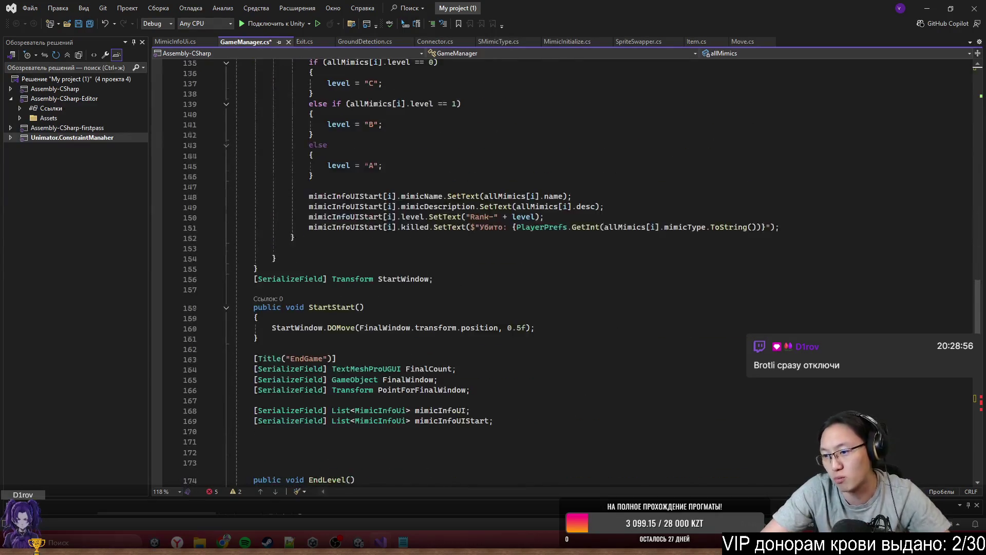
text(public)
click(441, 366)
scroll(454, 344, down, 4)
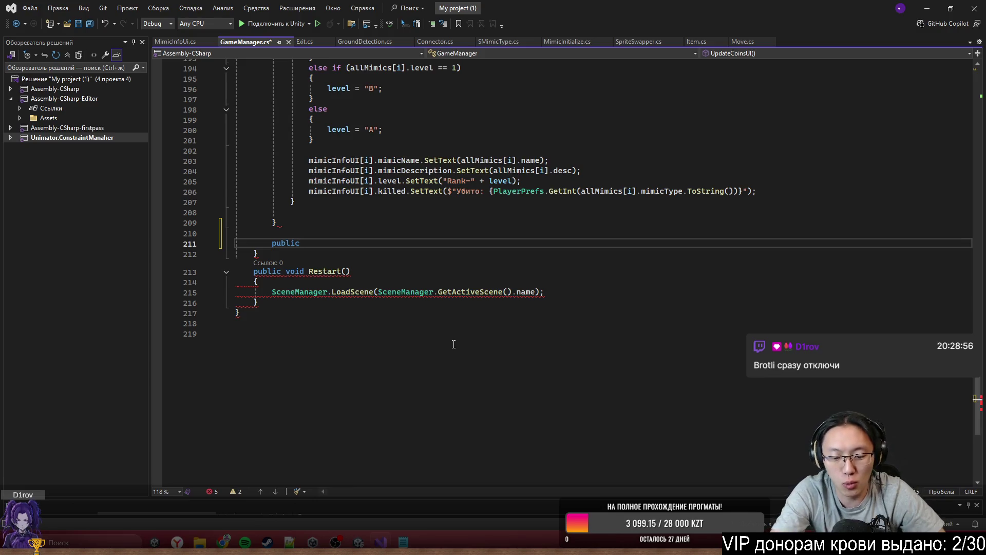
text(A)
key(BackSpace)
text(Adu)
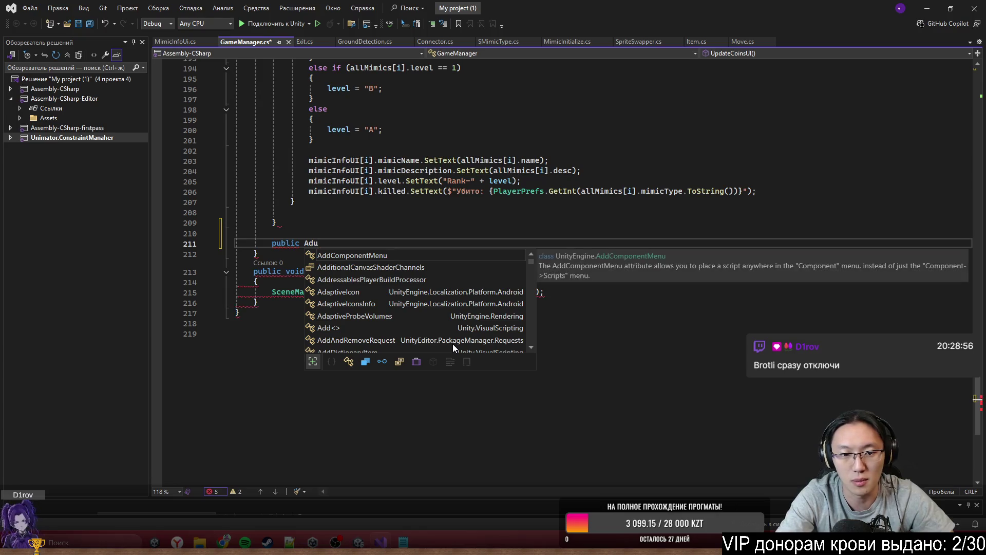
key(BackSpace)
key(BackSpace)
text(udi)
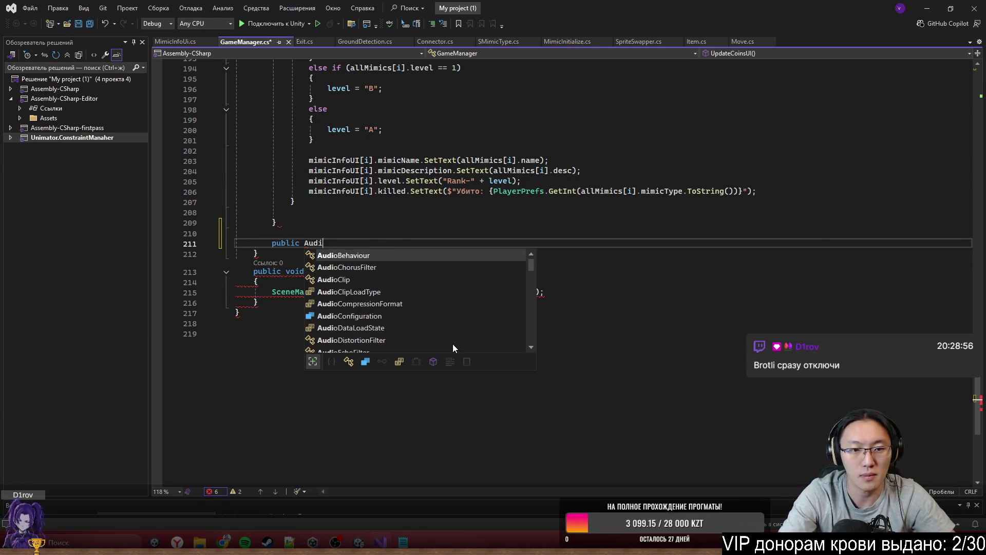
key(Tab)
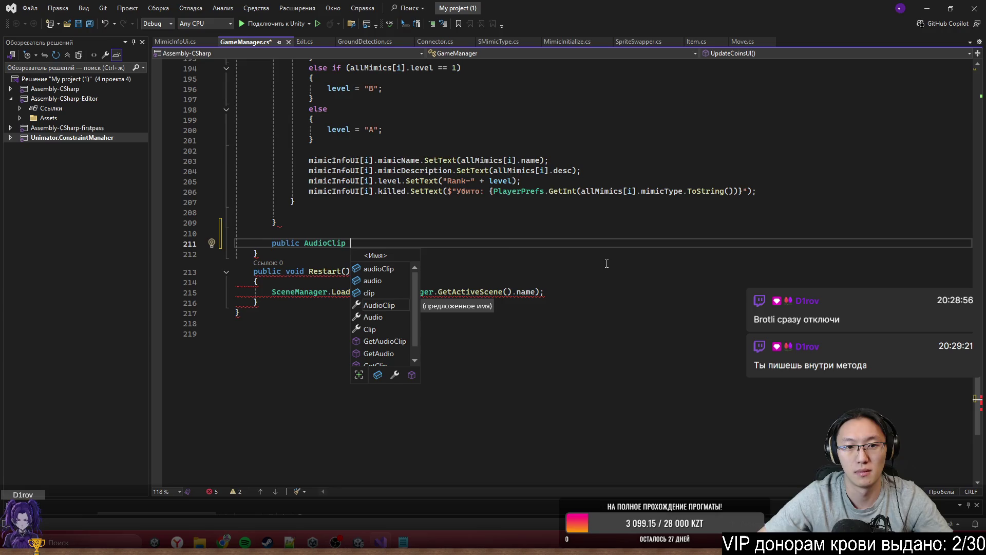
Step: Change the line to 'public AudioSource Main' and add an empty line below it
key(ctrl+BackSpace)
text(AuSi)
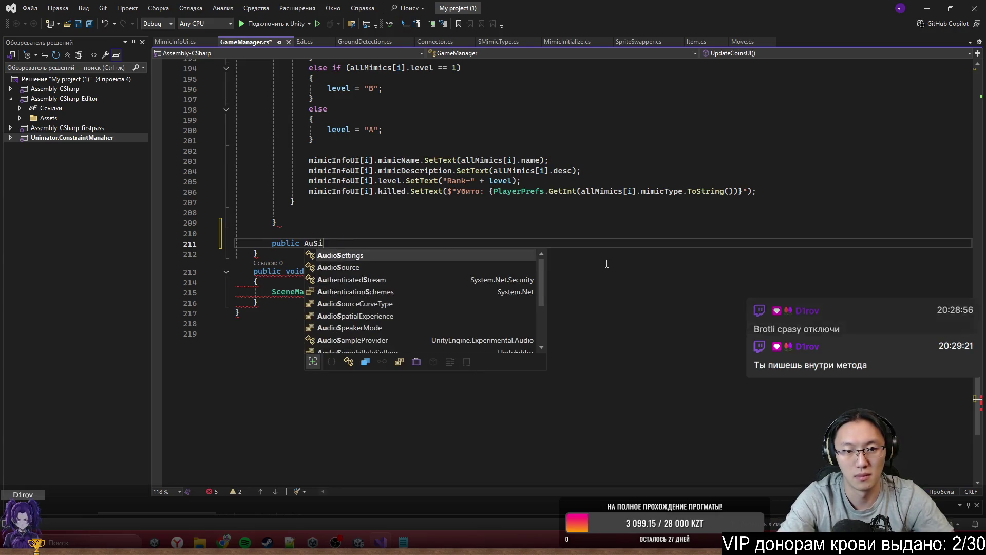
key(Down)
key(Tab)
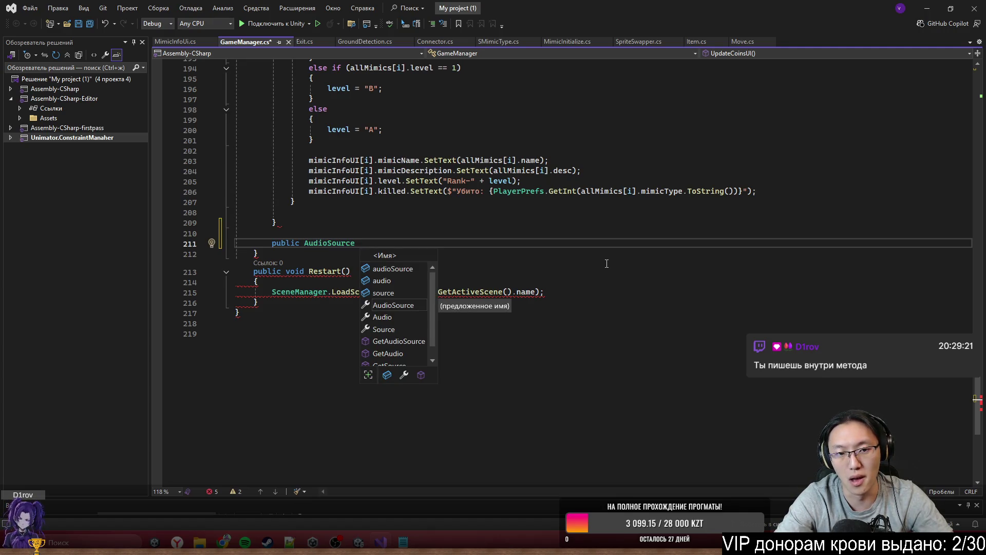
text(Main)
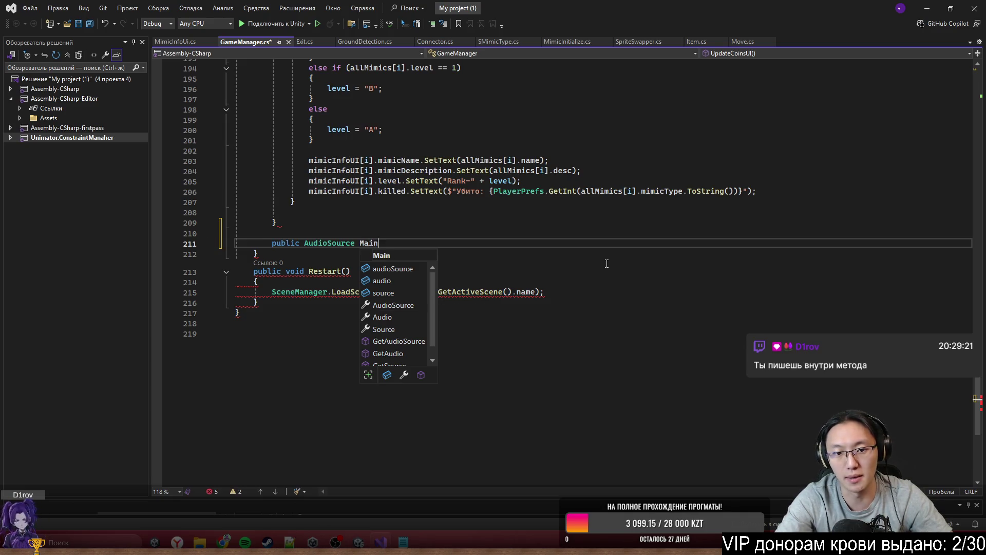
key(Escape)
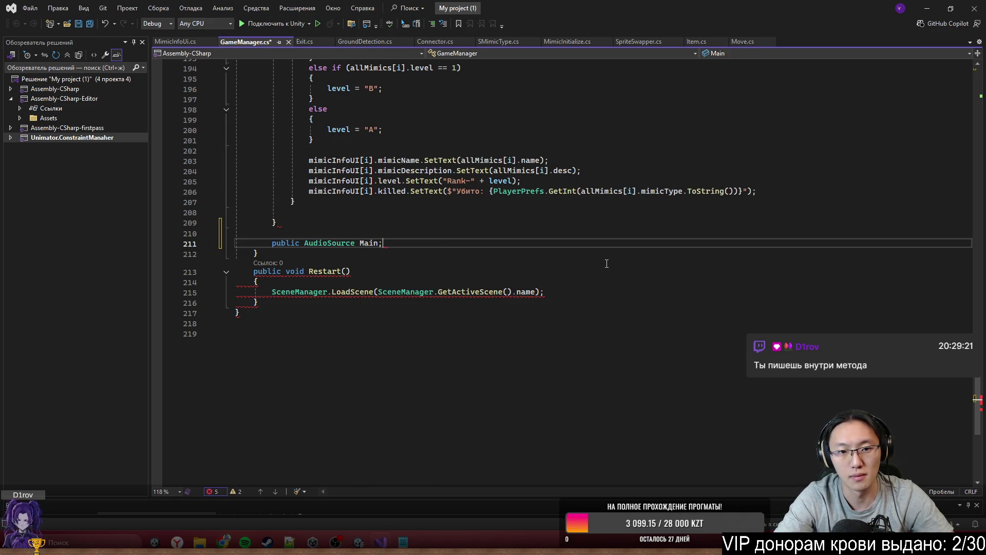
key(Return)
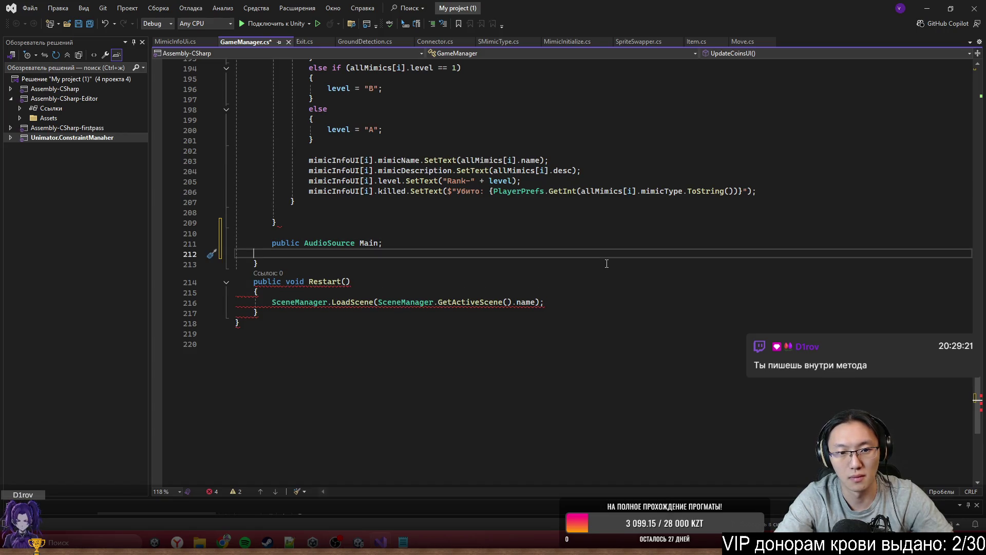
Step: Undo the AudioSource Main and AudioClip edits on line 211
mouse_move(978, 406)
mouse_down()
mouse_move(982, 85)
mouse_move(979, 395)
mouse_up()
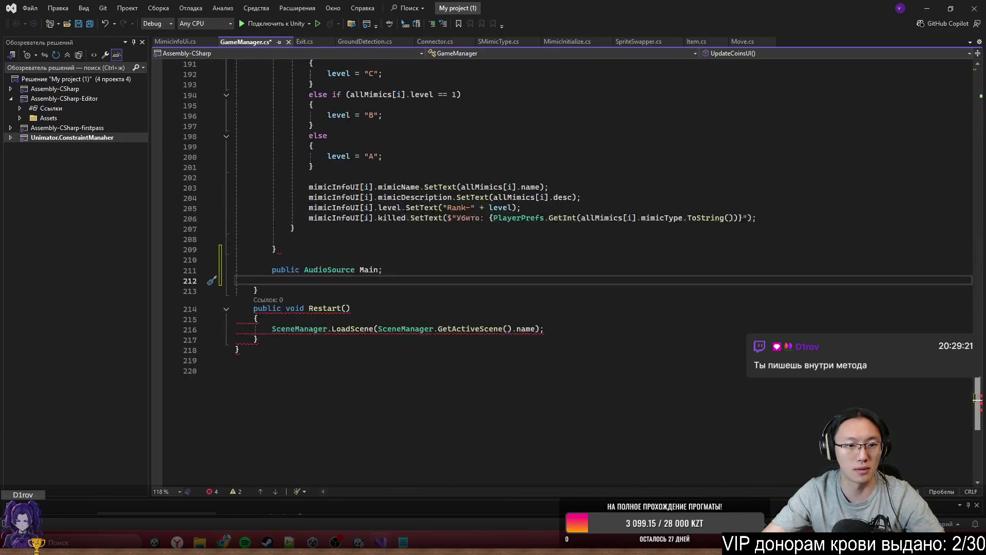
click(314, 251)
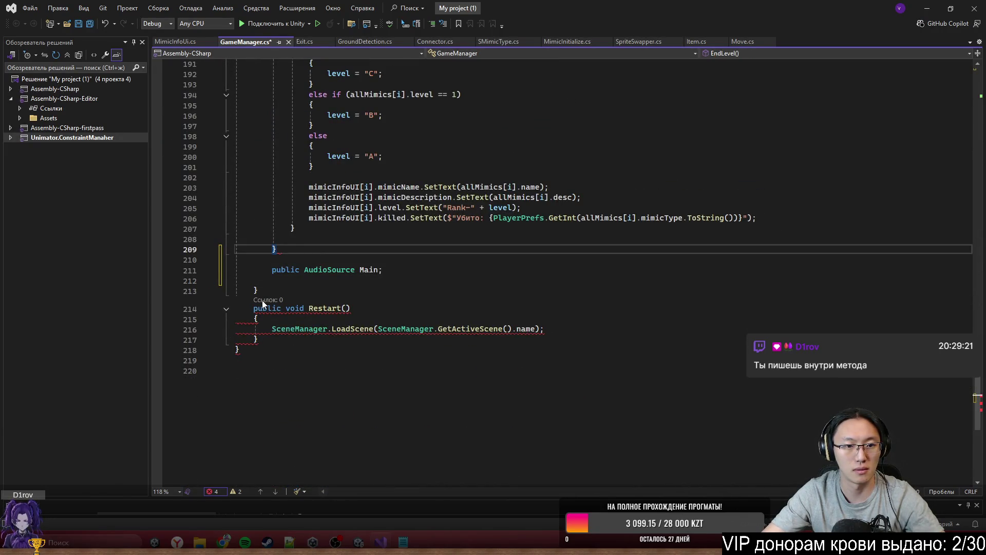
mouse_move(265, 308)
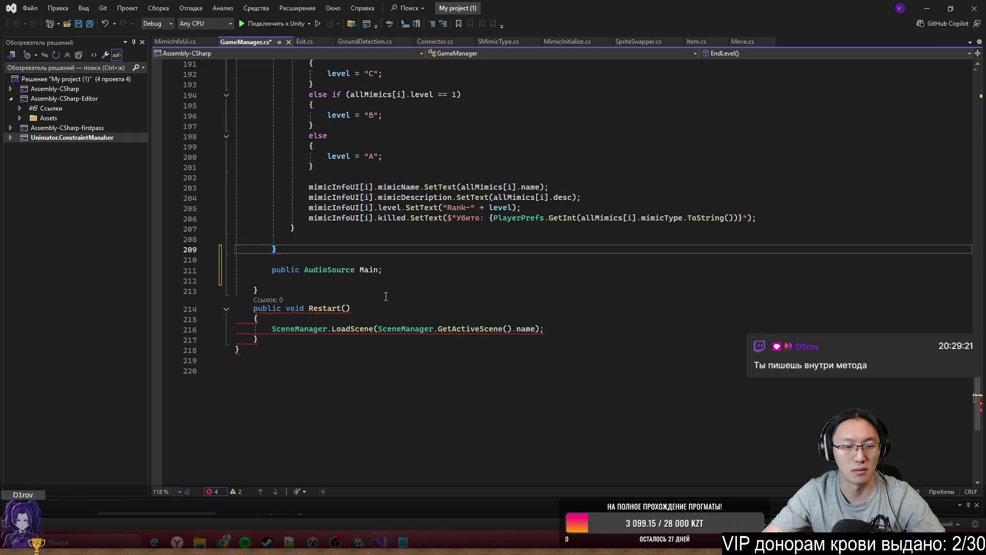
key(ctrl+z)
key(ctrl+z)
key(ctrl+z)
key(ctrl+z)
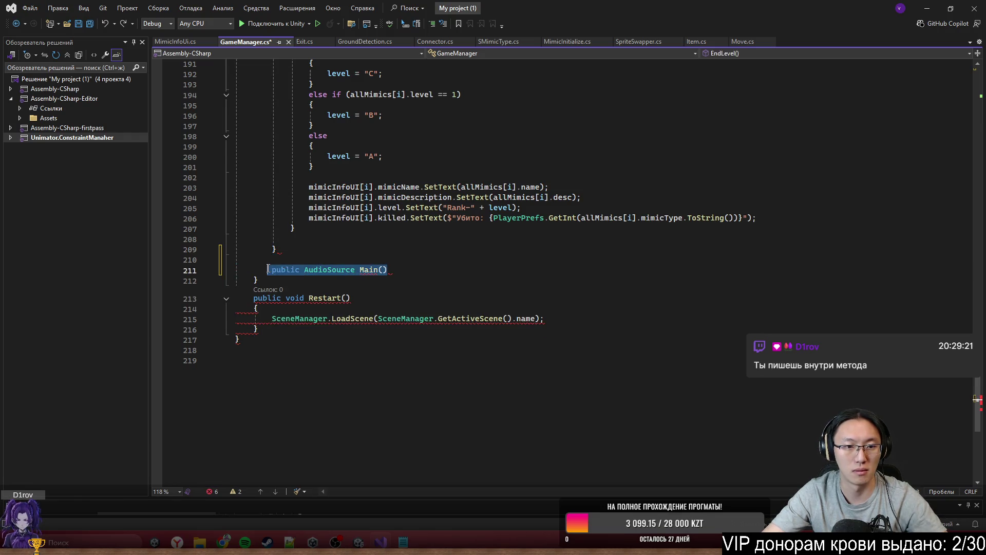
key(ctrl+z)
key(ctrl+z)
key(ctrl+z)
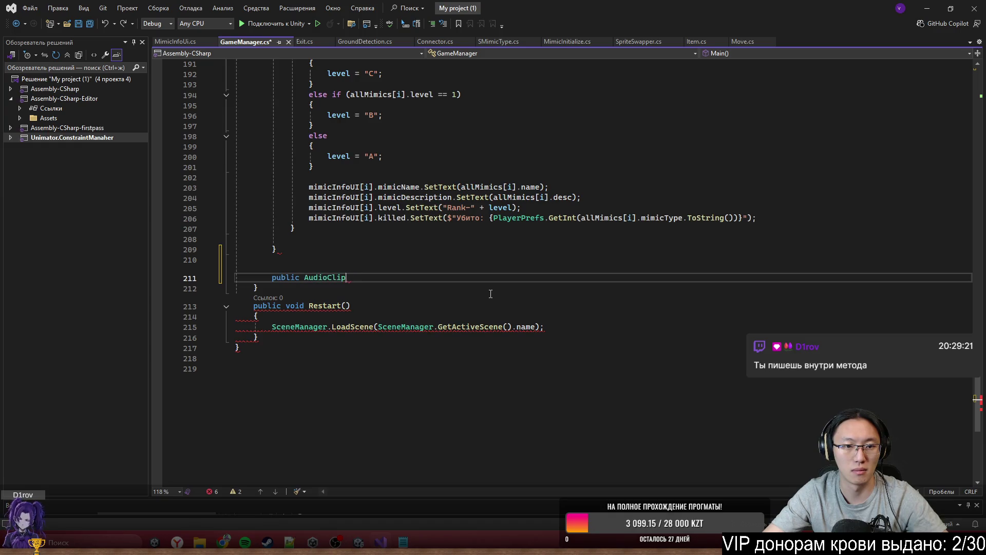
key(ctrl+z)
key(ctrl+z)
key(ctrl+z)
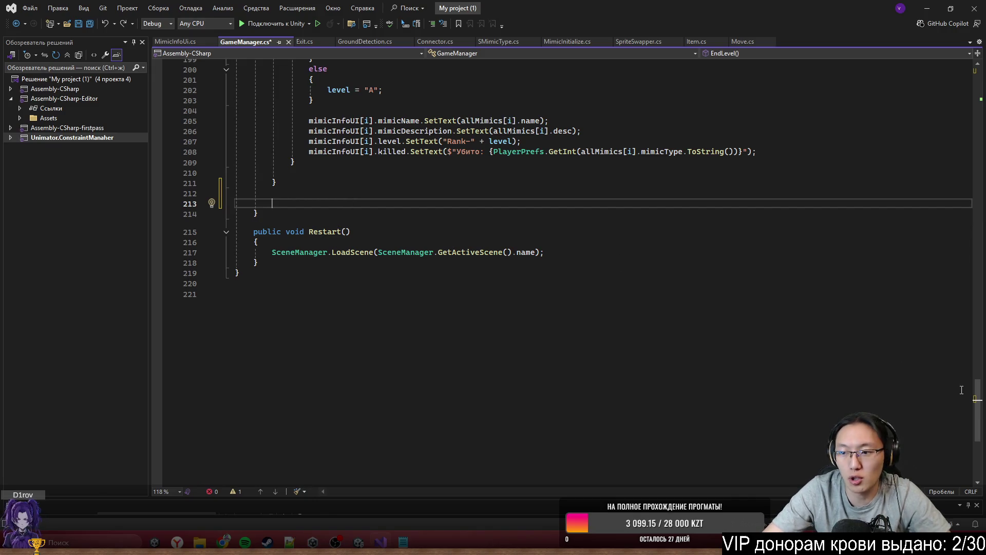
Step: Undo the two added using lines and the remaining recent edits near EndLevel
key(ctrl+z)
key(ctrl+z)
key(ctrl+z)
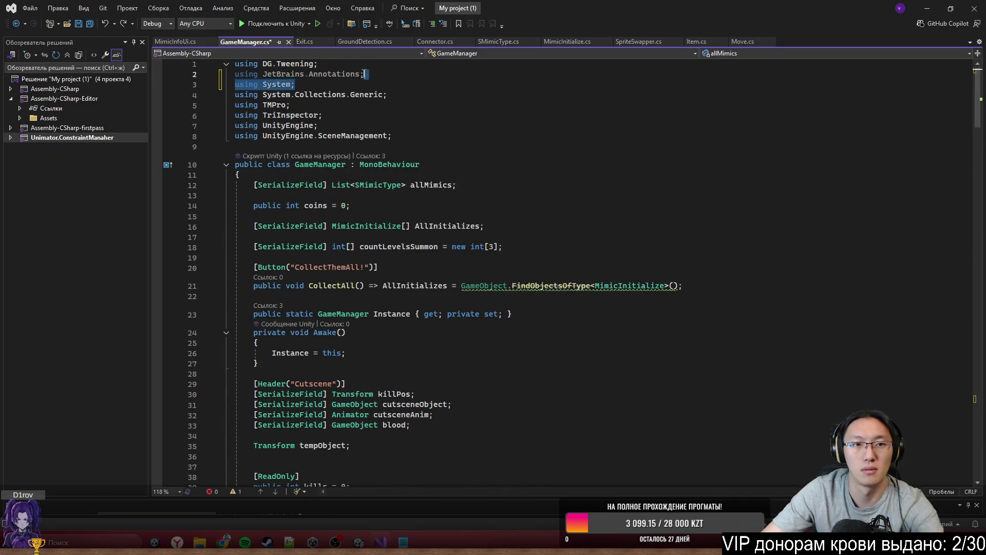
key(ctrl+z)
key(ctrl+z)
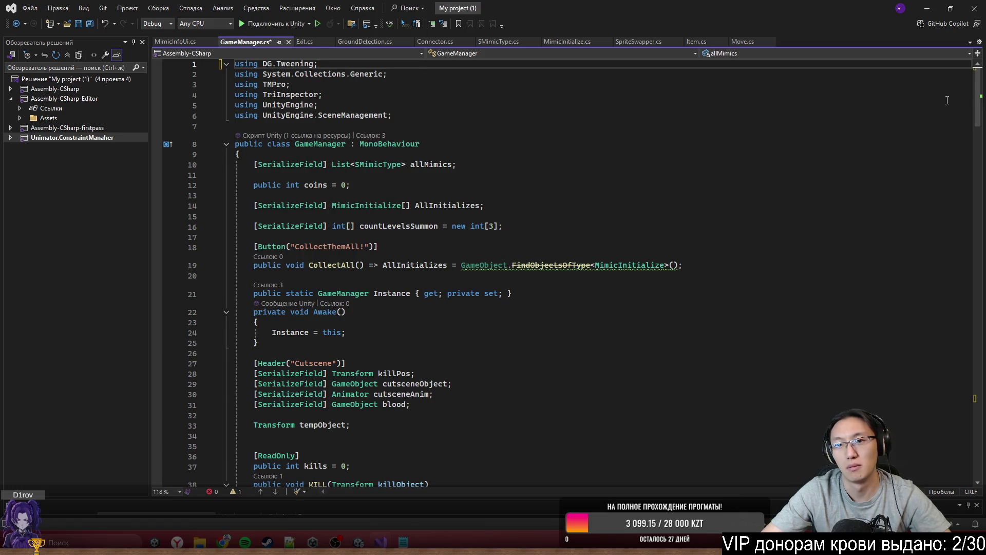
key(ctrl+y)
key(ctrl+z)
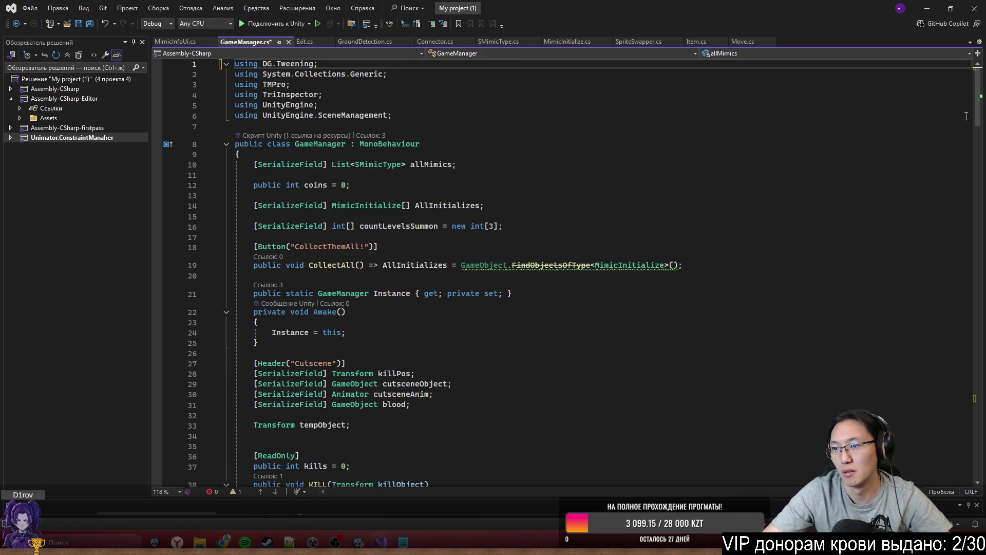
key(ctrl+z)
key(ctrl+z)
key(ctrl+z)
Step: Add extra blank lines above the Restart() method
click(466, 293)
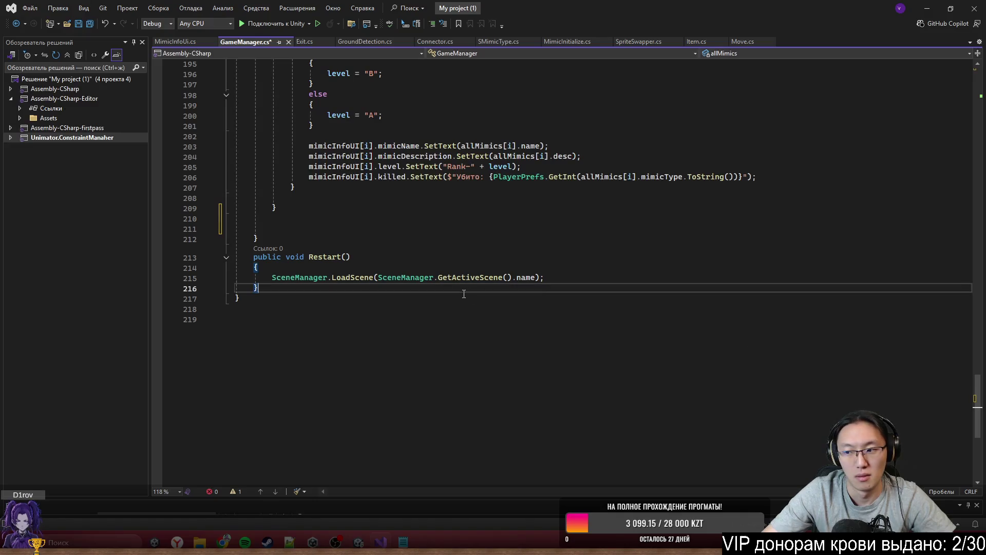
click(383, 227)
scroll(406, 249, up, 1)
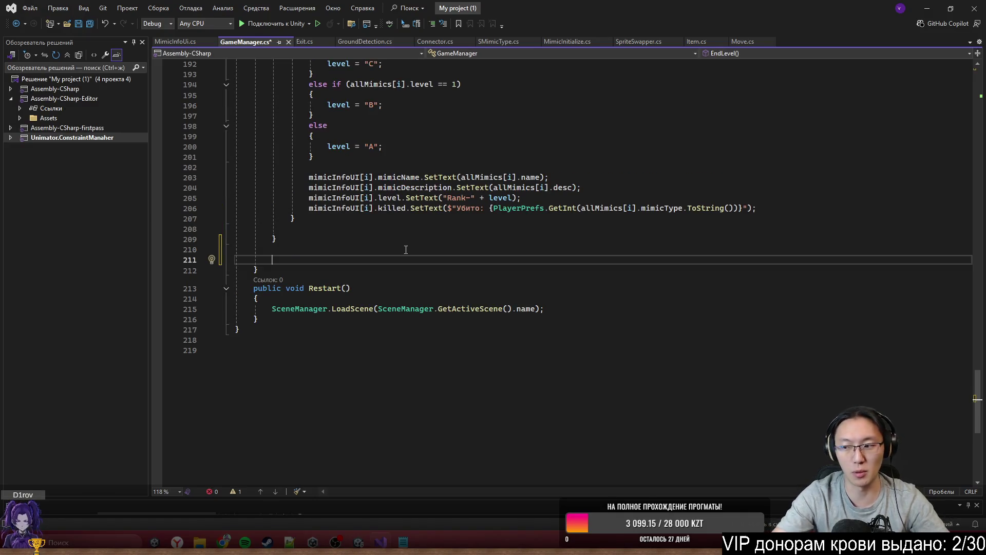
text(p)
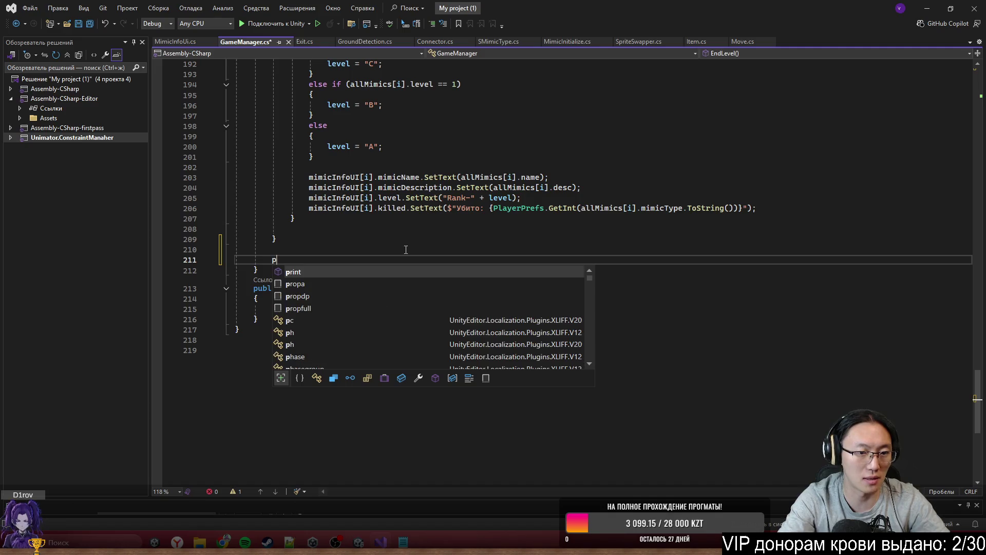
text(r)
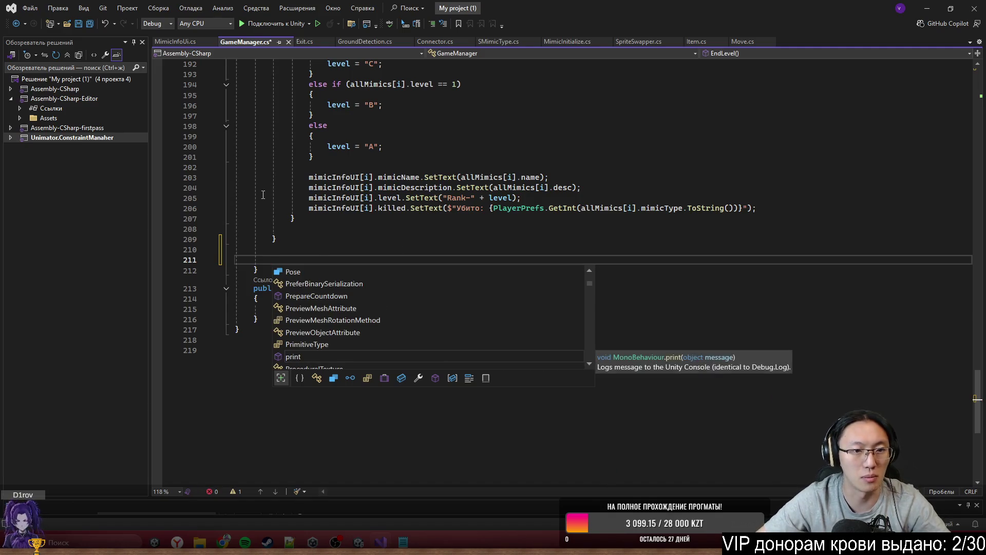
scroll(262, 197, up, 9)
scroll(296, 314, down, 7)
key(Down)
key(End)
key(Return)
key(Return)
key(Return)
key(Up)
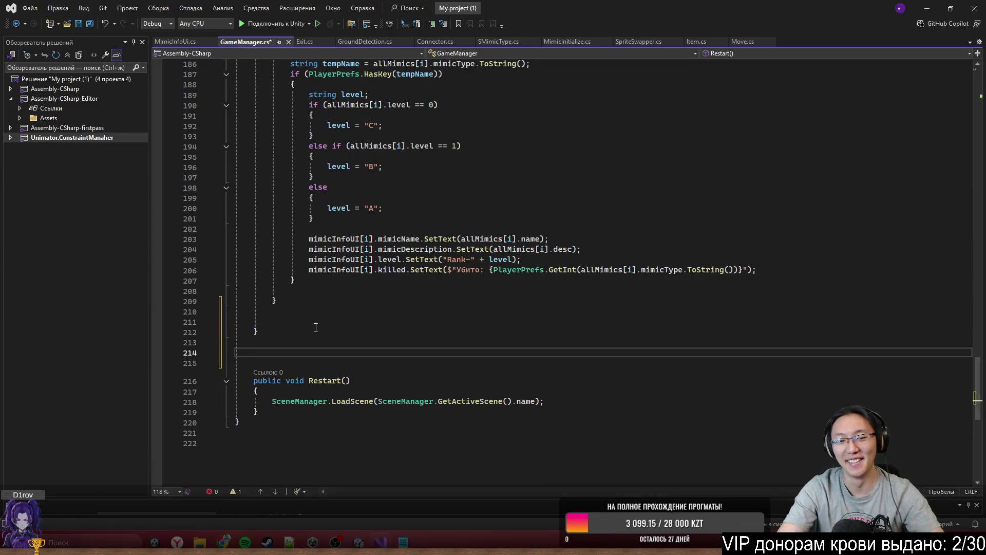
key(Return)
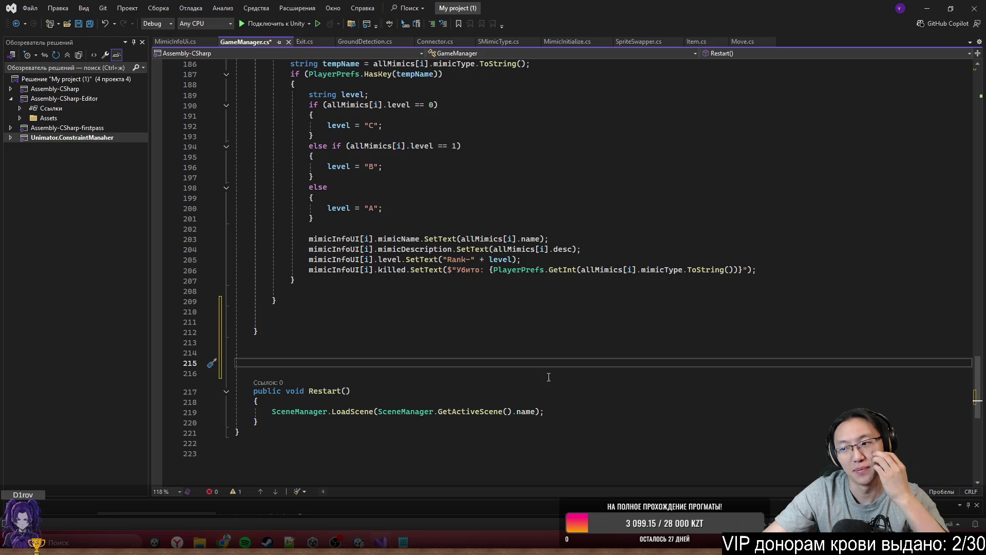
Step: Type a test 'public AudioSource Main;' field, erase it, and save GameManager.cs
scroll(548, 377, down, 5)
text(pub)
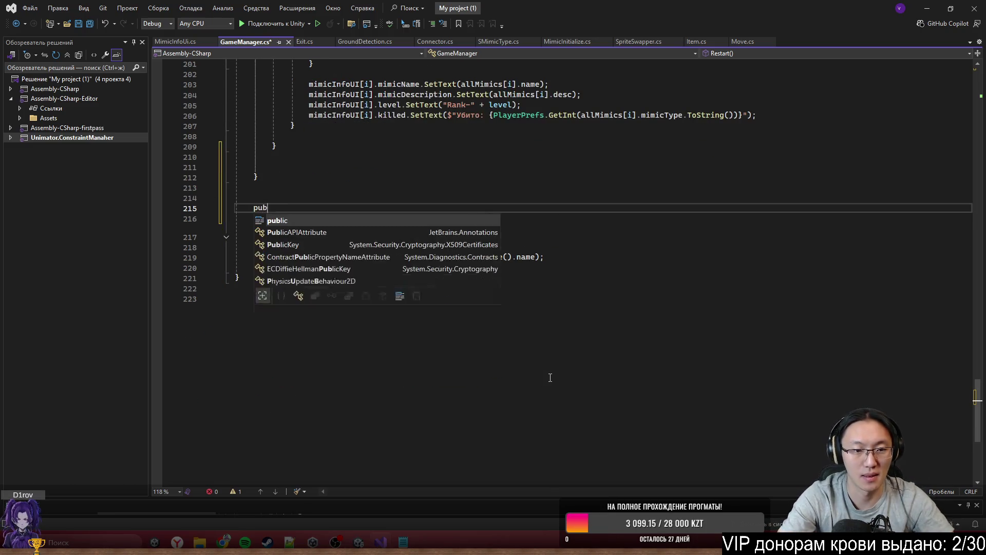
text(lic void)
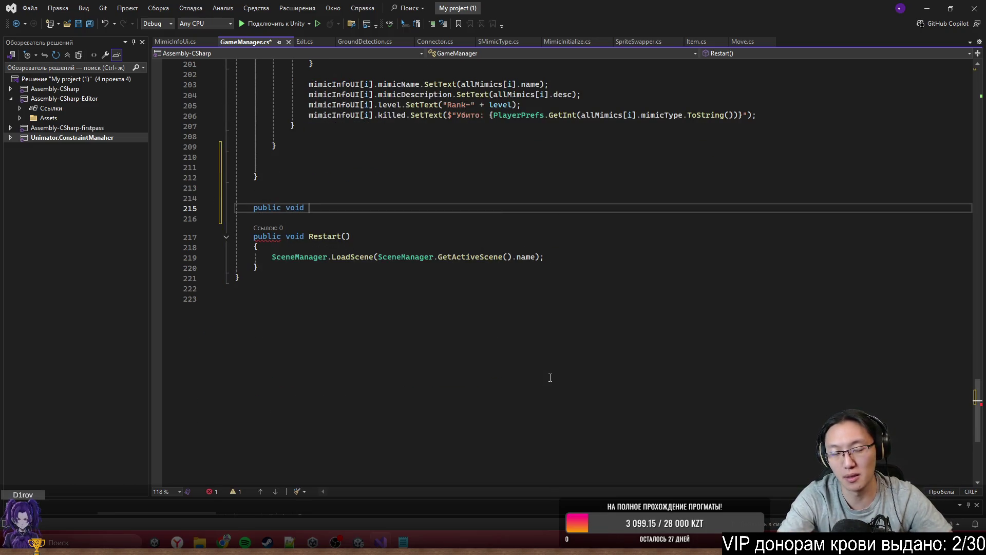
key(ctrl+BackSpace)
key(ctrl+BackSpace)
text(public AudioSource Main;)
key(Return)
text(public voi)
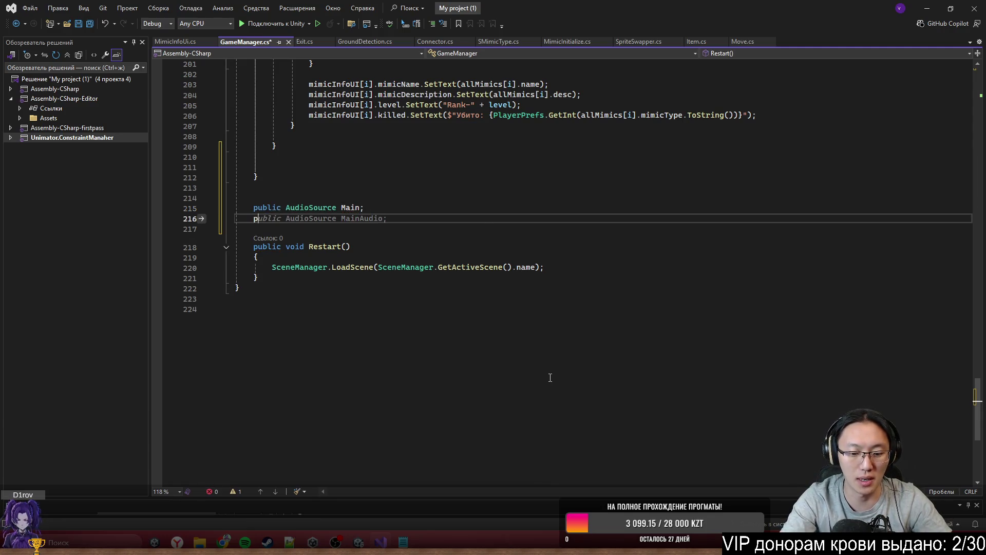
text(d Call)
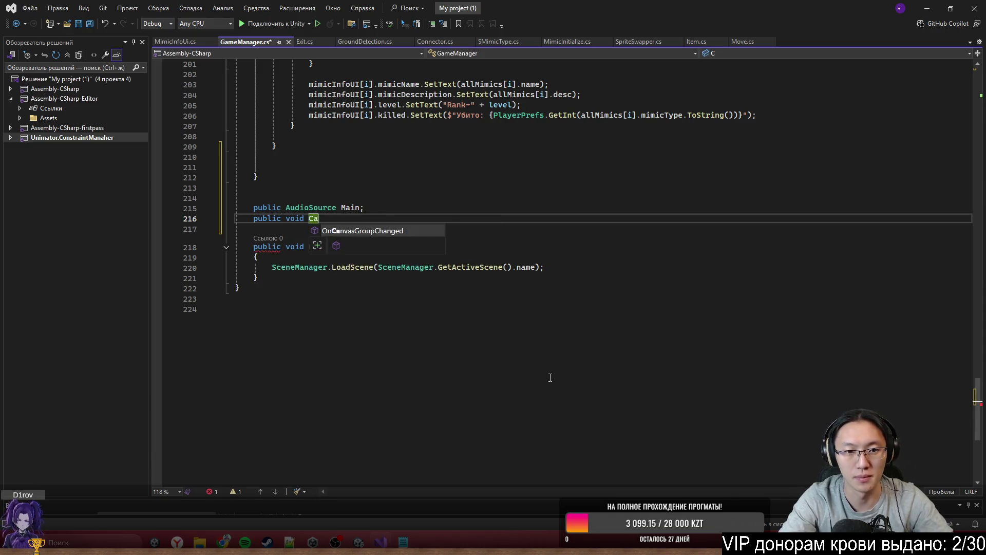
key(Escape)
key(ctrl+BackSpace)
key(ctrl+BackSpace)
key(ctrl+BackSpace)
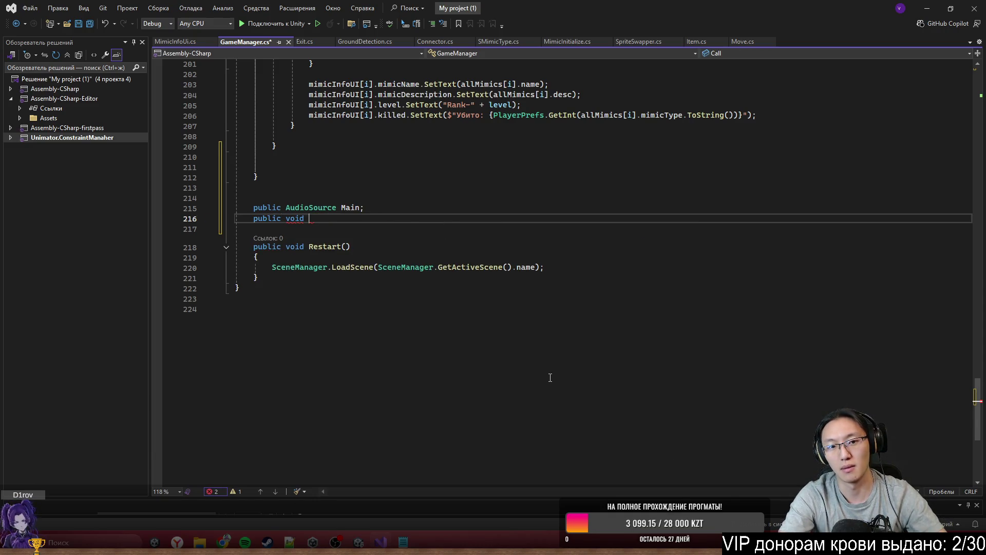
key(ctrl+s)
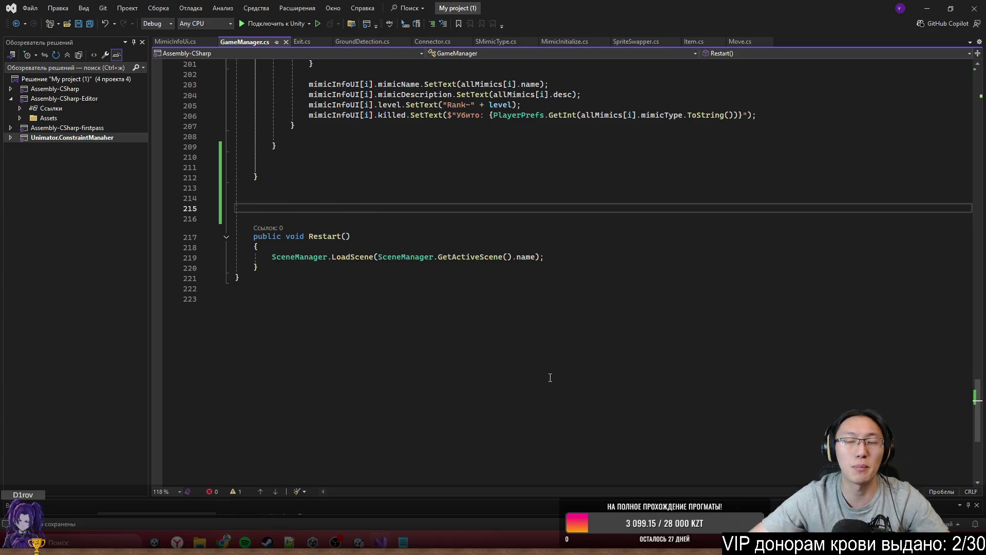
key(alt+Tab)
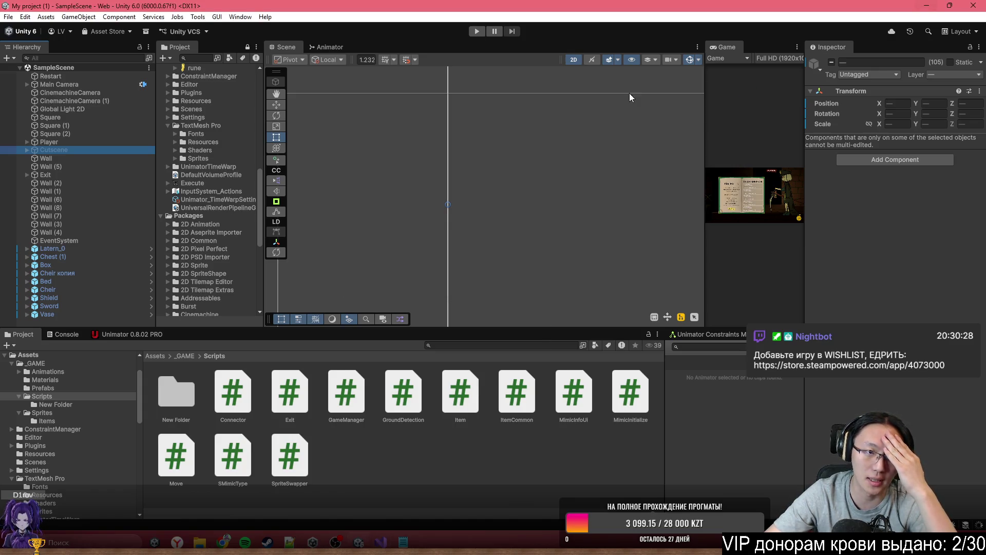
Step: Create a new MonoBehaviour script named AU in the _GAME Scripts folder
click(67, 144)
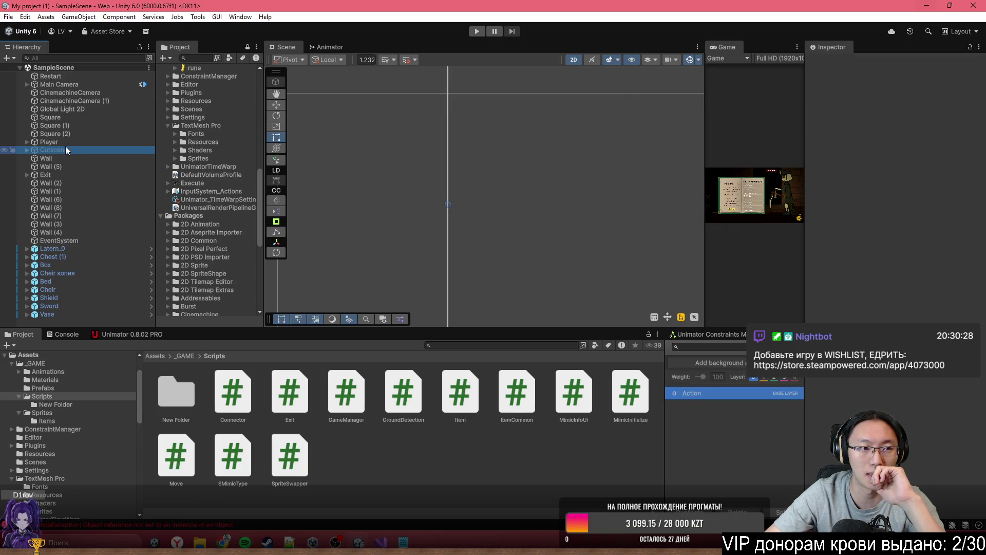
click(68, 151)
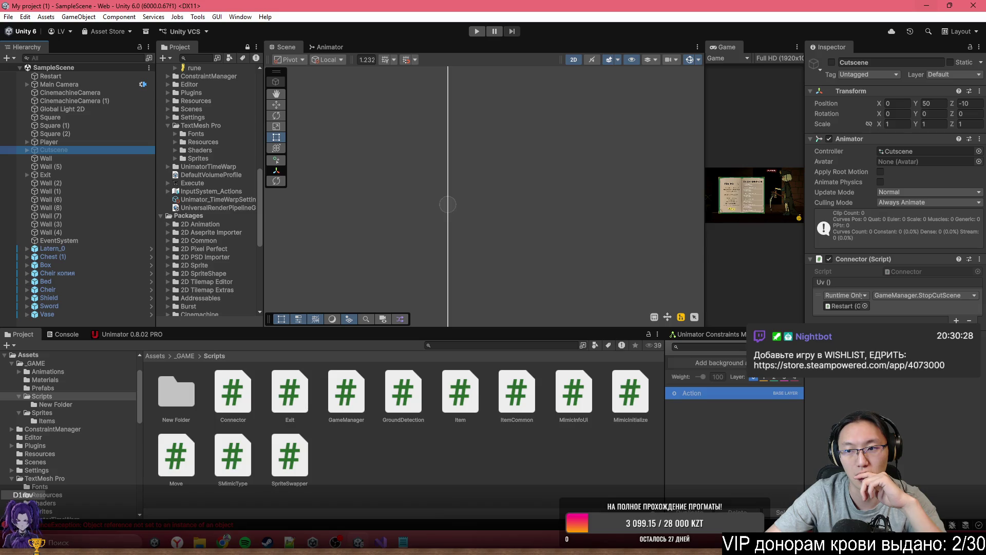
right_click(476, 458)
mouse_move(605, 170)
click(687, 191)
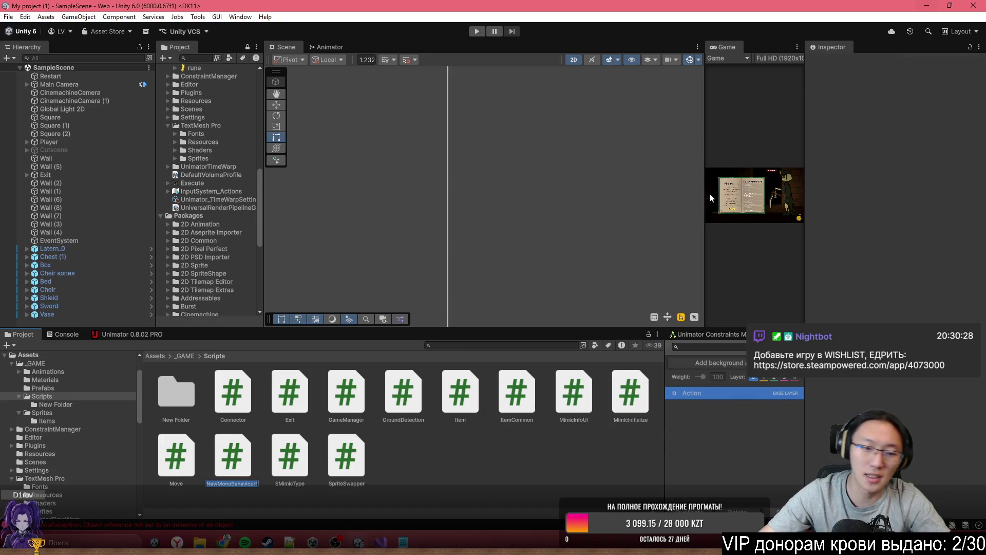
text(AU)
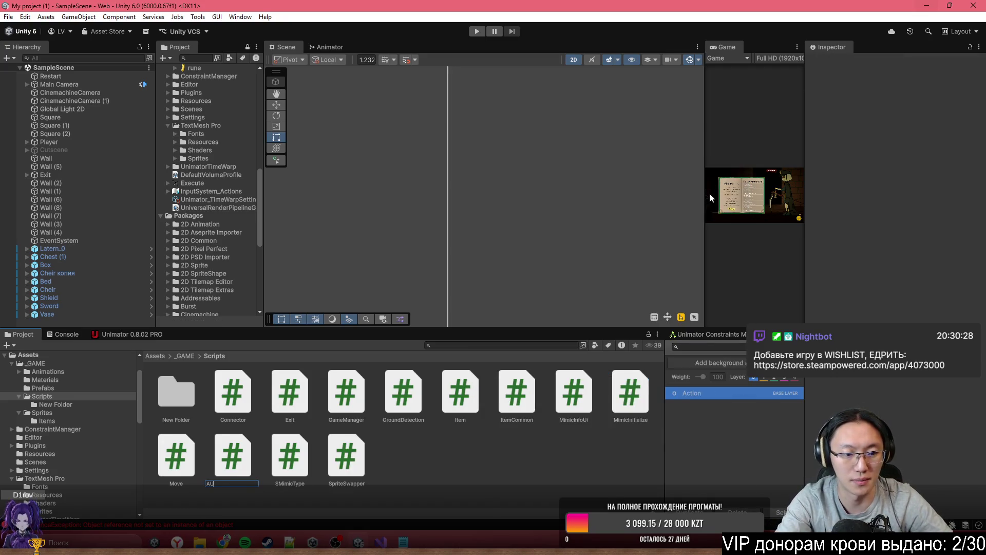
key(alt+Tab)
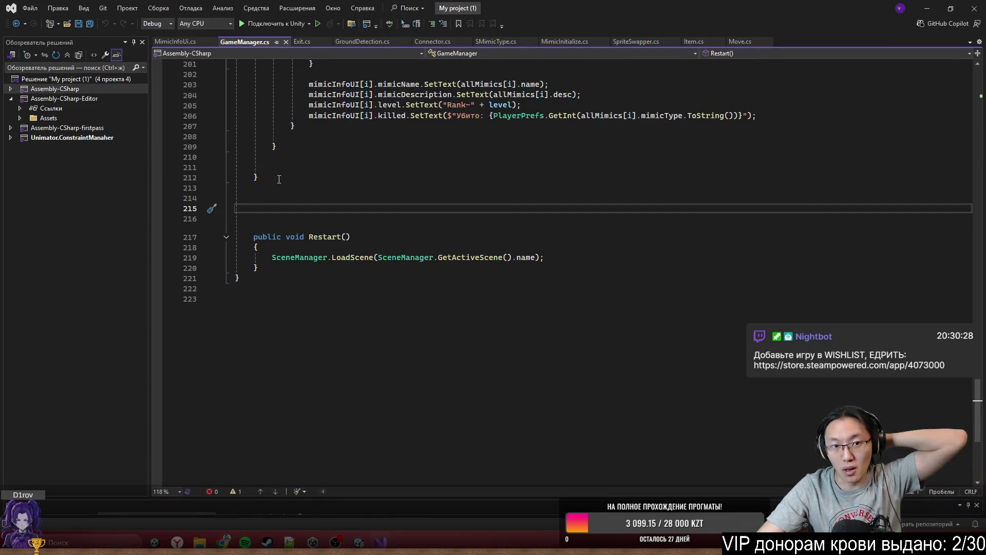
Step: Open the AU script in Visual Studio and place the caret after the Update method
click(772, 163)
click(704, 208)
click(925, 13)
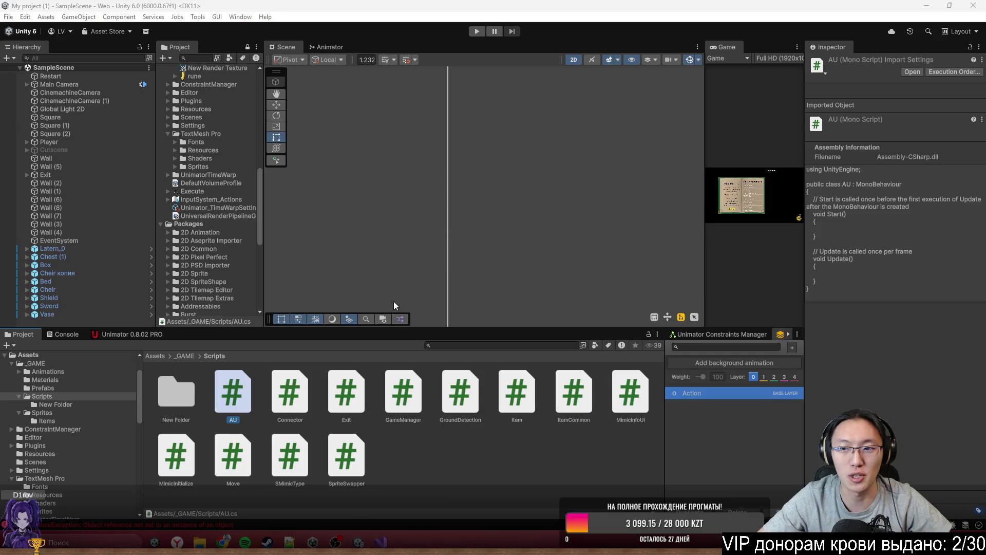
double_click(233, 395)
click(359, 241)
click(365, 233)
Step: Replace the template Start and Update methods with a 'public AudioSource ass;' field
mouse_move(365, 233)
mouse_down()
mouse_move(241, 103)
mouse_move(254, 108)
mouse_up()
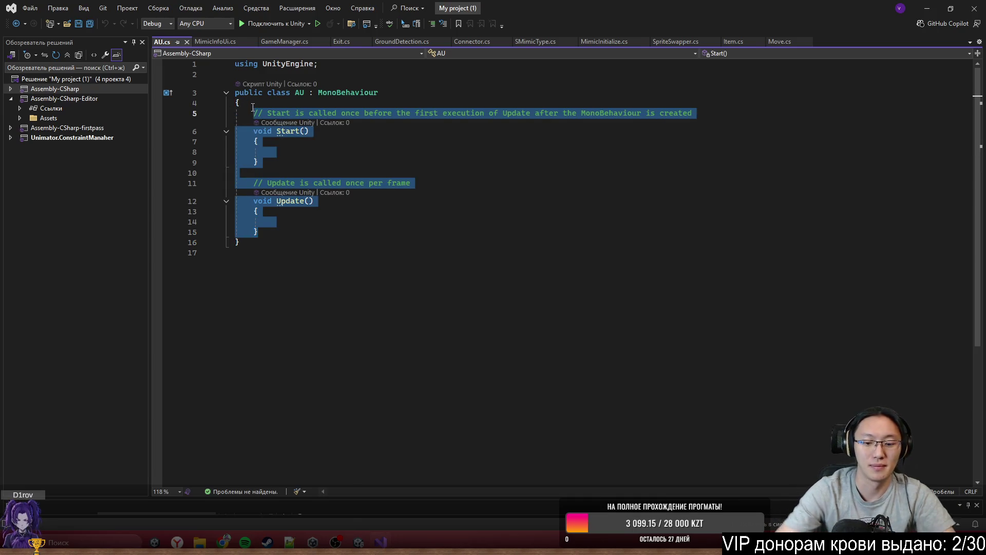
key(BackSpace)
text(public A)
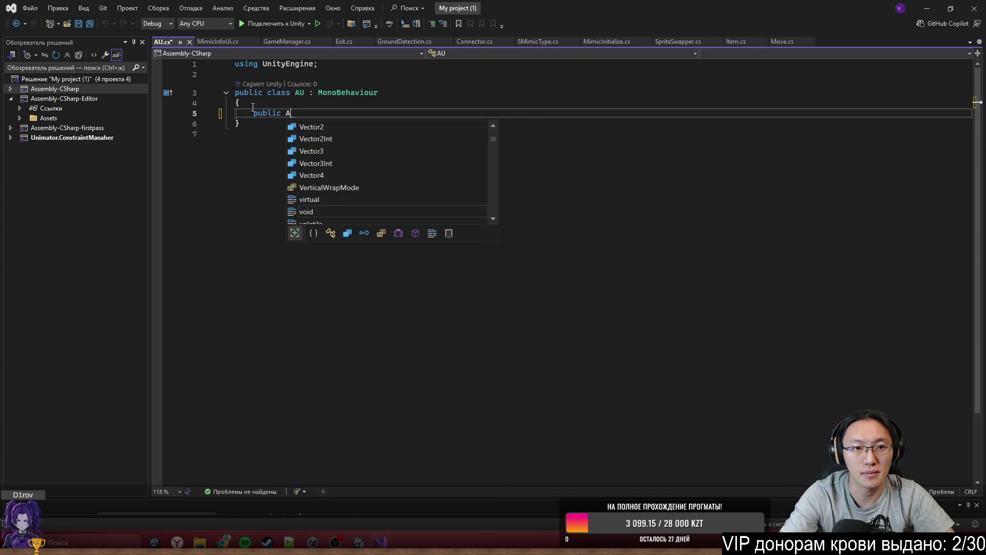
text(udioS)
key(Tab)
text(ass;)
key(Return)
key(Return)
Step: Add a 'public AudioClip Step;' field below the AudioSource field
text(public )
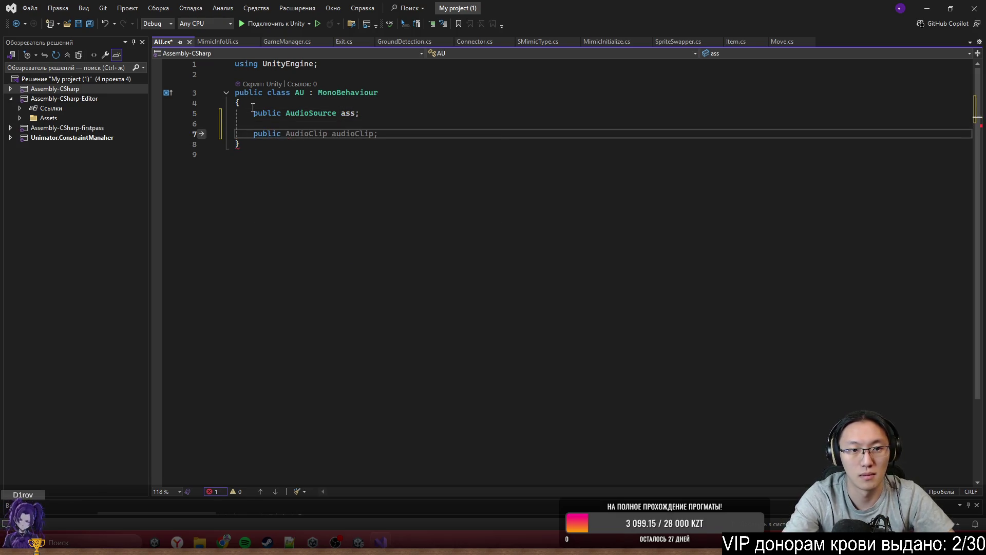
text(Au)
key(Tab)
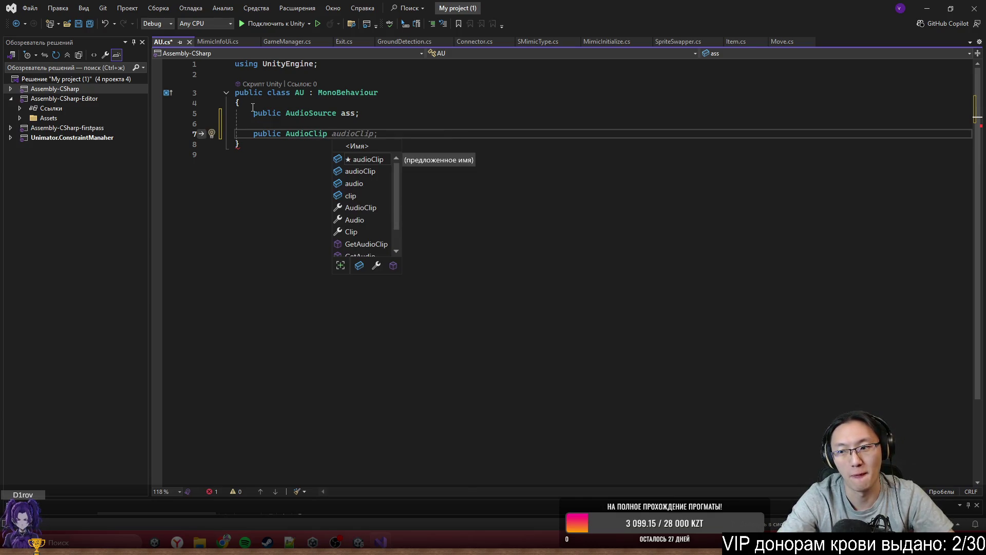
text(S)
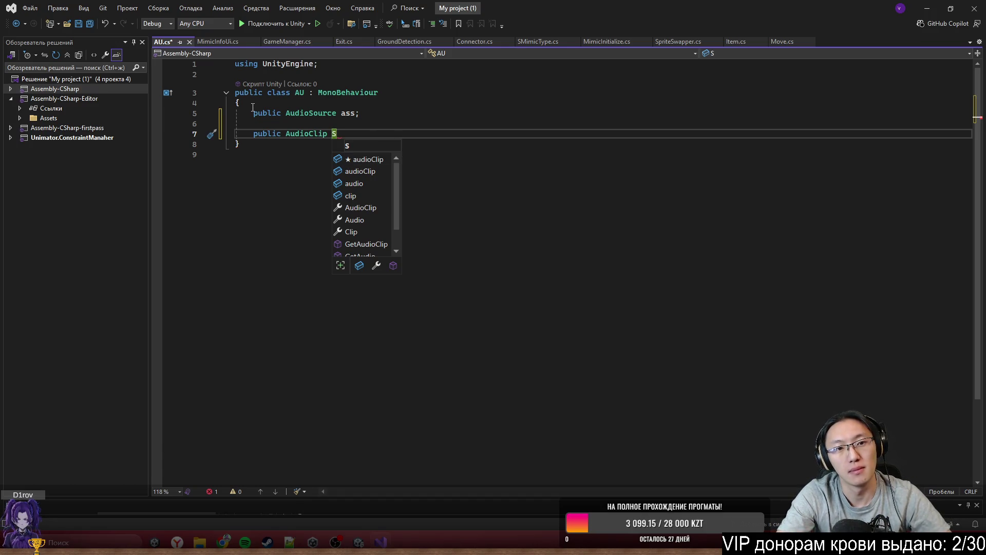
text(tep)
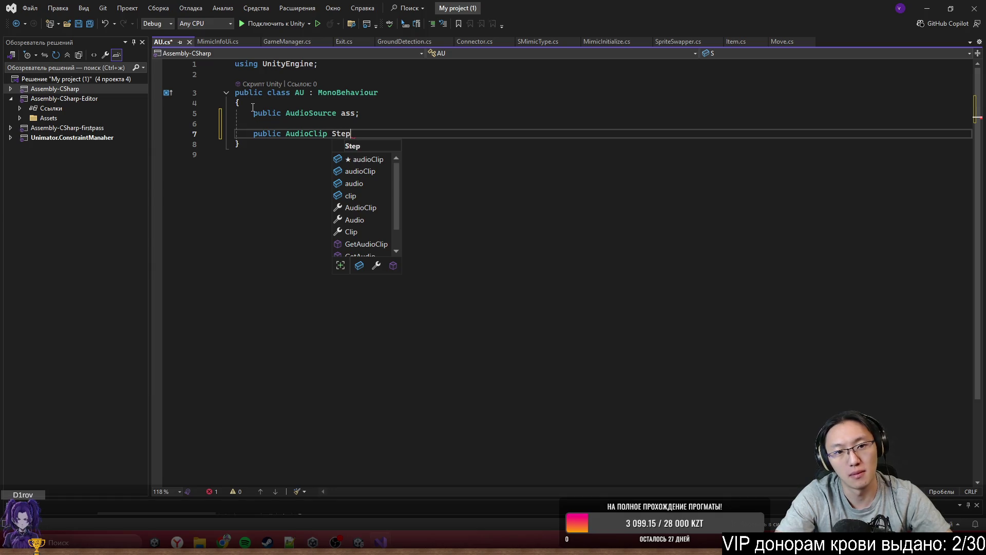
key(Return)
key(BackSpace)
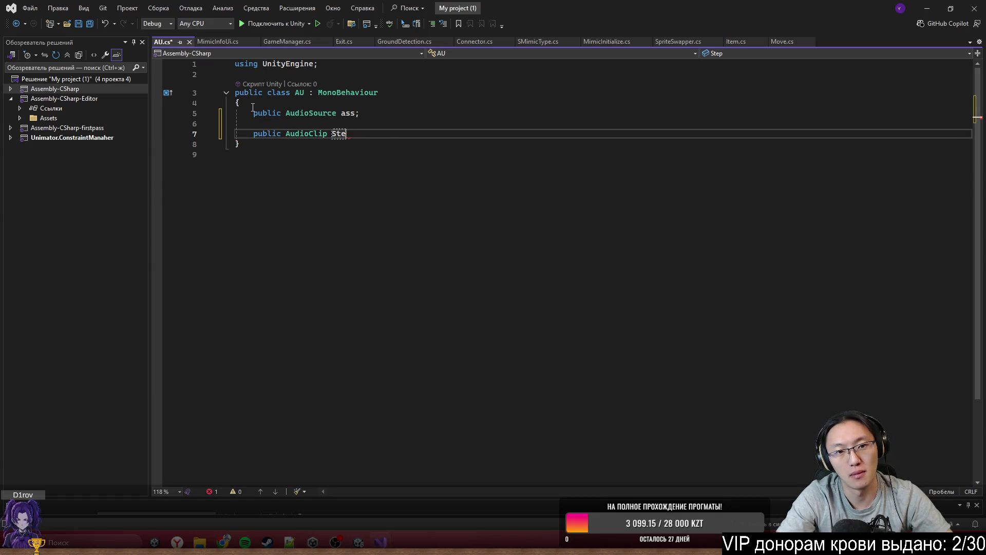
text(p;)
key(Return)
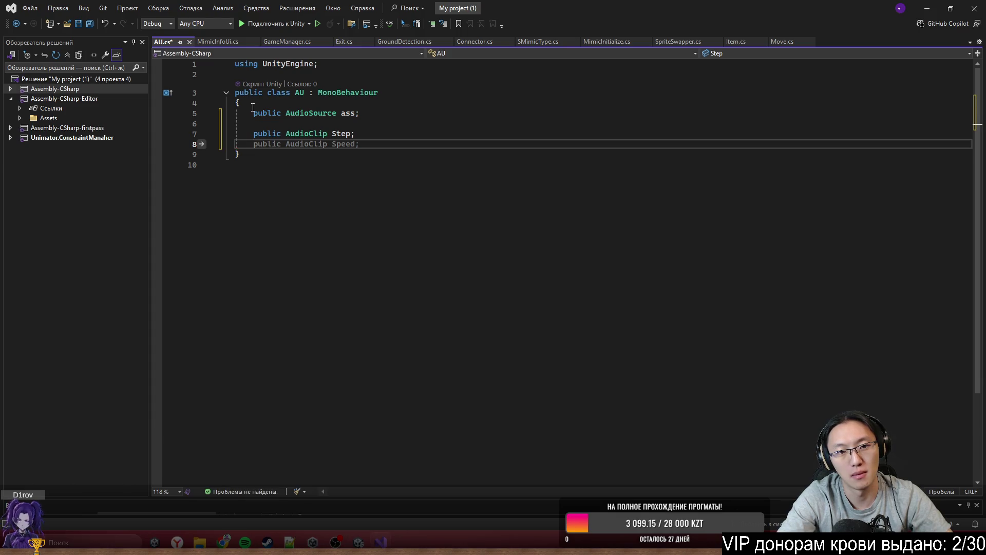
Step: Add 'public AudioClip Slice;' and 'public AudioClip Kill;' fields beneath Step
text(public Aud)
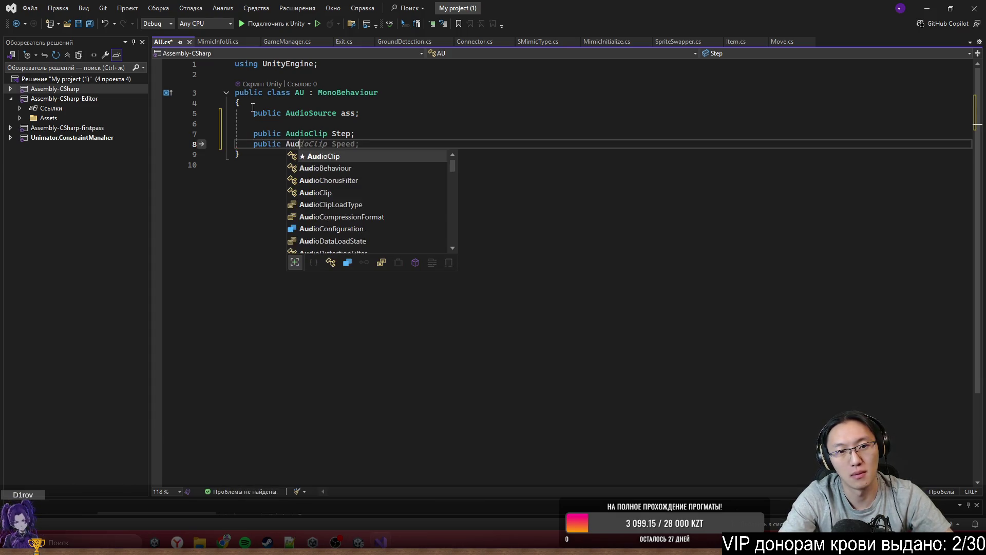
key(Tab)
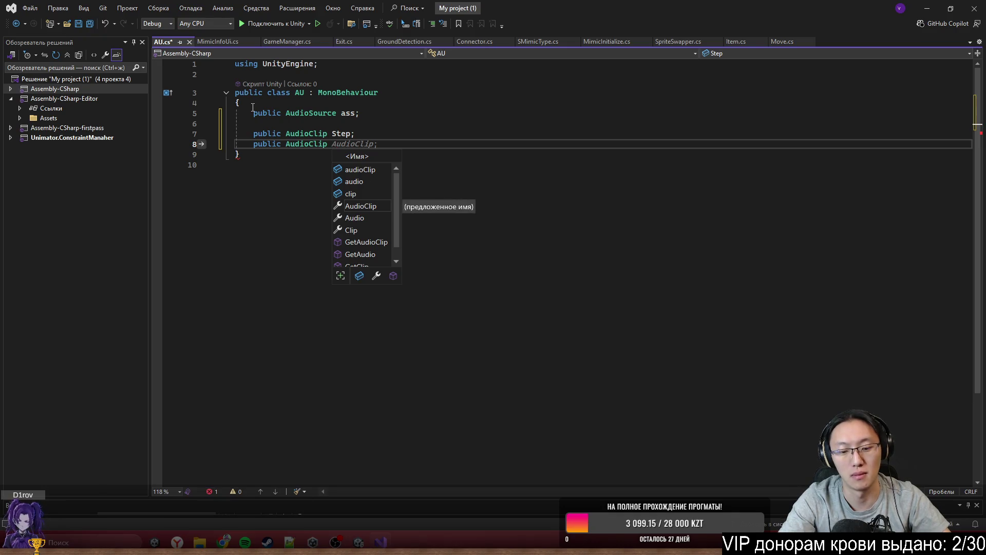
key(Escape)
text(Slice)
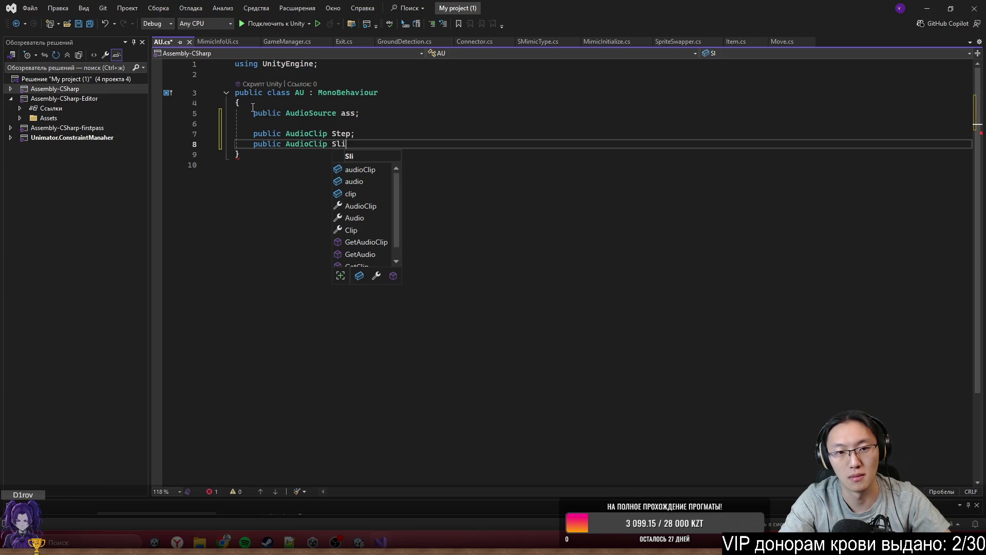
text(;)
key(Return)
text(pub)
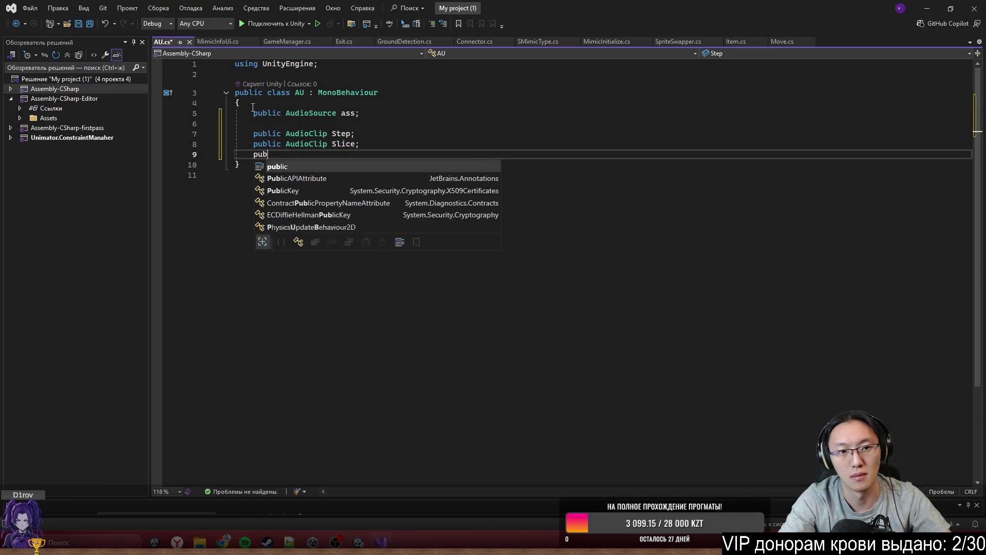
text(lic Aud)
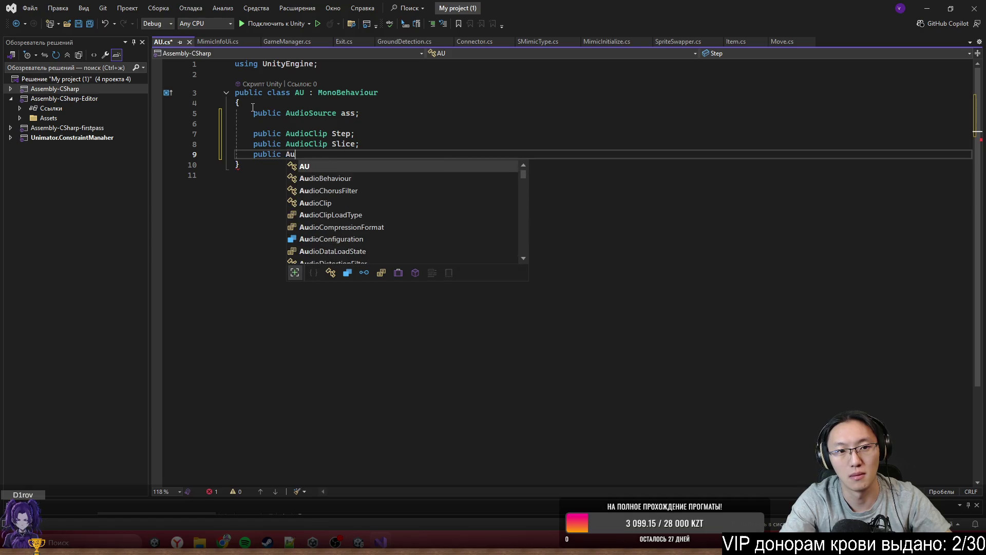
key(Tab)
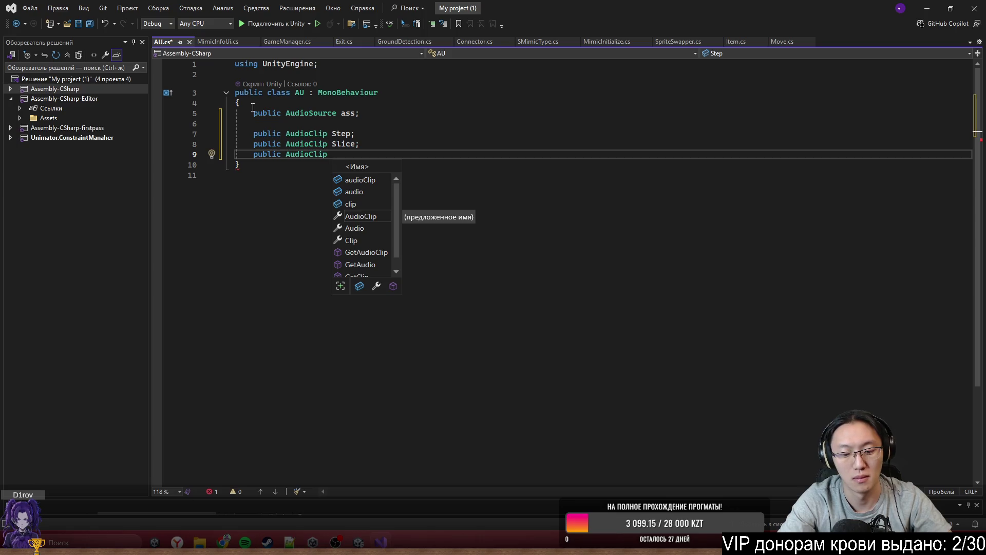
text(Kill)
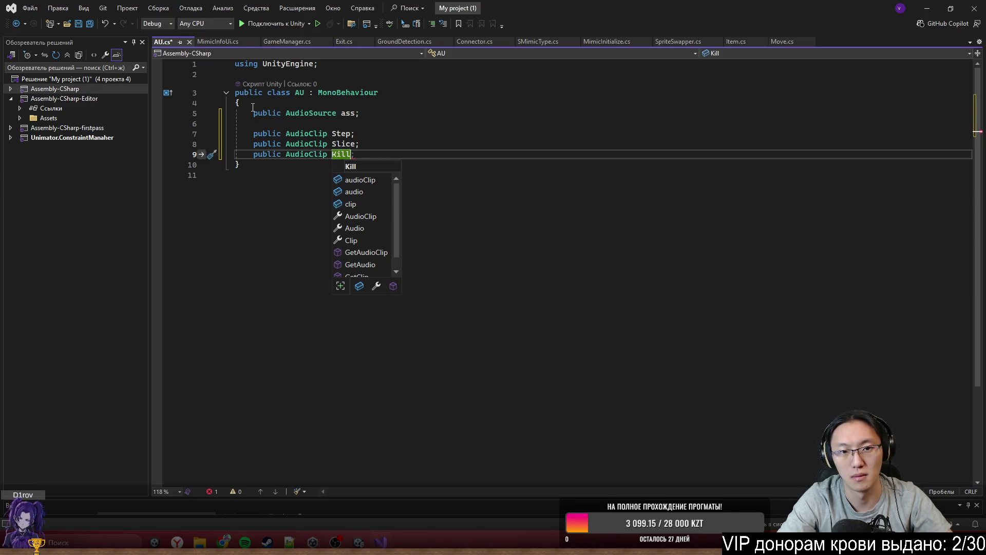
text(;)
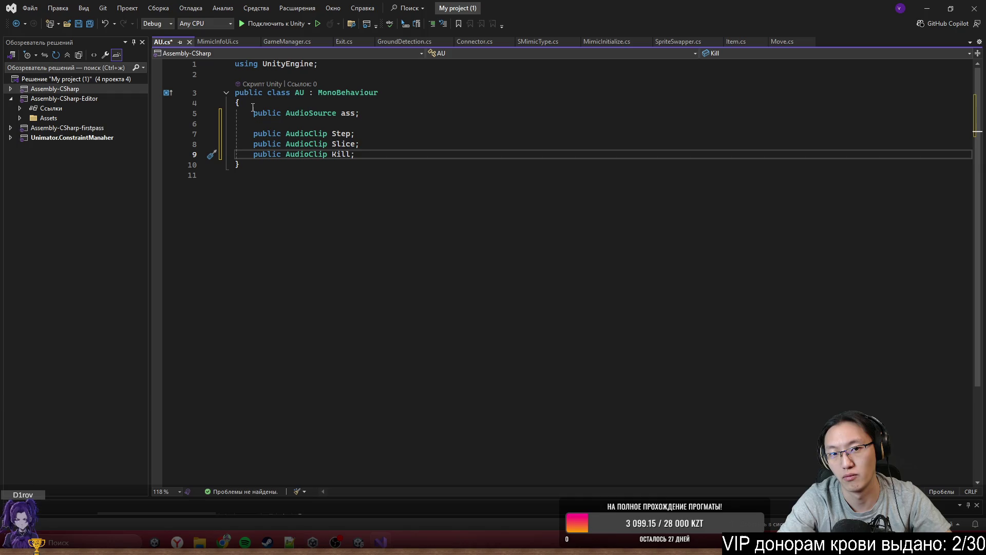
key(Return)
key(Return)
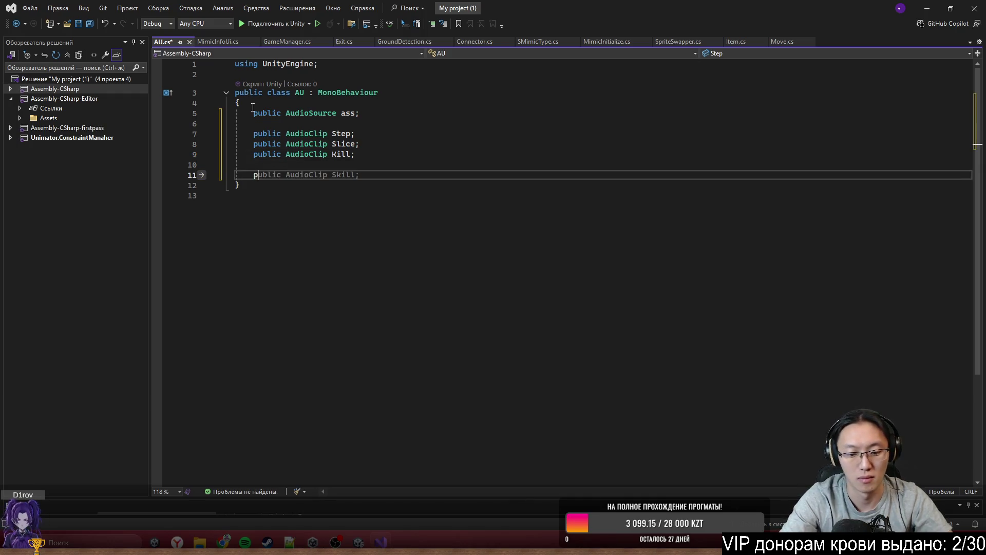
Step: Add an empty 'public void PlayStep()' method below the clip fields
text(ublic void PlayStep)
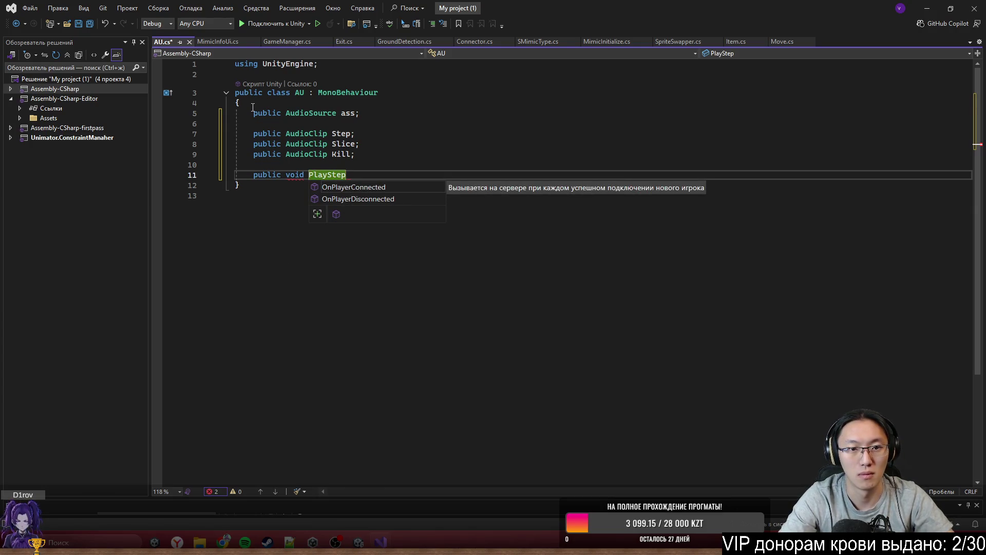
text((){)
key(Return)
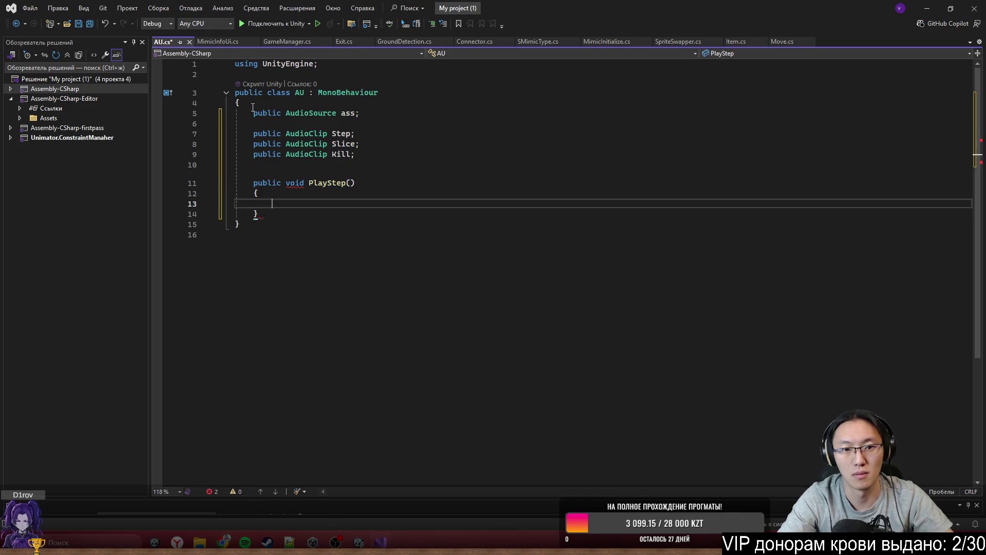
key(Down)
key(End)
key(Return)
Step: Add an empty 'public void PlaySlice()' method and a 'public void PlayKill()' declaration
text(pbulic void)
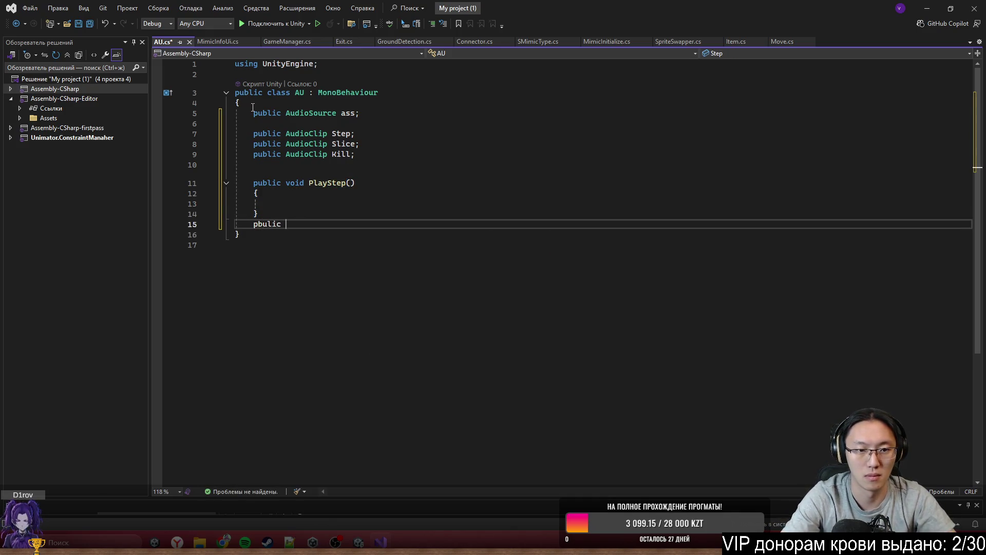
key(ctrl+BackSpace)
key(ctrl+BackSpace)
text(pu)
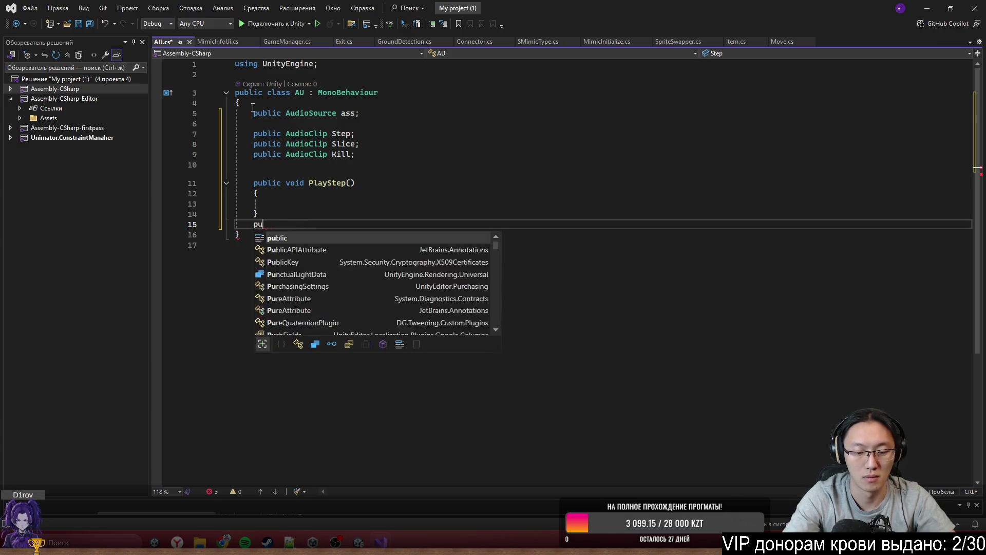
text(blic void Pla)
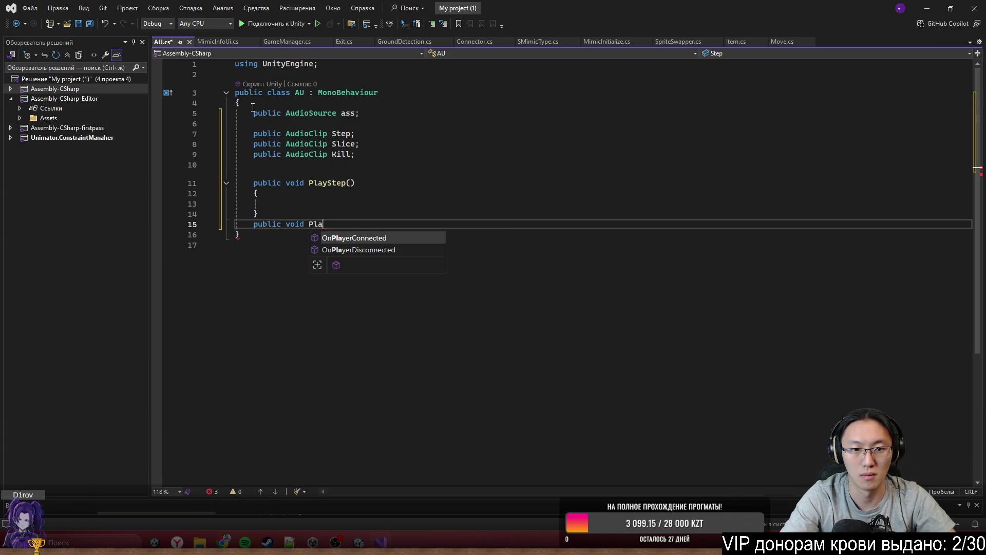
text(yS)
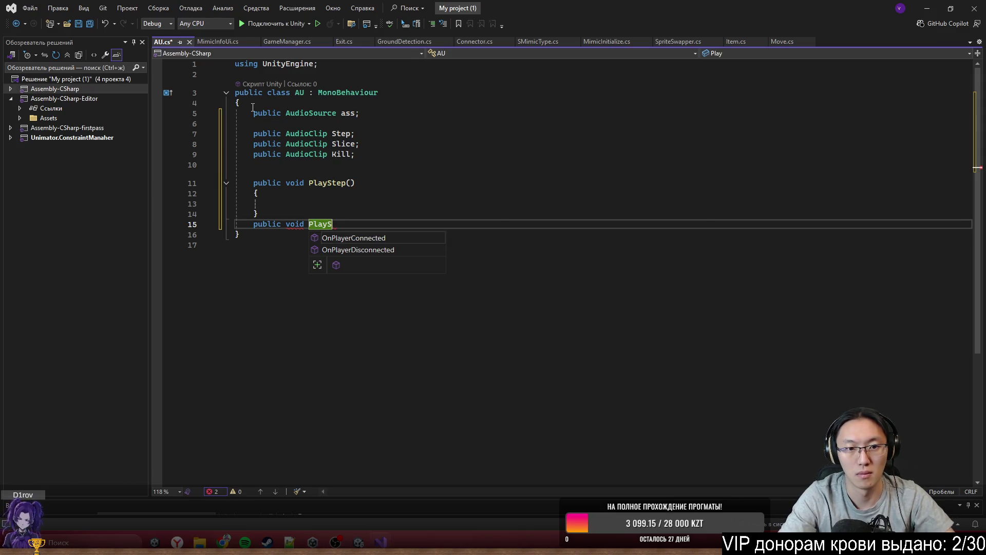
text(lice())
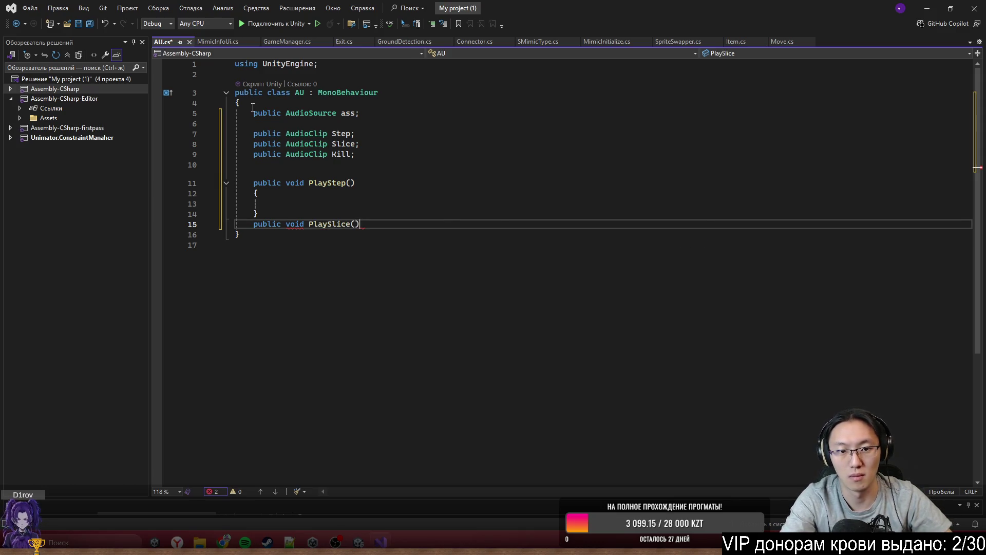
key(Return)
text({)
key(Return)
key(Down)
key(Return)
text(public vo)
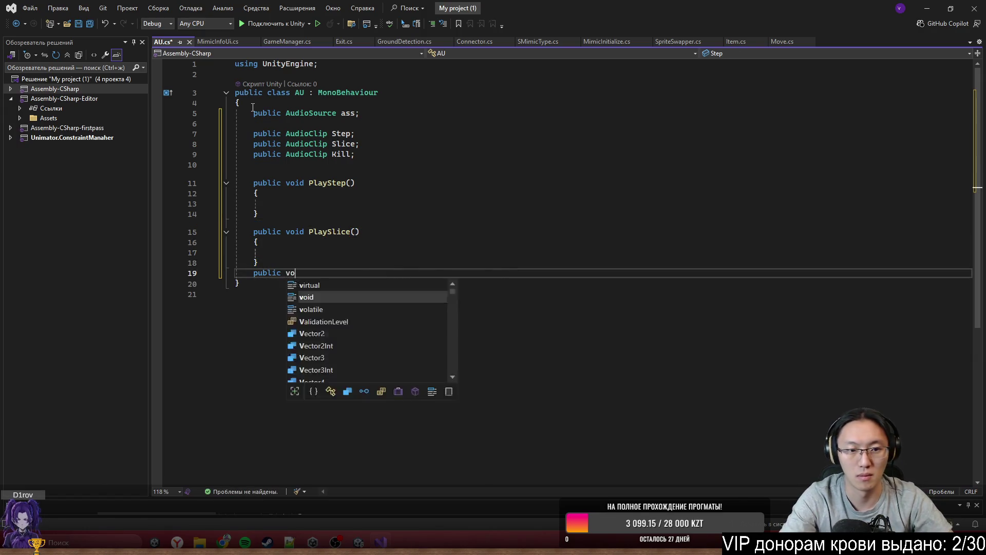
text(id Play)
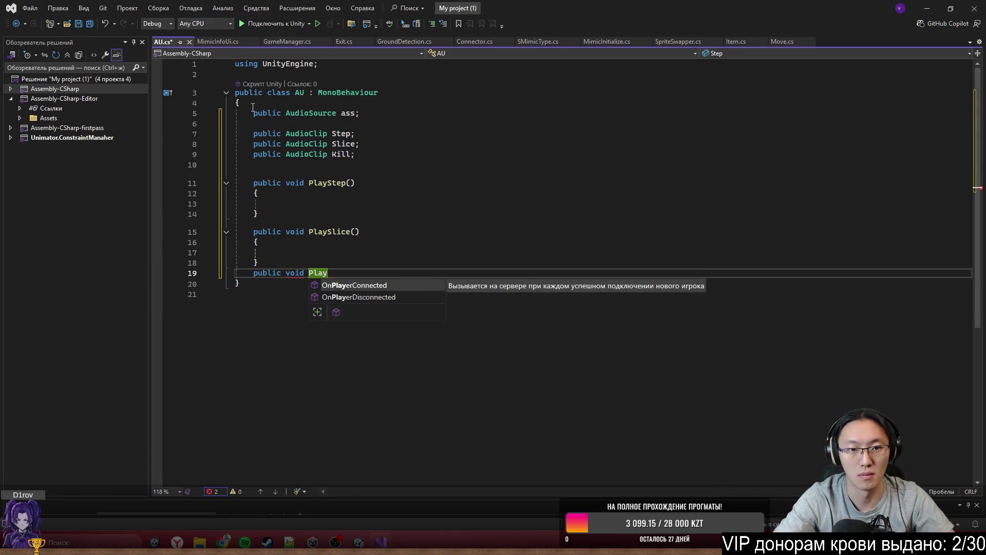
text(Kill() {)
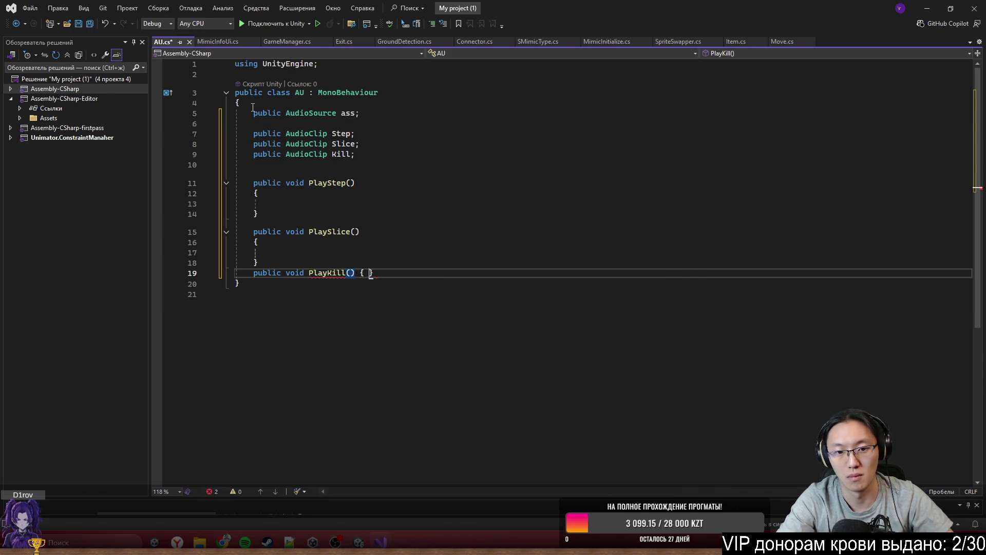
key(Return)
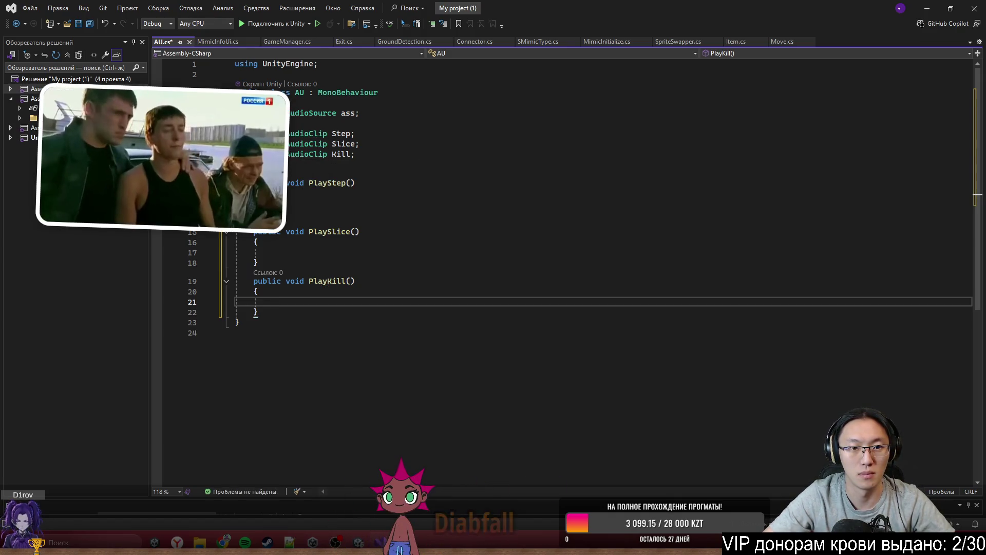
Step: Make PlayStep call ass.PlayOneShot(Step)
click(309, 203)
text(ass.Play)
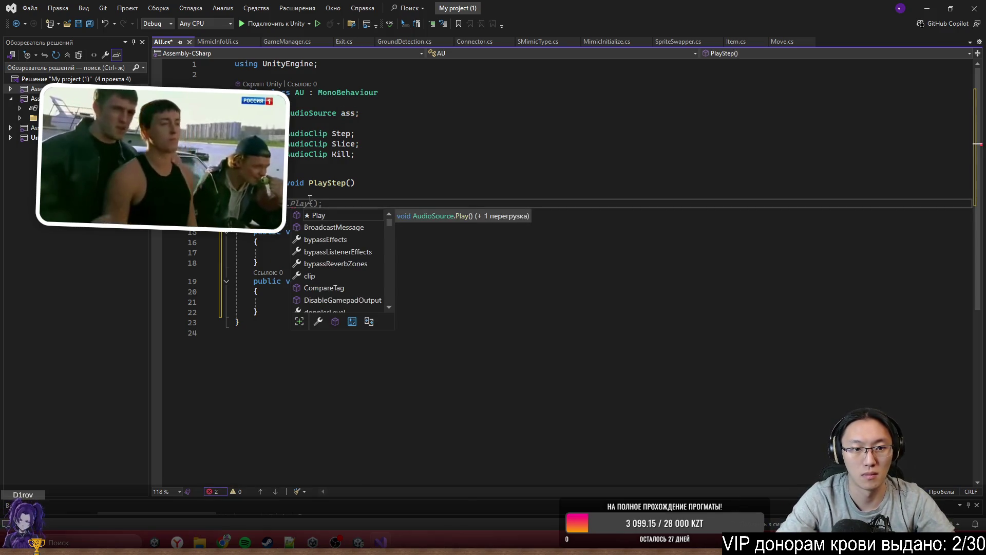
text(One)
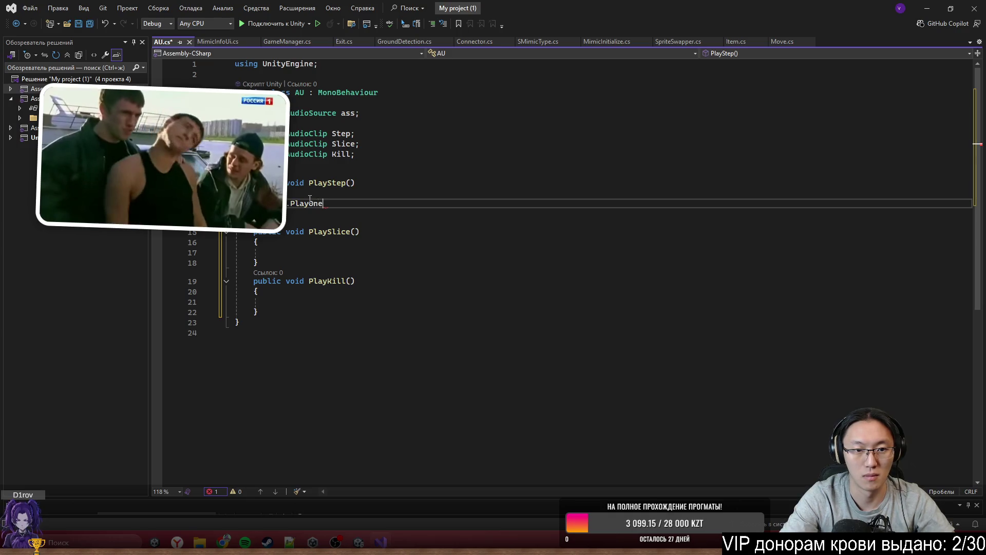
text(shoot)
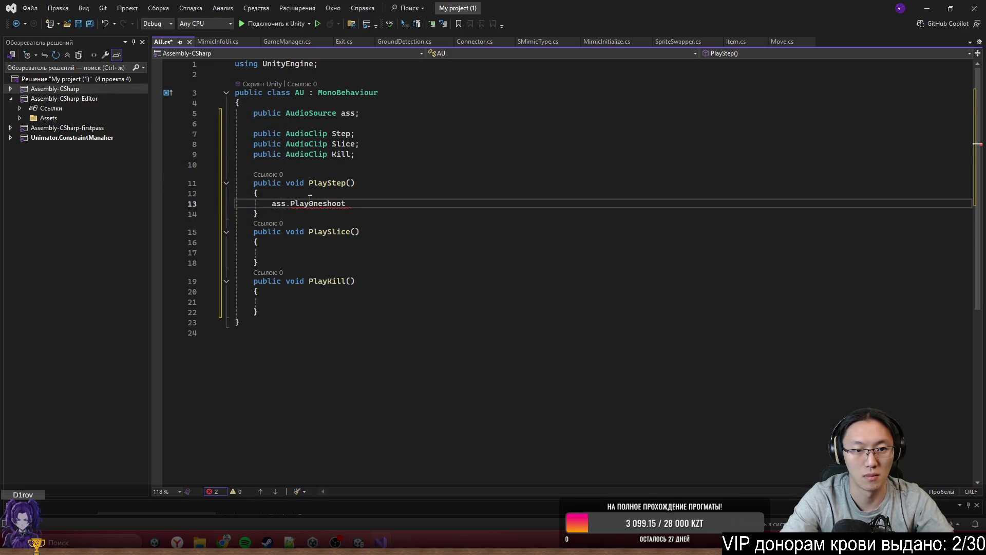
text(Pla)
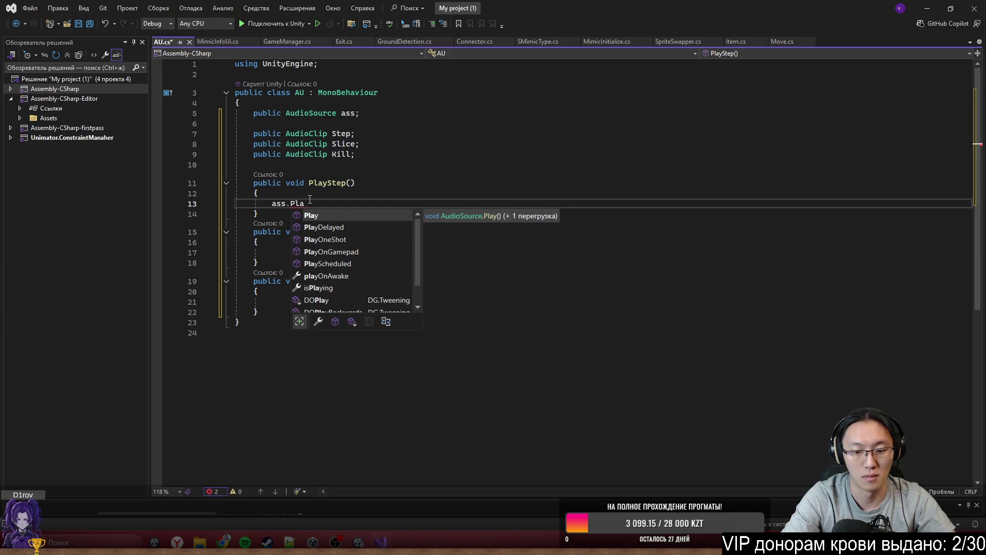
text(One()
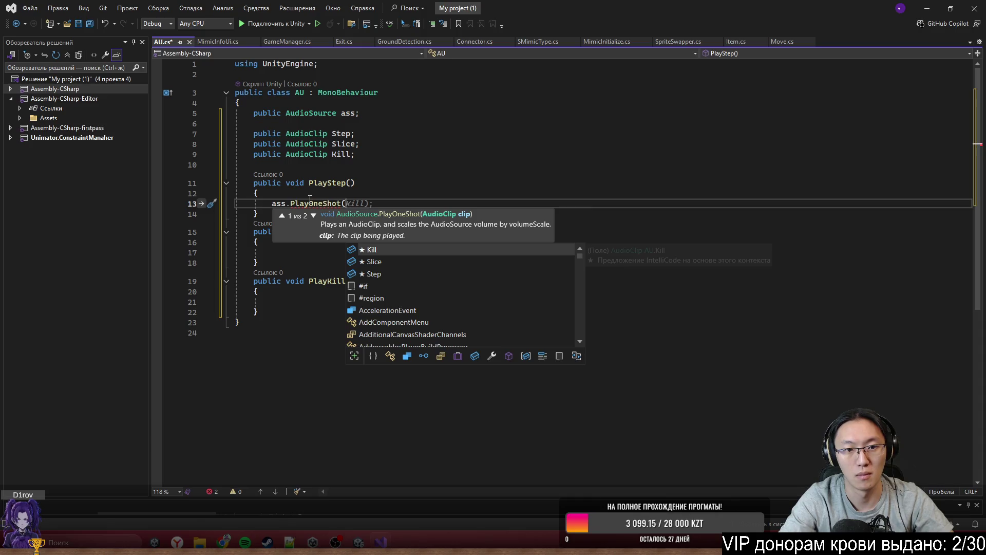
key(Down)
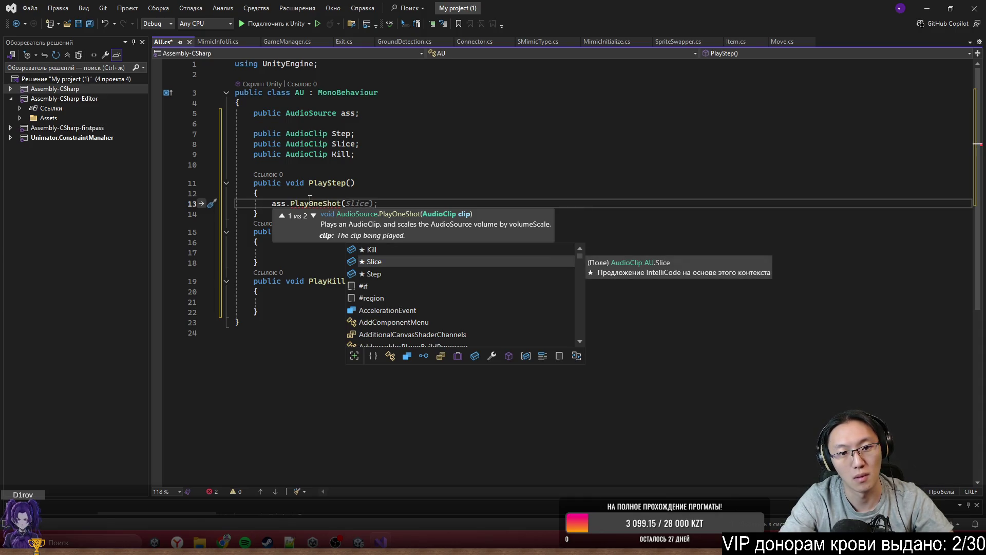
key(Down)
key(Tab)
text();)
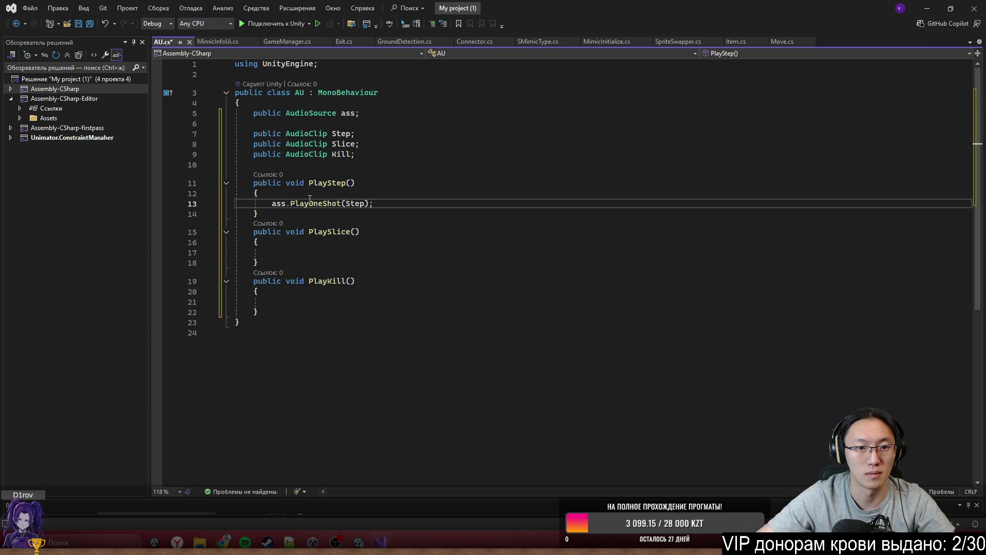
Step: Make PlaySlice call ass.PlayOneShot(Slice)
click(311, 254)
text(ass)
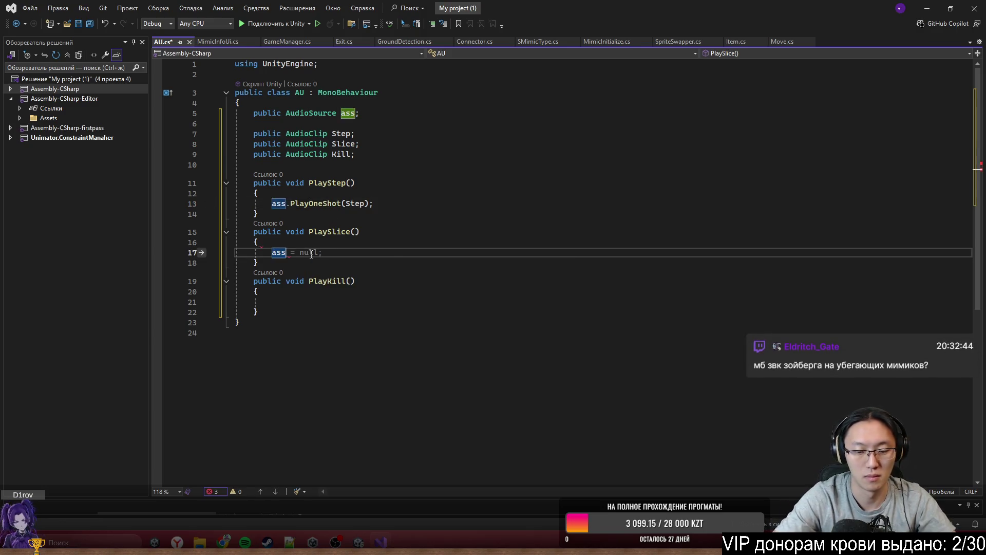
text(.Pla)
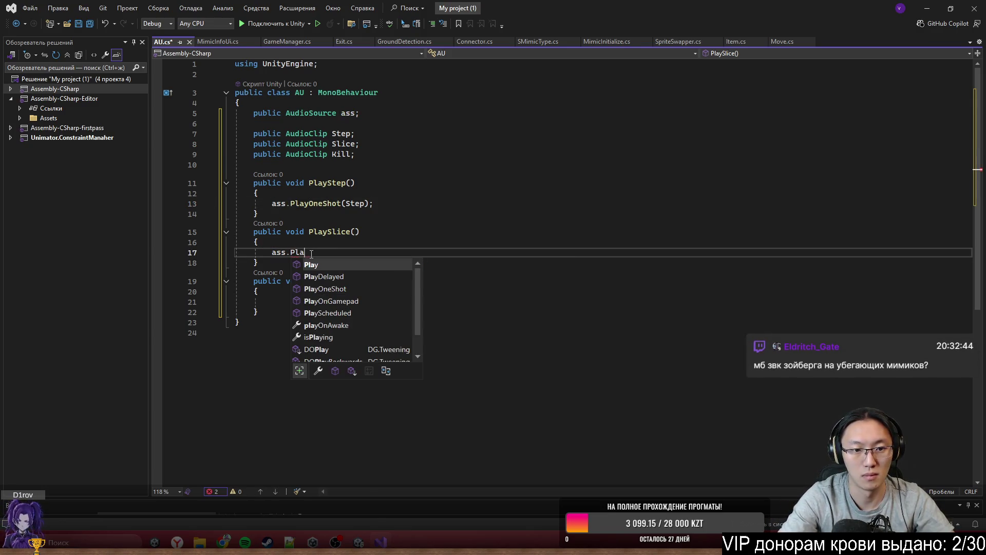
key(Down)
key(Down)
key(Tab)
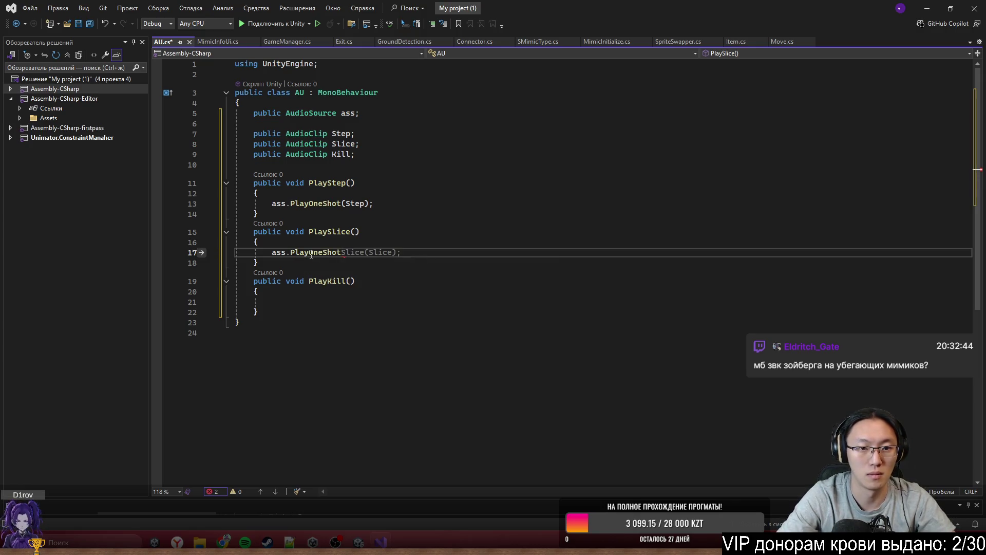
text(()
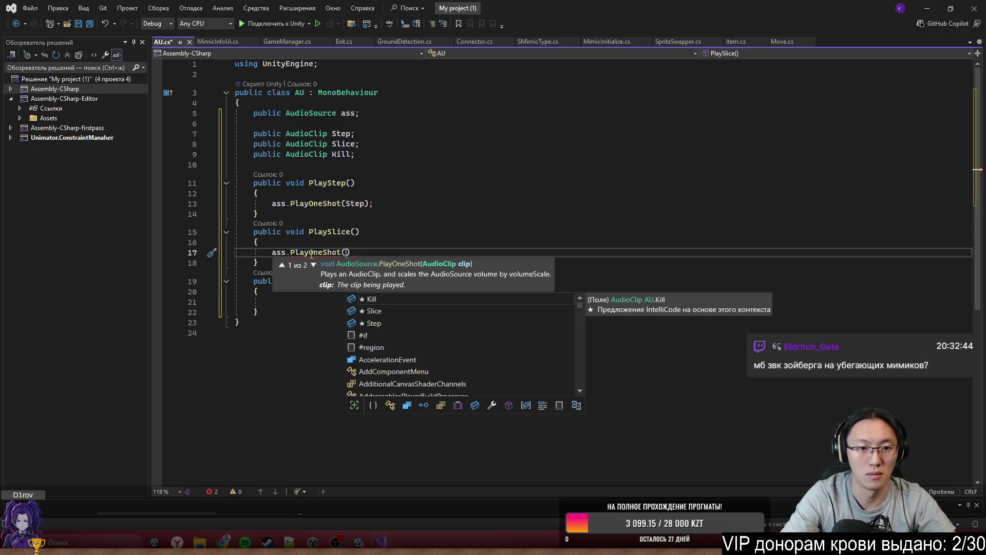
text(Sl)
key(Tab)
text();)
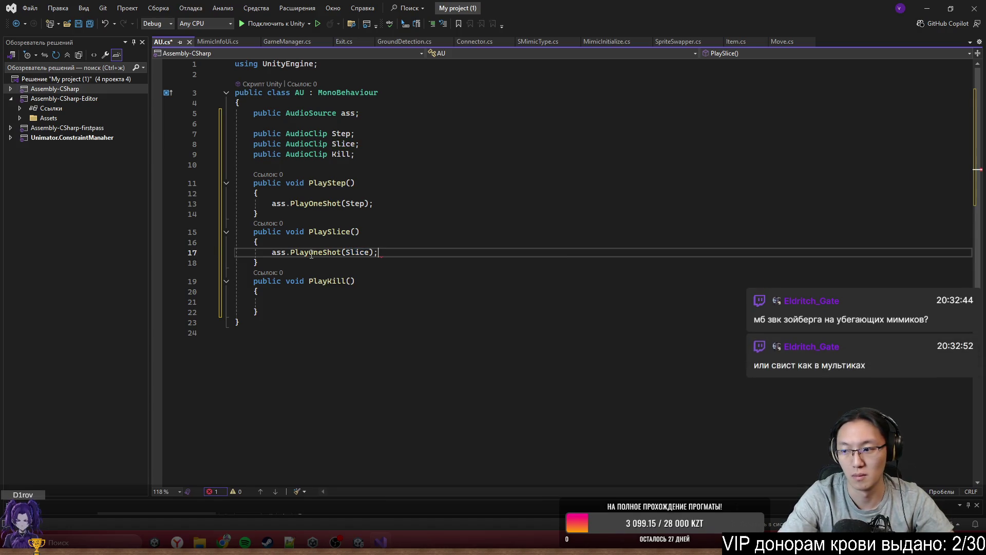
Step: Add ass.PlayOneShot(Kill) to PlayKill and save AU.cs
key(Down)
key(Down)
key(Down)
key(Down)
key(Return)
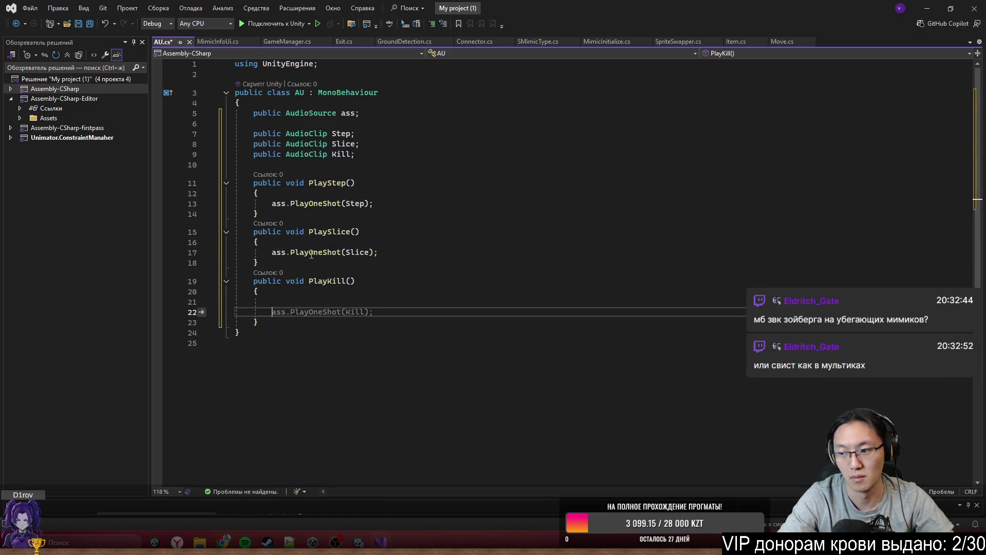
text(pla)
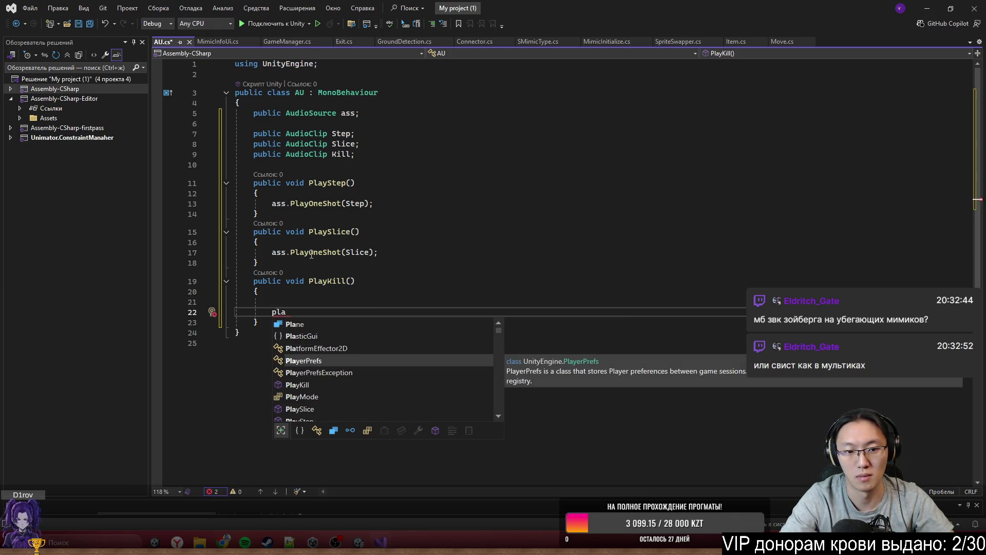
key(BackSpace)
key(BackSpace)
key(BackSpace)
text(ass)
key(Tab)
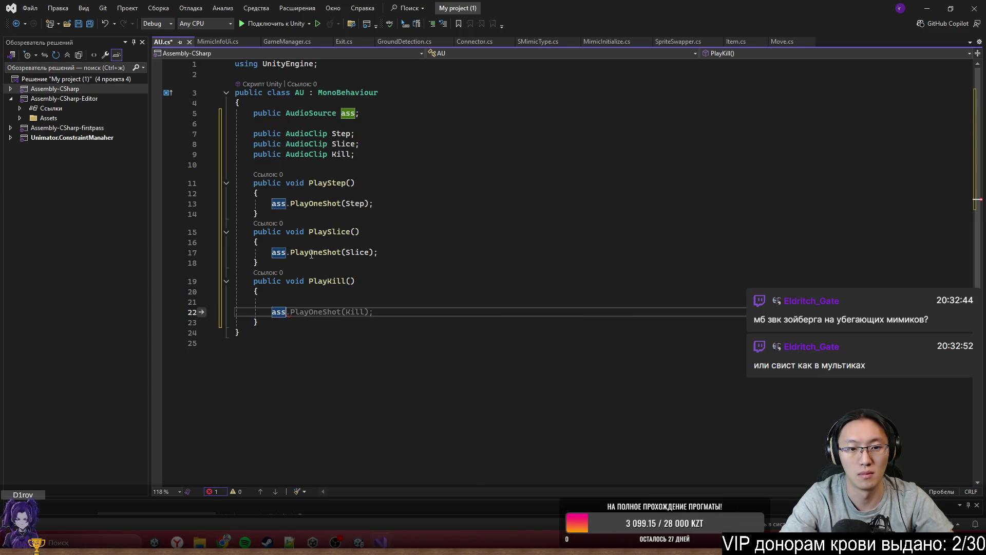
key(Tab)
key(ctrl+s)
click(311, 252)
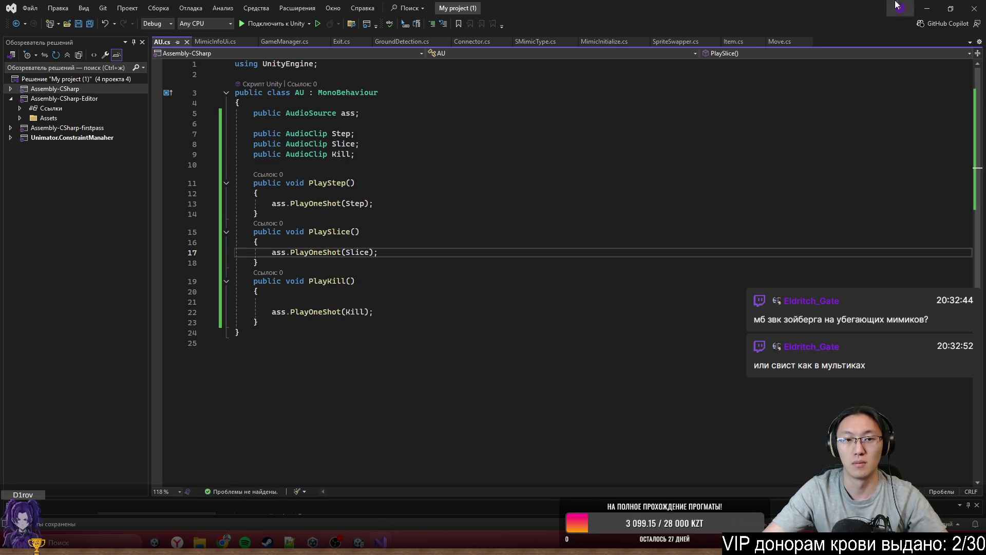
click(927, 7)
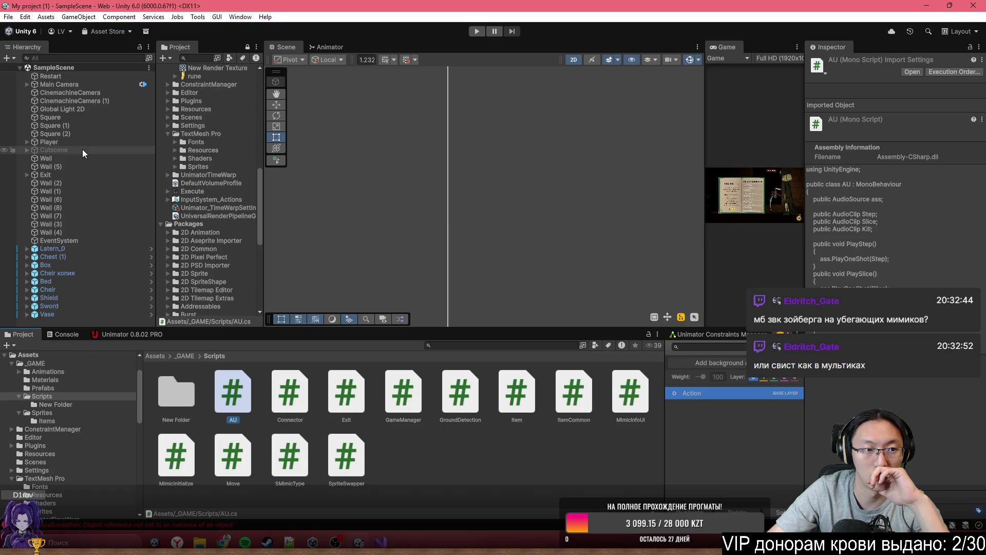
Step: Select the Cutscene object in the Hierarchy and set it active
click(82, 149)
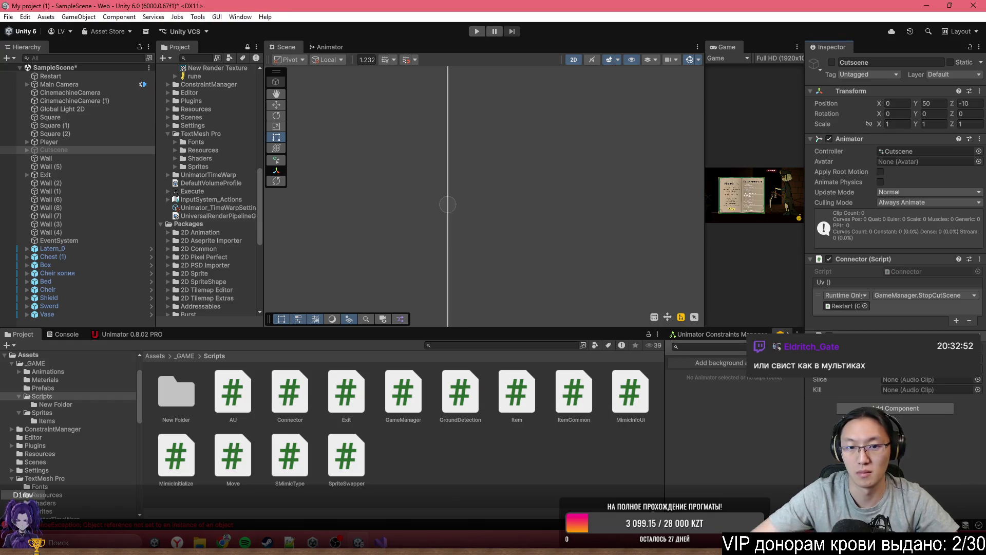
click(109, 149)
double_click(109, 148)
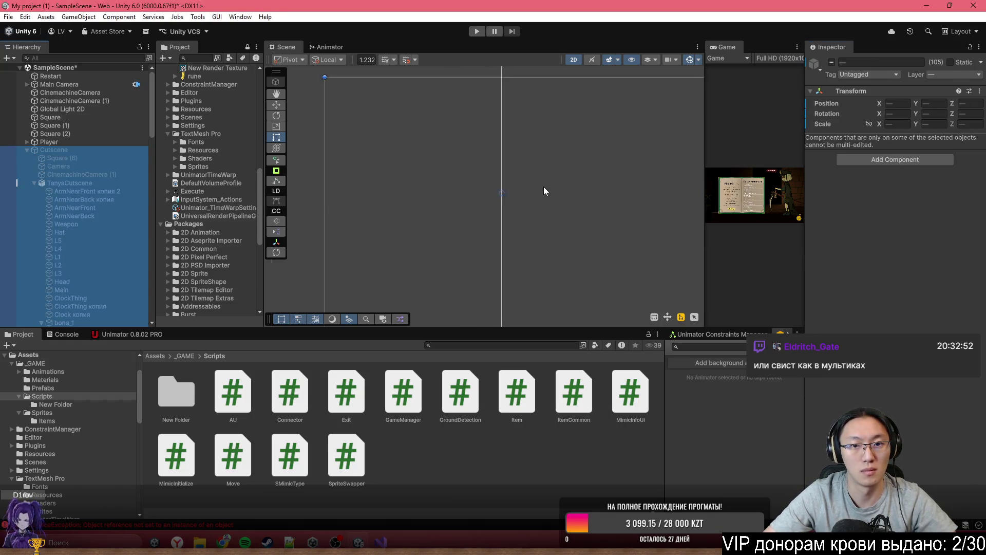
click(85, 150)
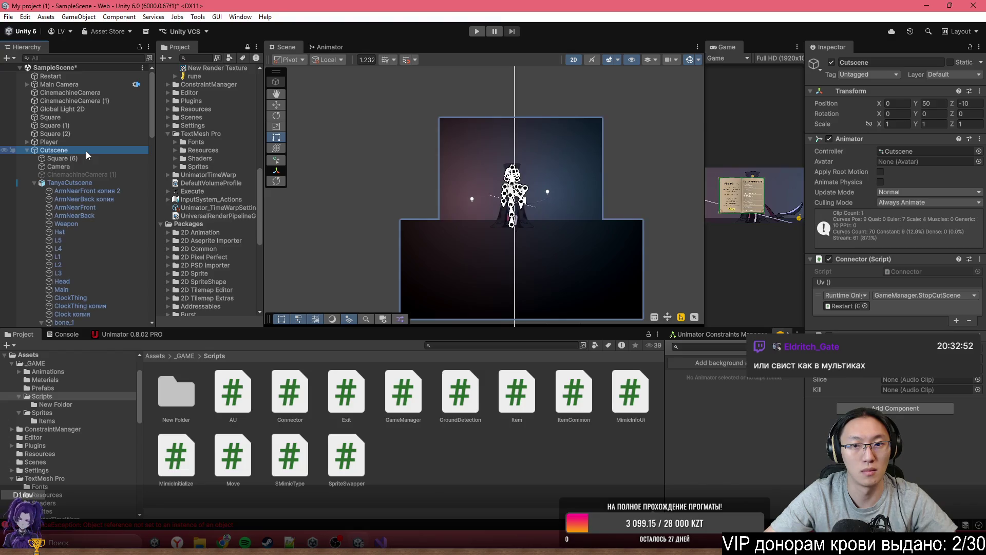
click(85, 150)
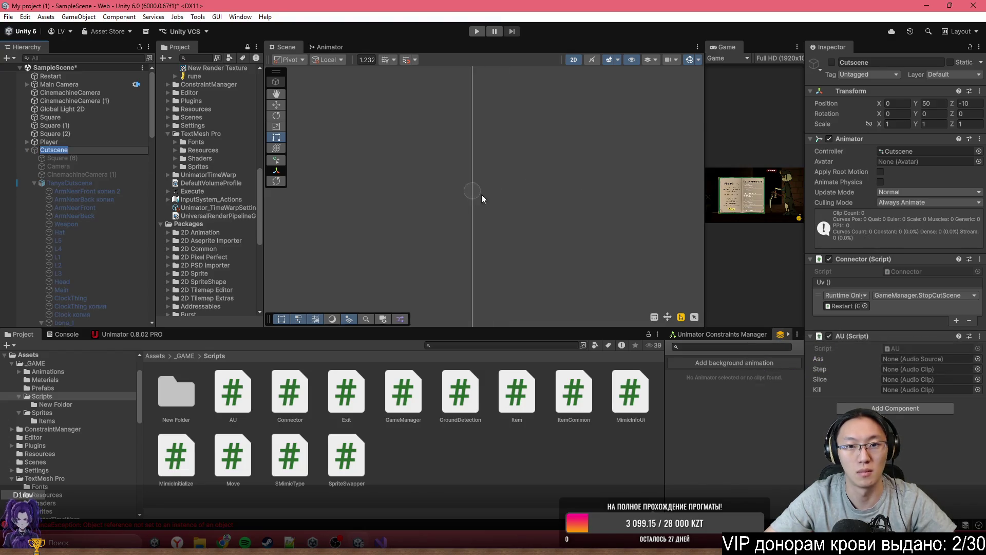
click(106, 157)
click(112, 150)
key(alt+shift+a)
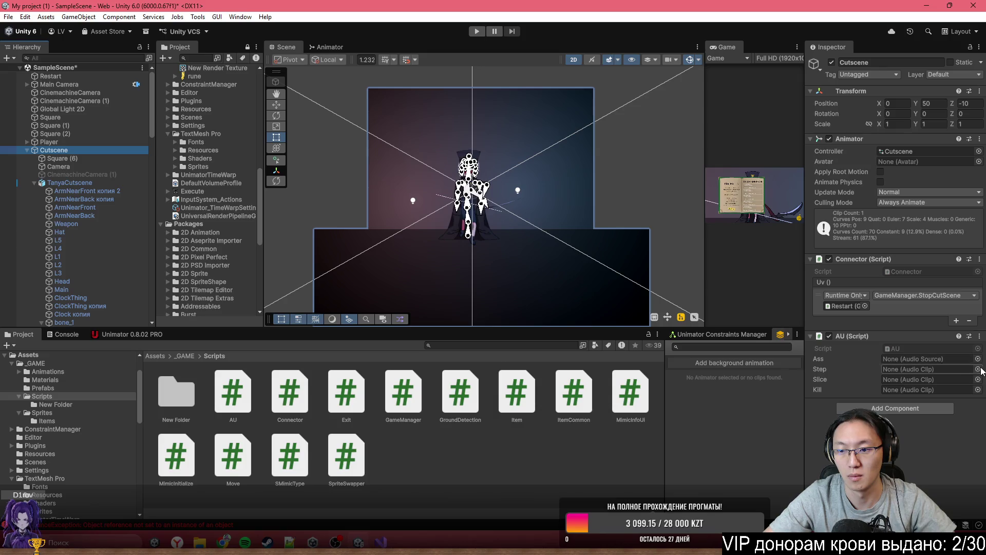
Step: Add an Audio Source component to Cutscene
click(903, 408)
text(au)
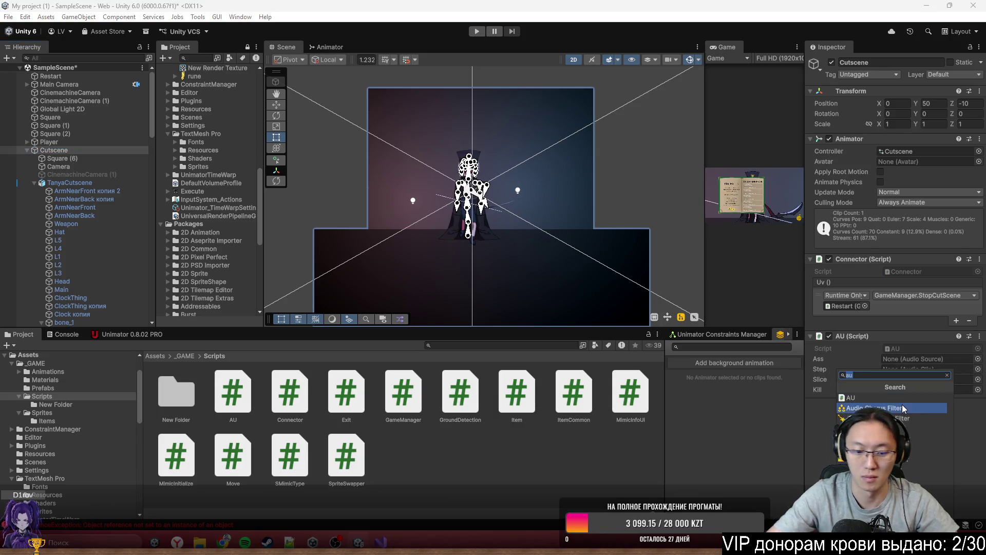
text(o s)
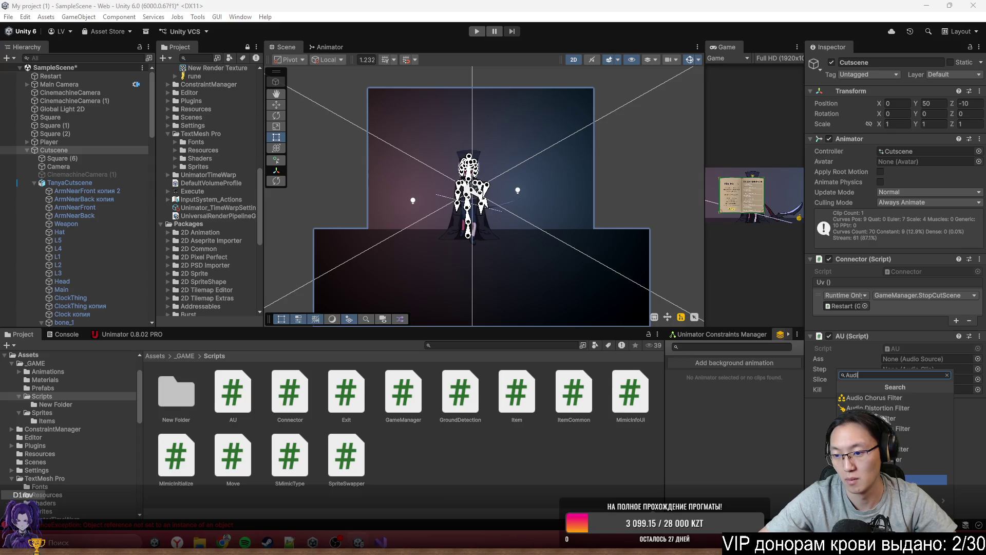
key(Return)
click(972, 319)
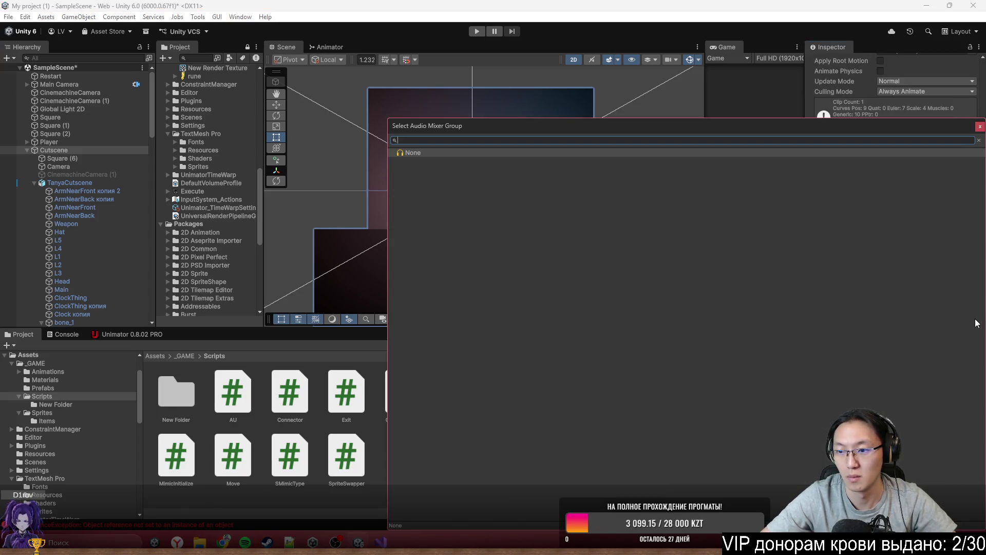
Step: Open the Audio Mixer window and create a new mixer named 'main'
click(980, 127)
click(658, 334)
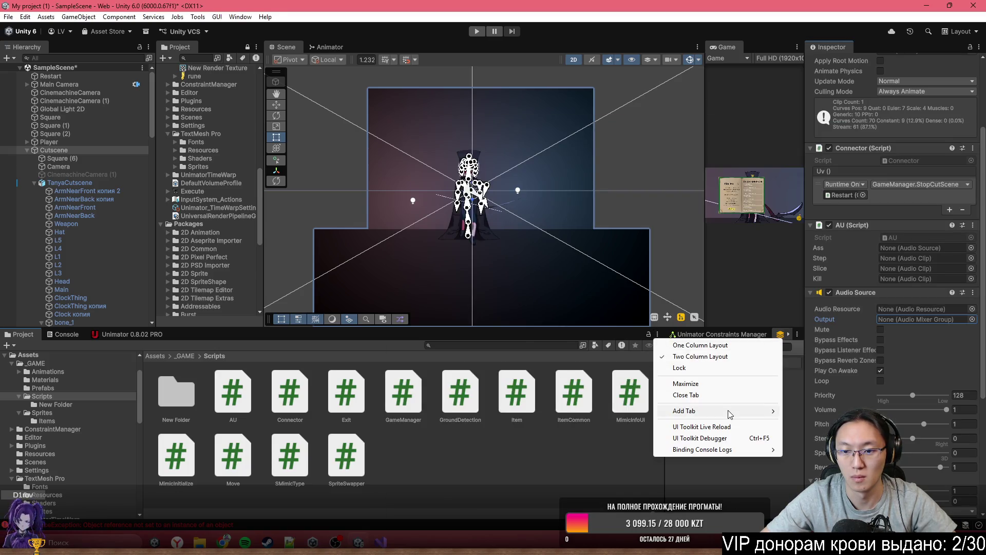
mouse_move(730, 414)
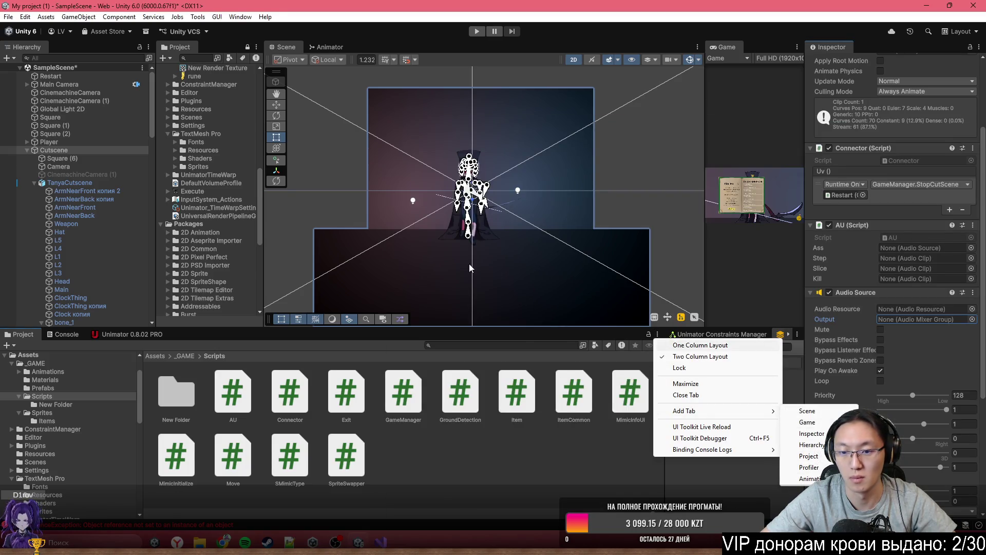
click(240, 17)
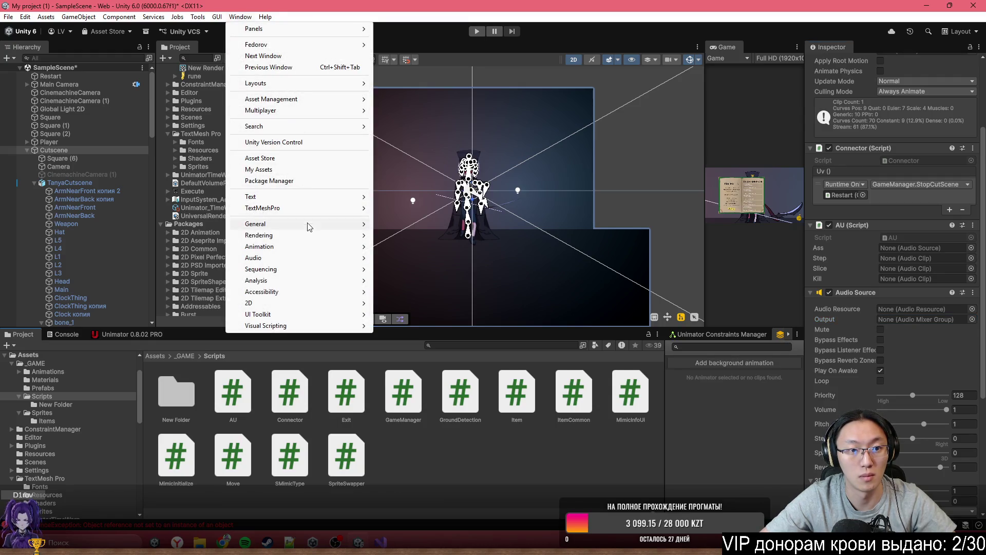
mouse_move(303, 260)
click(392, 270)
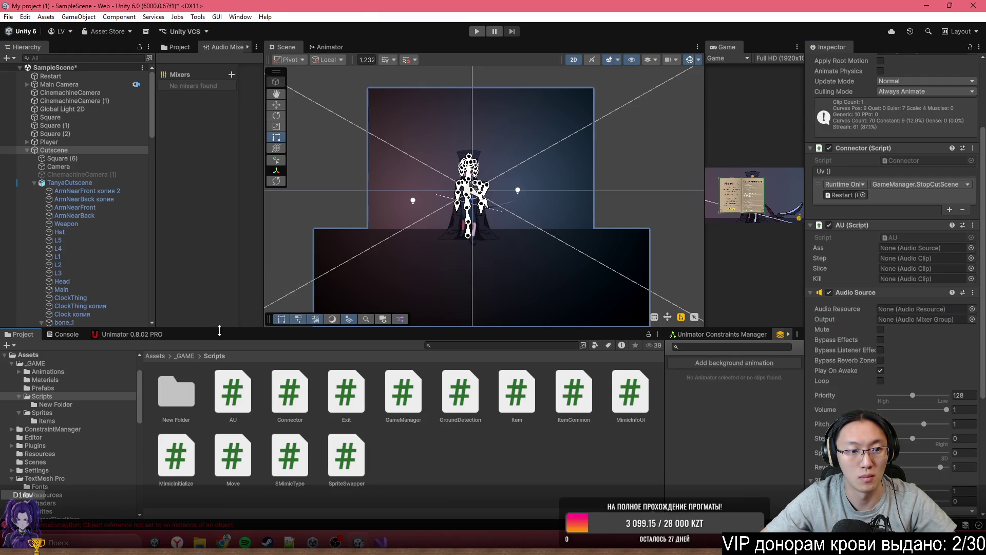
mouse_move(264, 82)
mouse_down()
mouse_move(392, 82)
mouse_move(374, 82)
mouse_up()
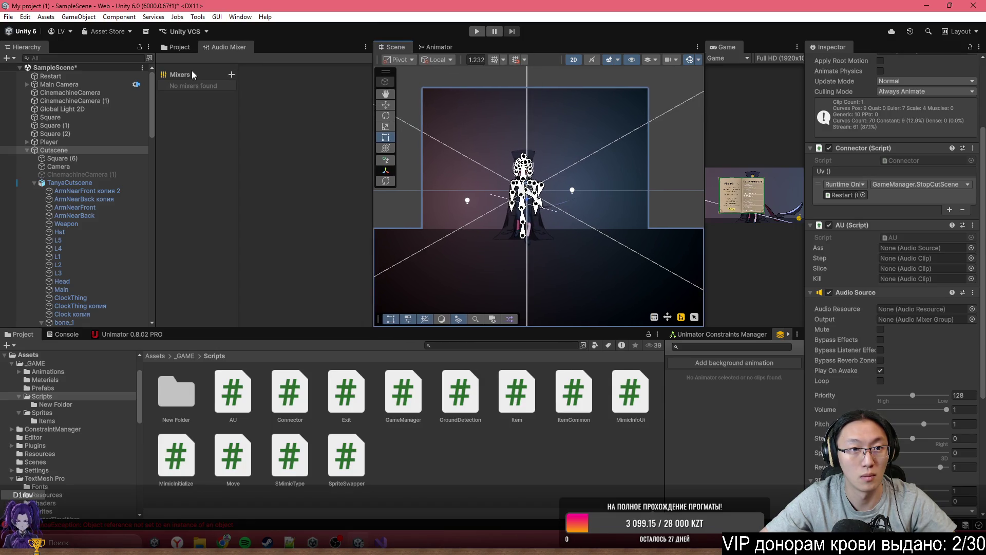
click(232, 75)
text(main)
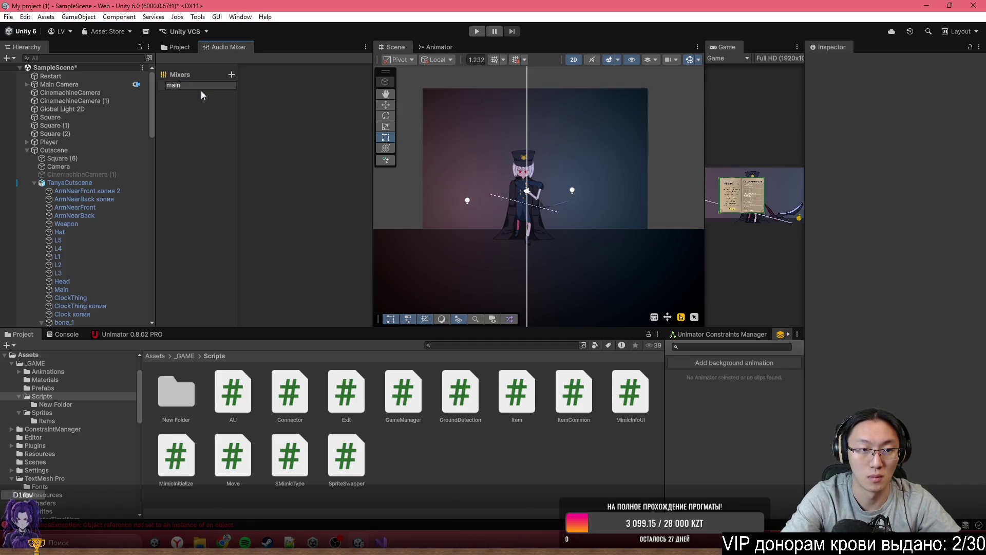
key(Return)
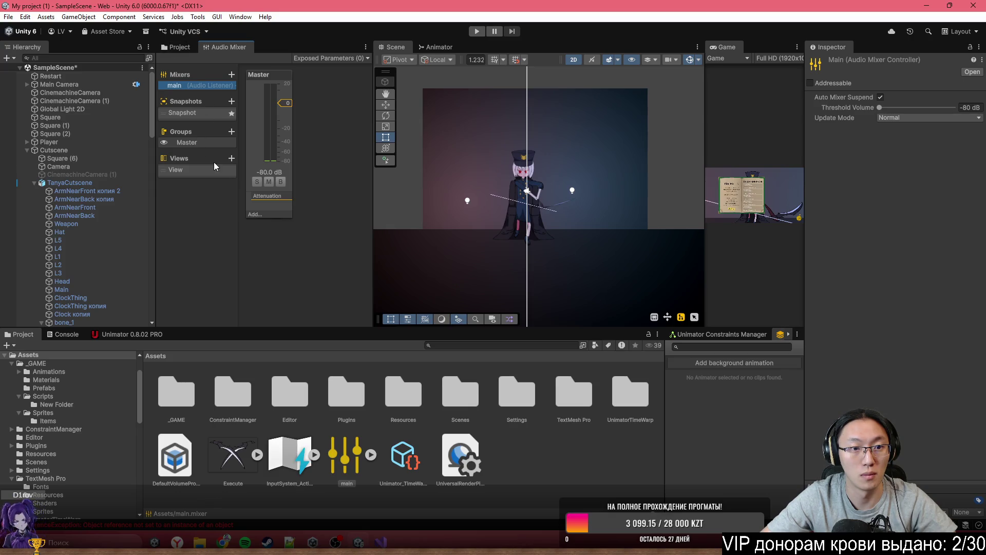
click(174, 47)
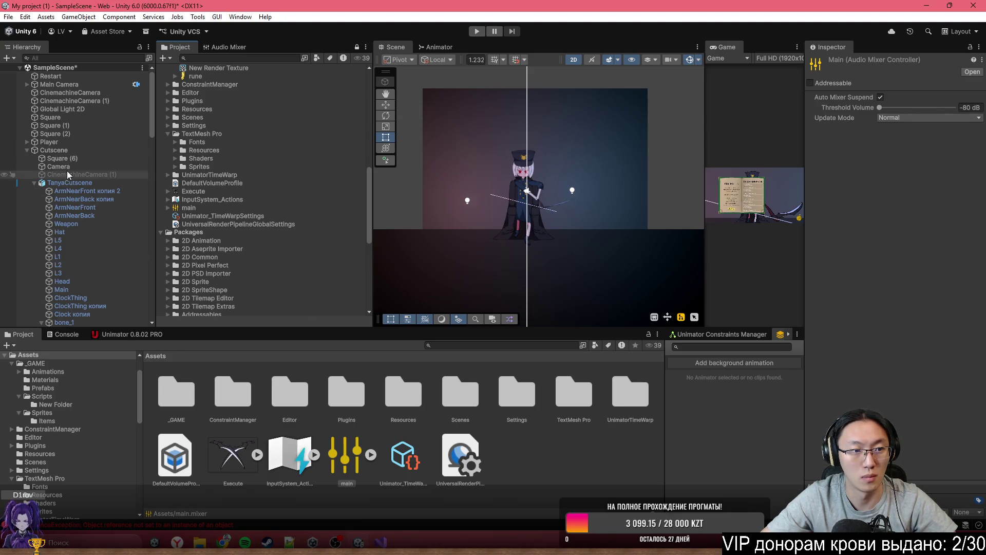
Step: Set the Cutscene Audio Source's Output to Master (main), leaving the audio resource empty
shift+click(69, 151)
click(68, 149)
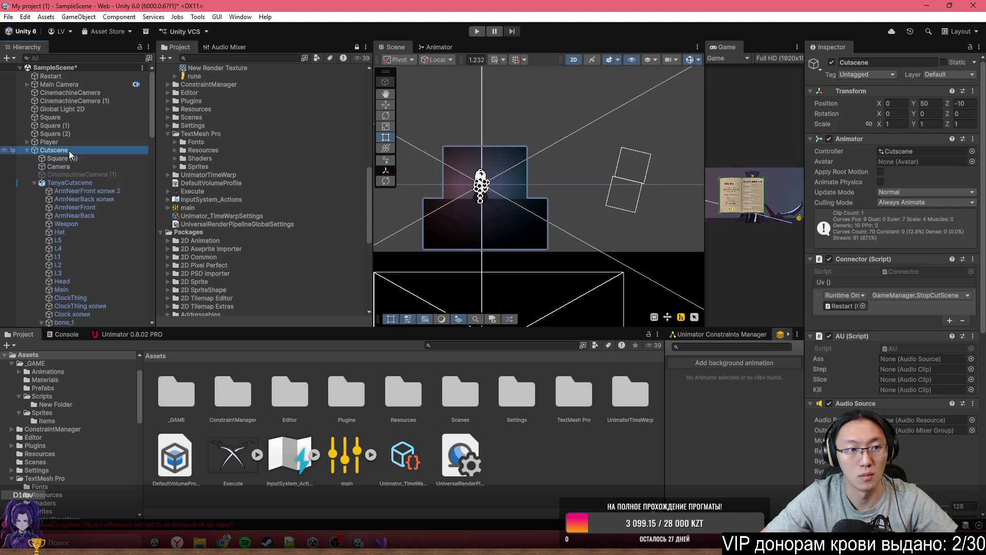
scroll(871, 382, down, 5)
scroll(911, 208, up, 3)
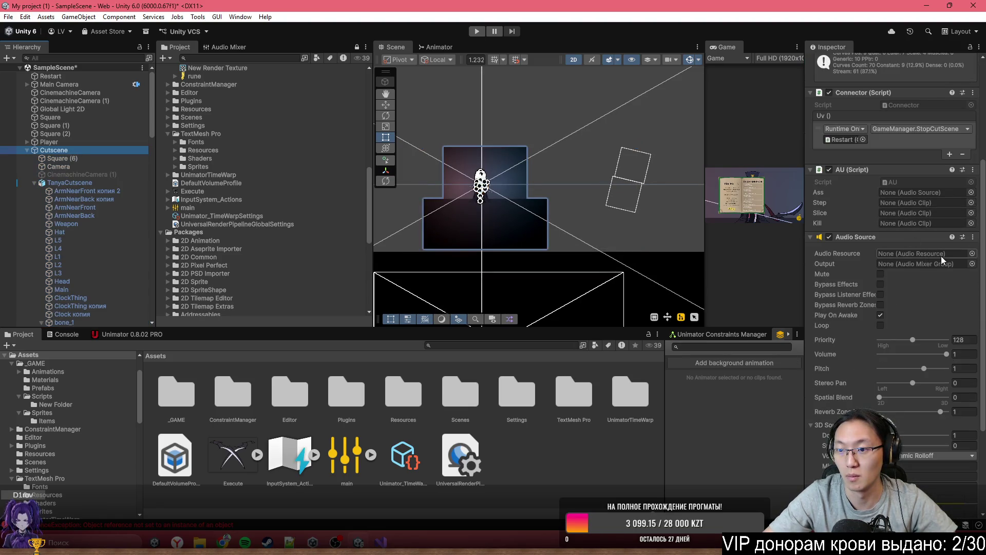
click(971, 263)
double_click(466, 176)
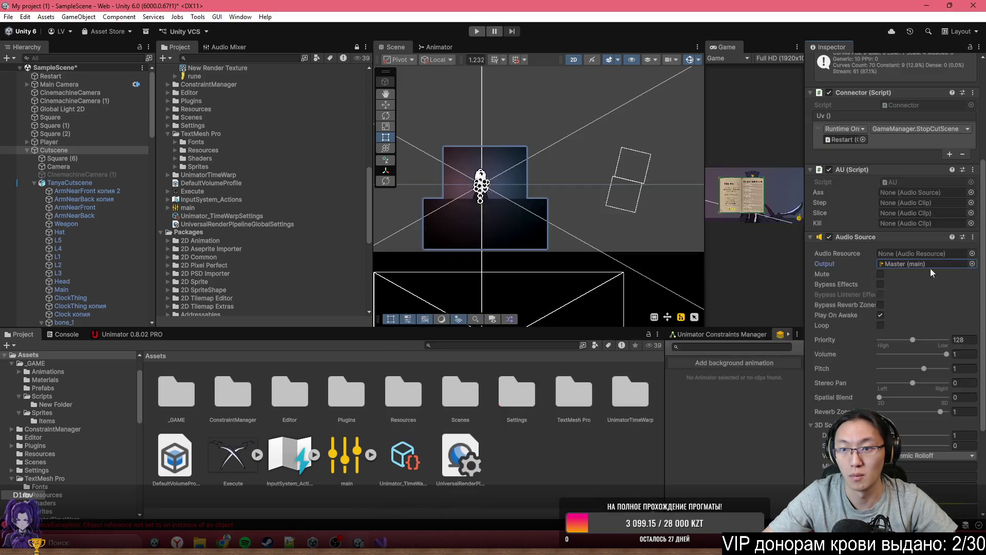
click(971, 252)
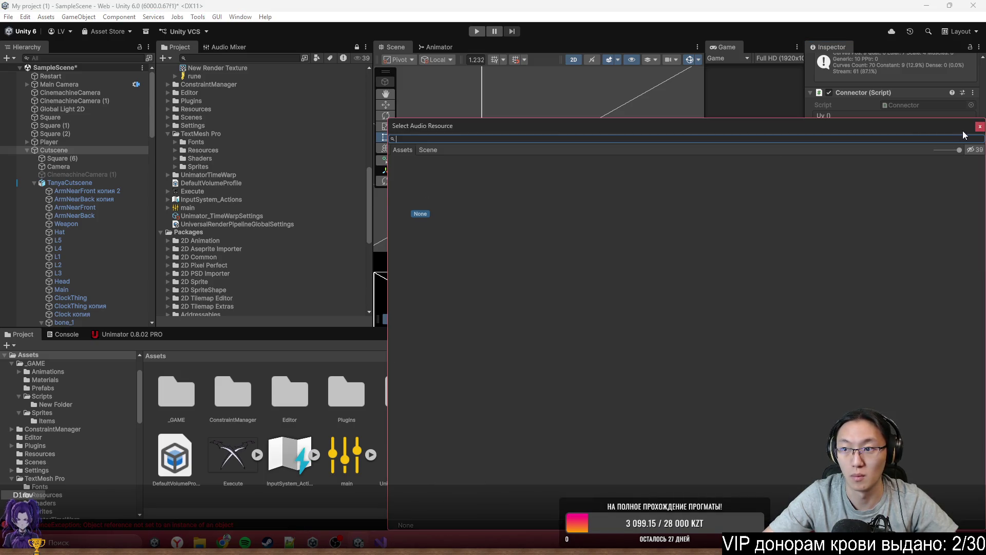
click(980, 126)
scroll(894, 257, up, 1)
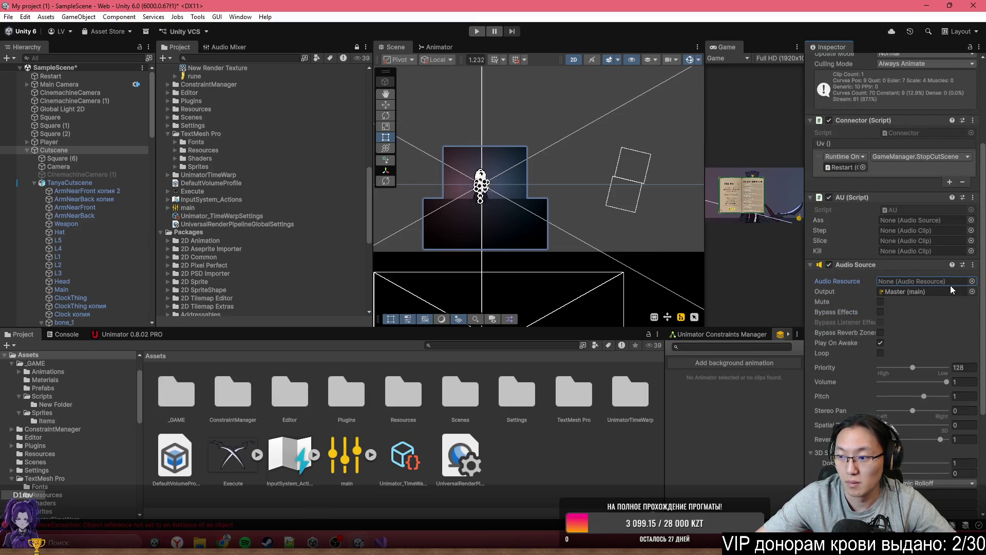
click(971, 281)
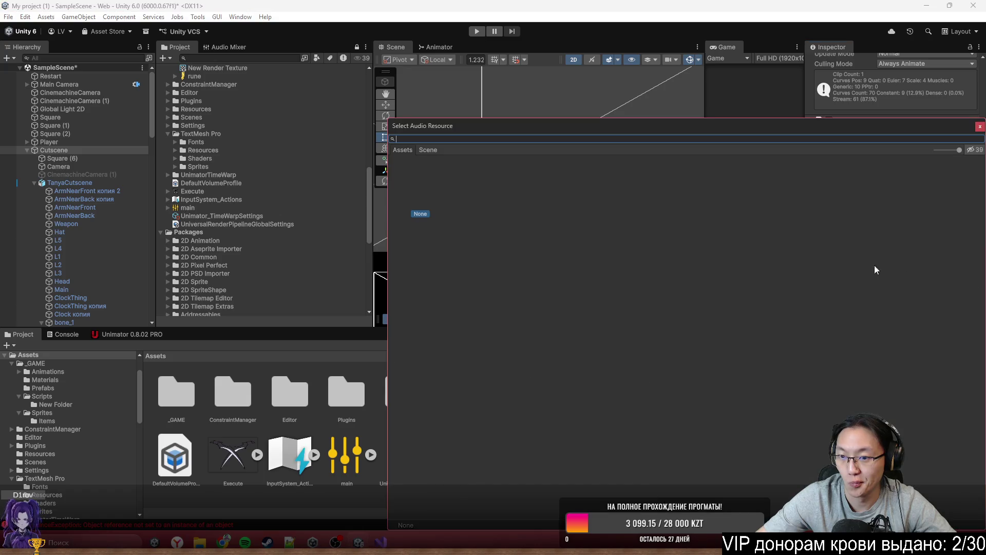
click(978, 127)
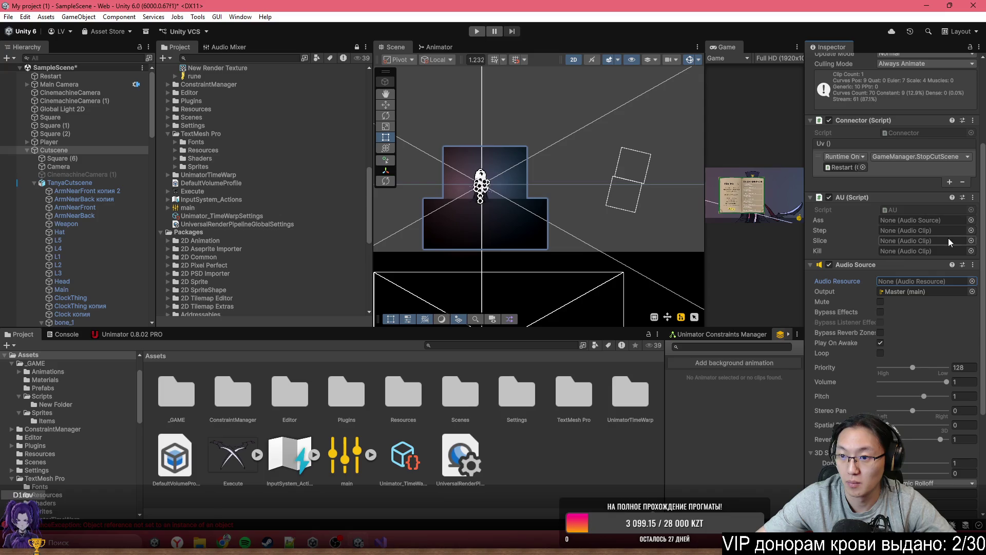
click(971, 251)
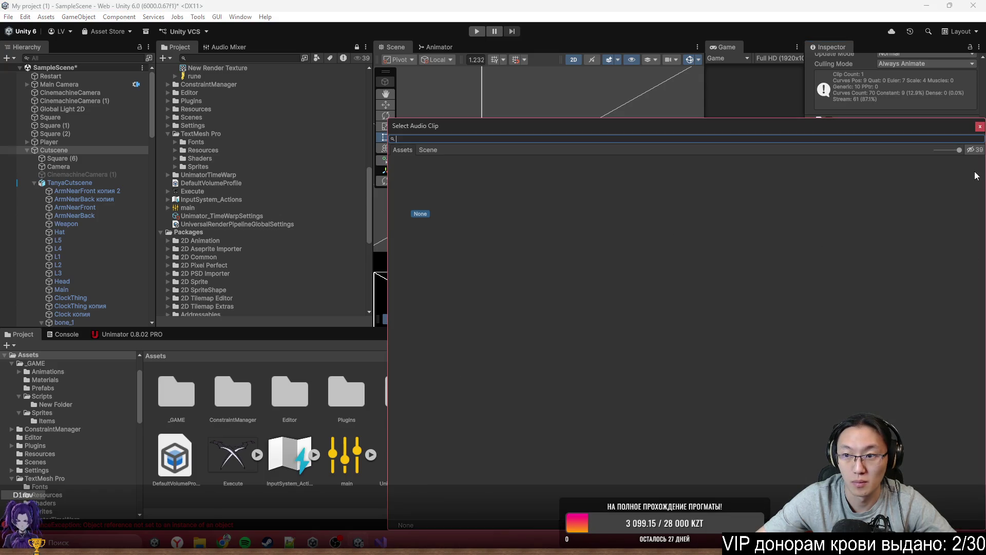
Step: In the AU component, assign KILL to Kill, Swipe to Slice, and Cutscene to Ass
click(980, 126)
mouse_move(497, 5)
mouse_down()
mouse_move(408, 162)
mouse_move(497, 44)
mouse_up()
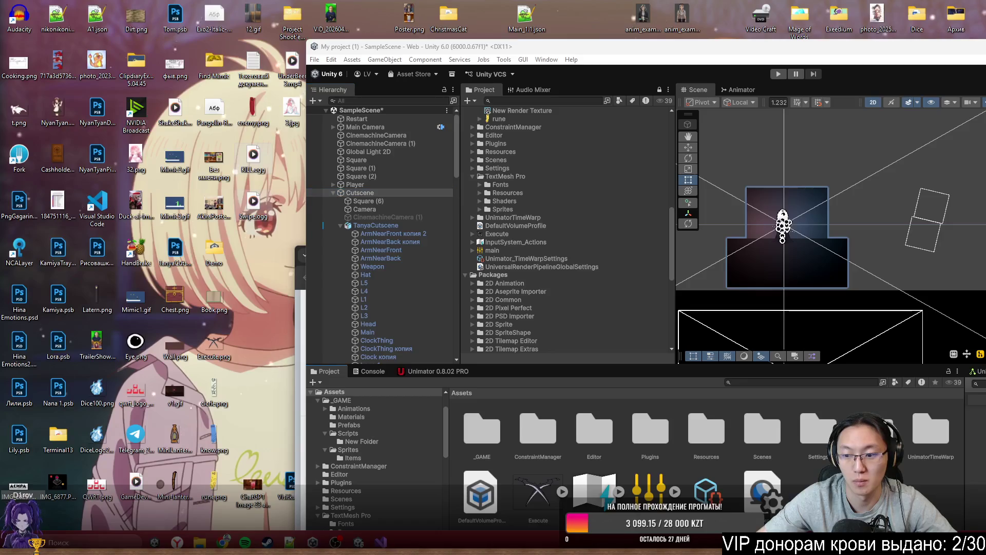
double_click(716, 47)
click(971, 251)
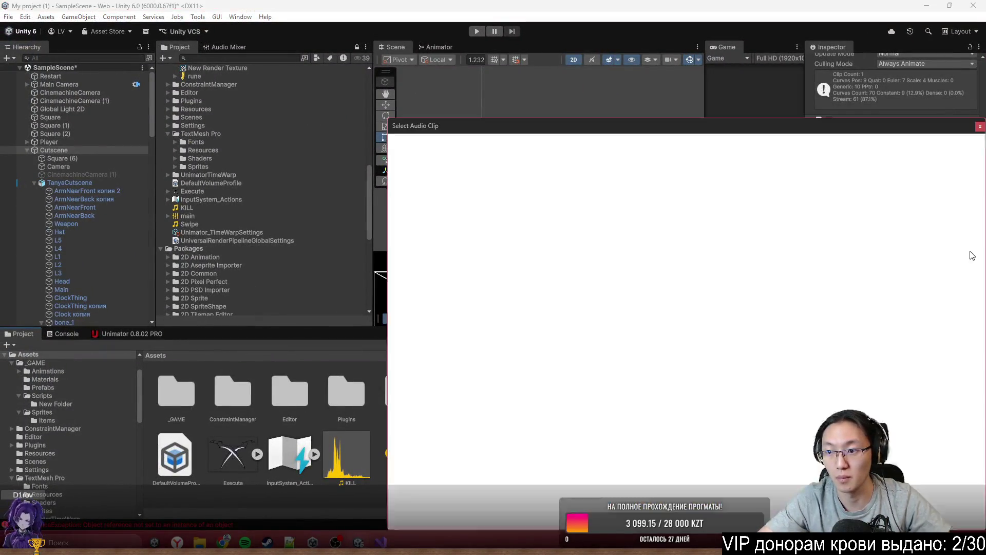
double_click(487, 198)
click(971, 240)
double_click(516, 195)
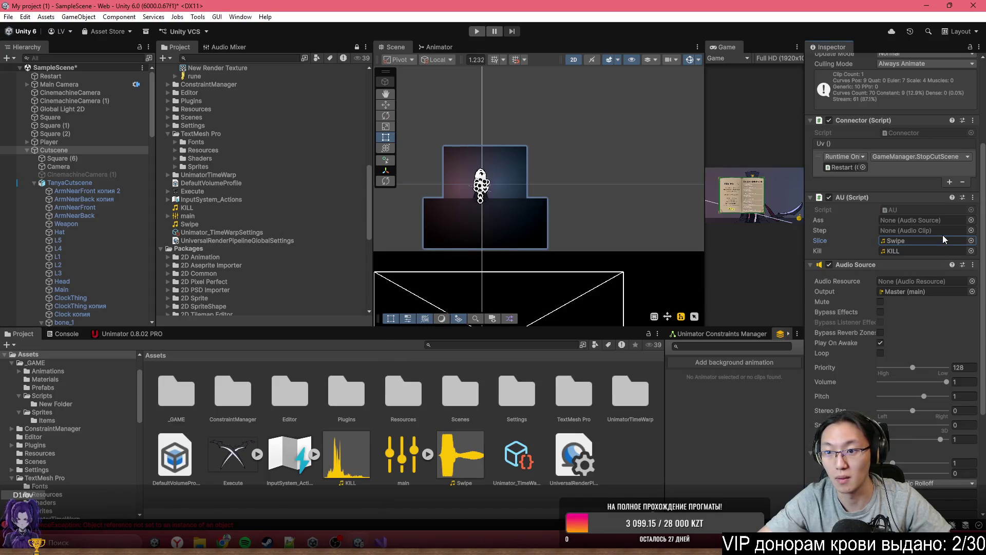
click(971, 220)
double_click(442, 167)
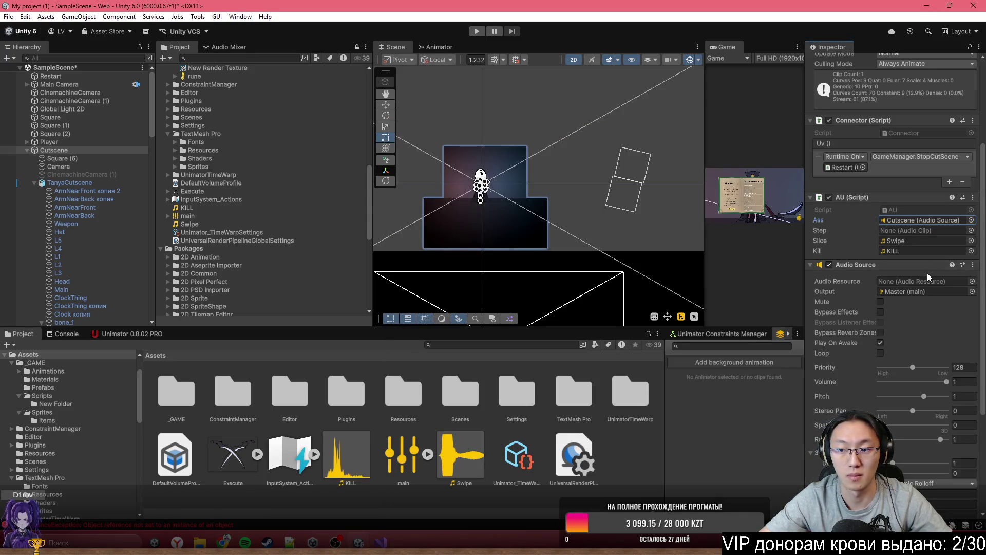
Step: Preview the cutscene animation in the Unimator timeline at about 1:13
click(57, 150)
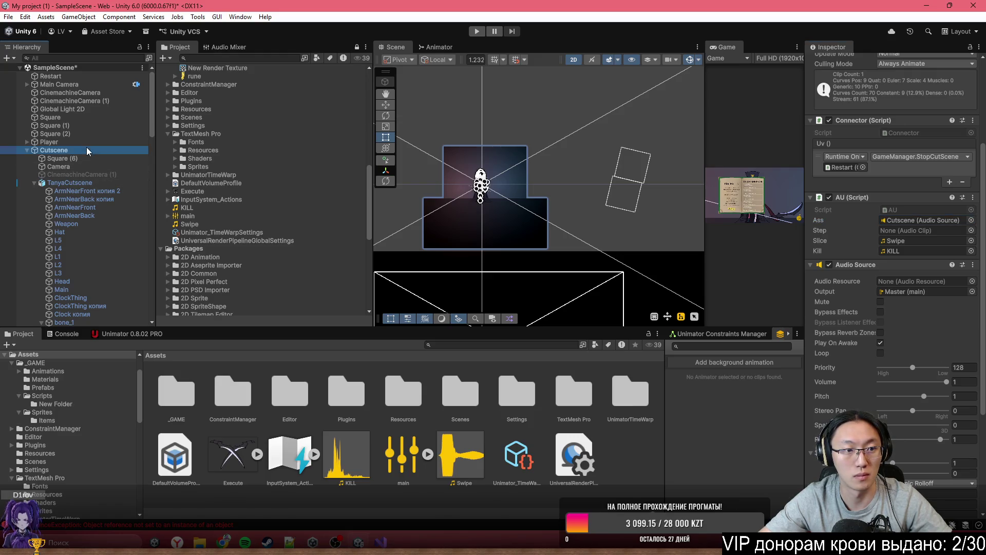
click(129, 333)
drag(175, 371, 299, 391)
drag(703, 195, 498, 200)
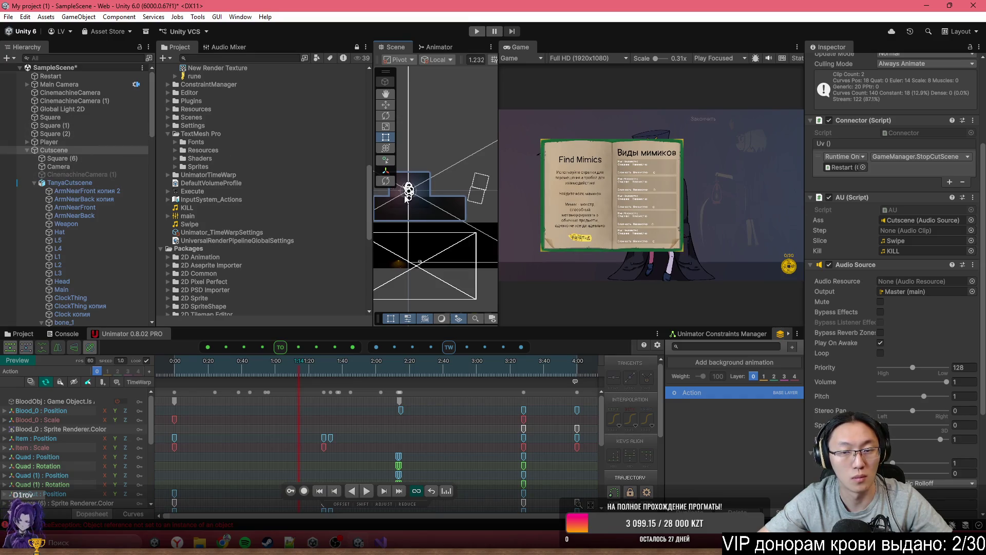
Step: Add an animation event at about 1:44 that calls PlaySlice
mouse_move(308, 373)
mouse_down()
mouse_move(349, 379)
mouse_move(339, 379)
mouse_up()
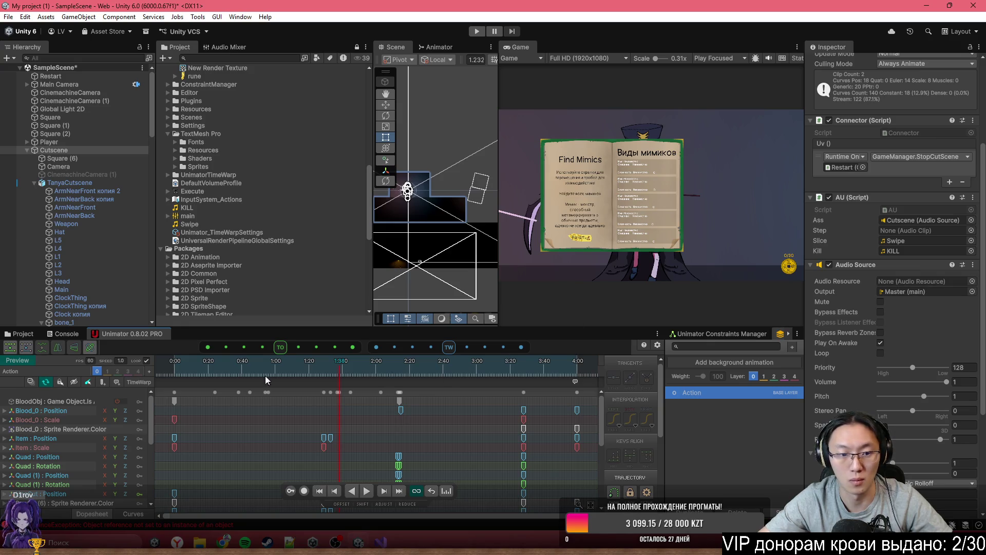
click(118, 383)
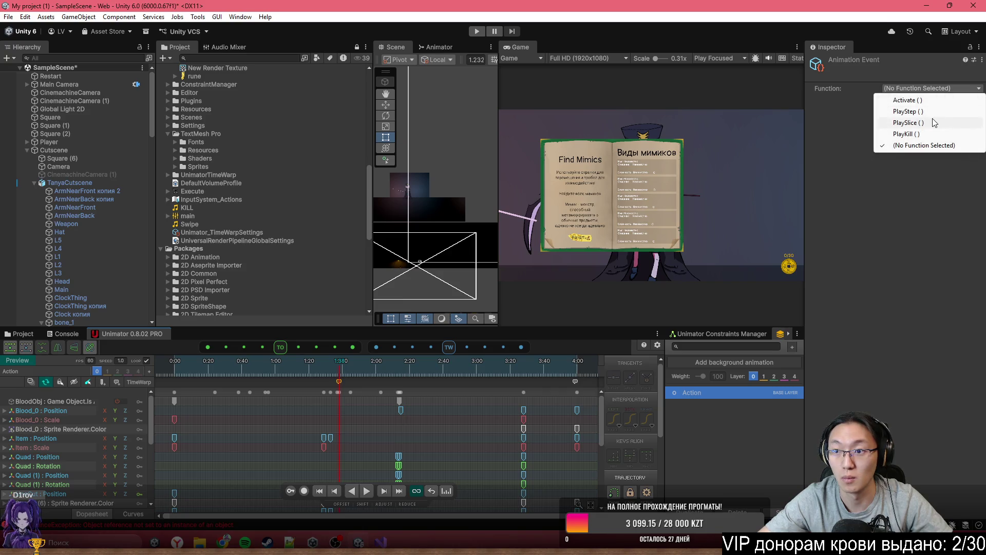
click(935, 124)
Step: Add an animation event at 2:13, the blood-splash frame, calling PlayKill
click(354, 382)
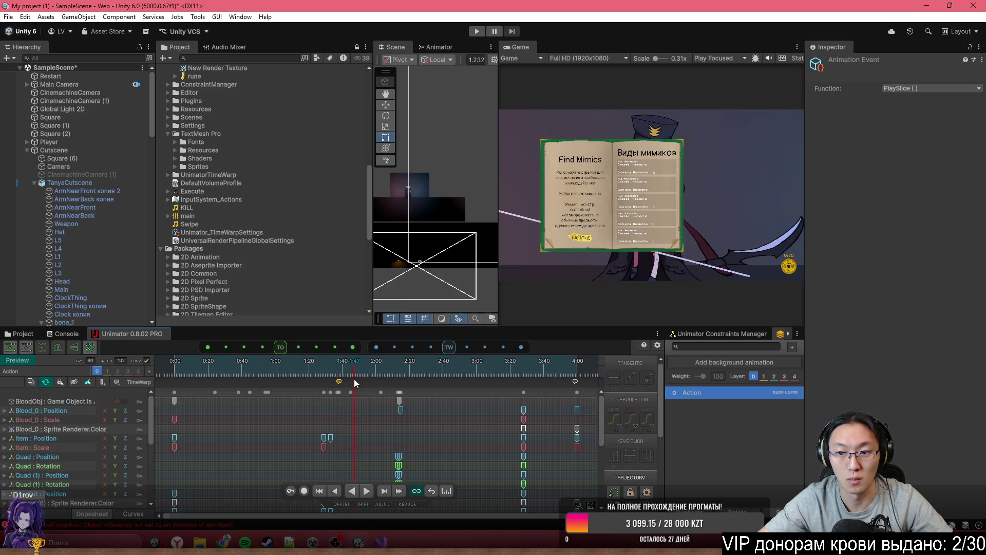
drag(393, 390, 397, 392)
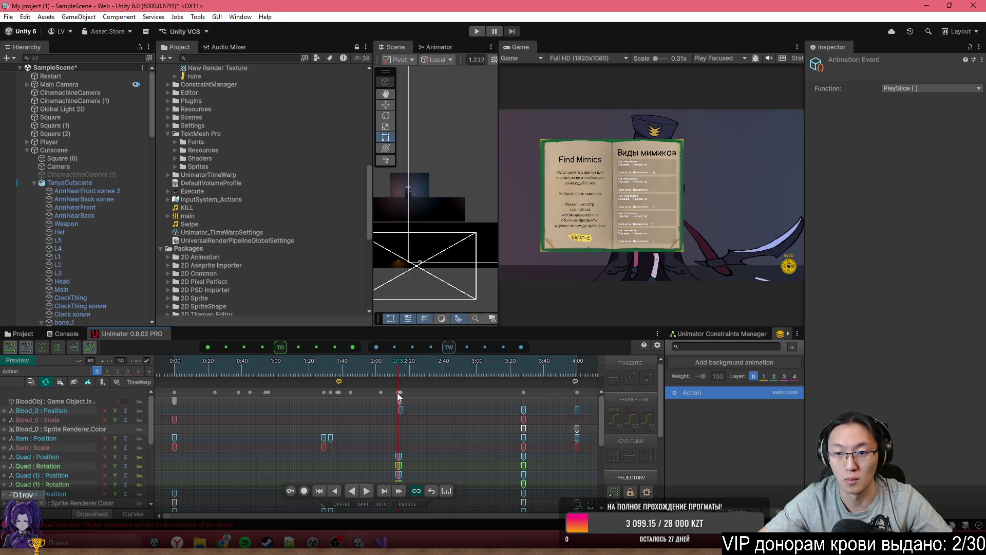
drag(396, 392, 398, 394)
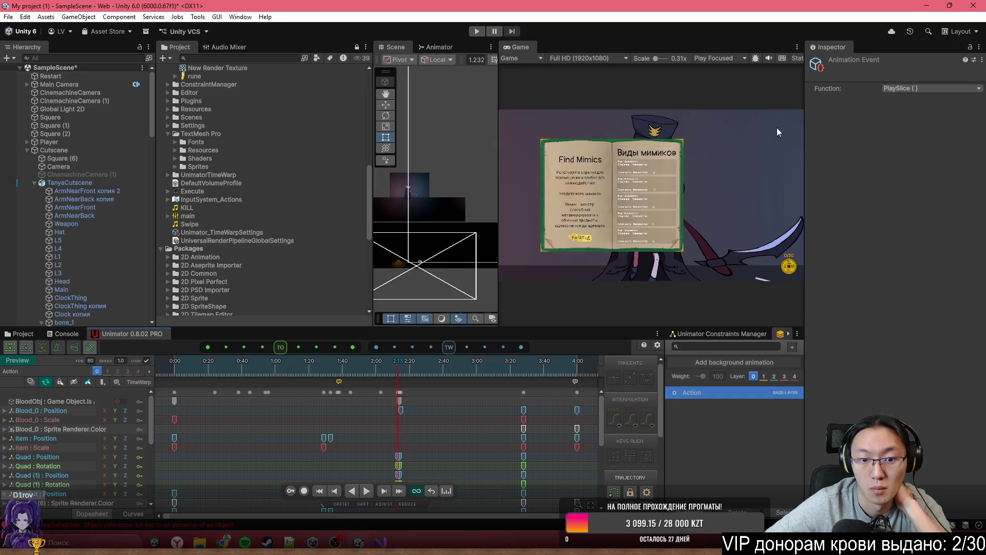
click(116, 383)
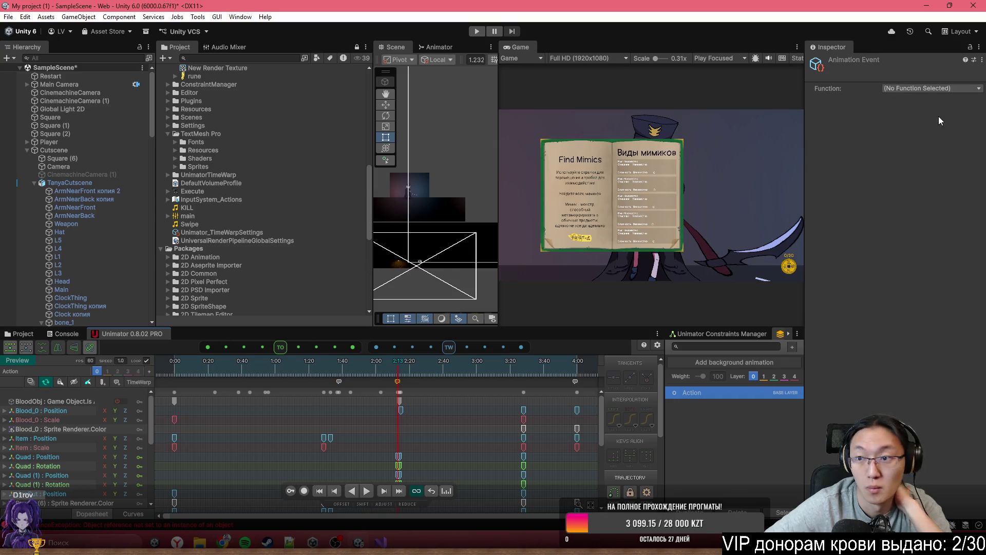
click(927, 88)
click(905, 134)
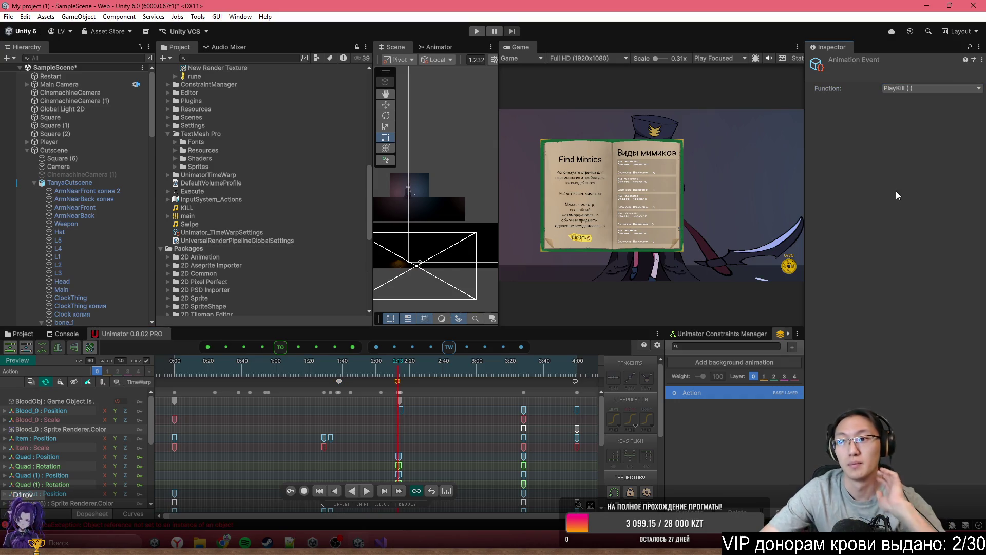
mouse_move(380, 541)
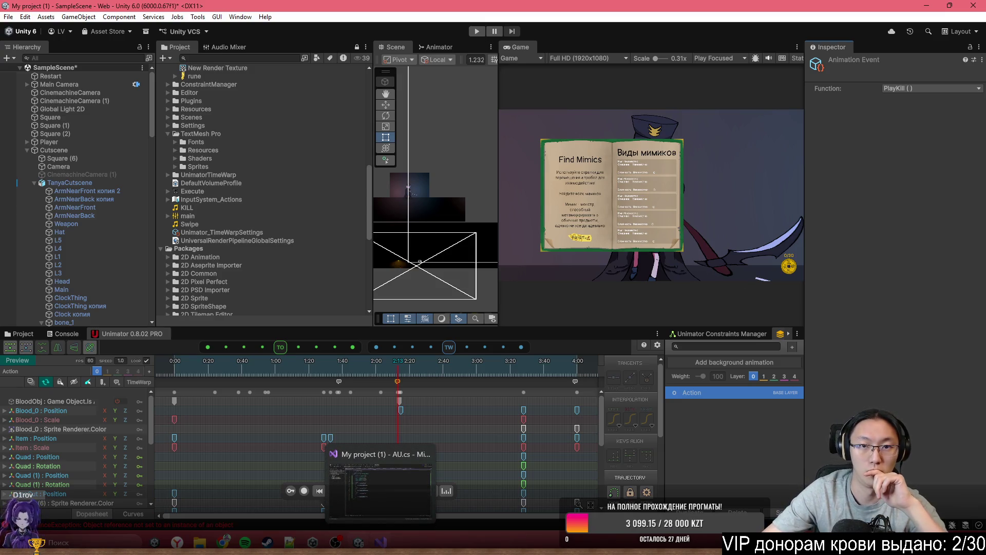
click(380, 488)
click(449, 162)
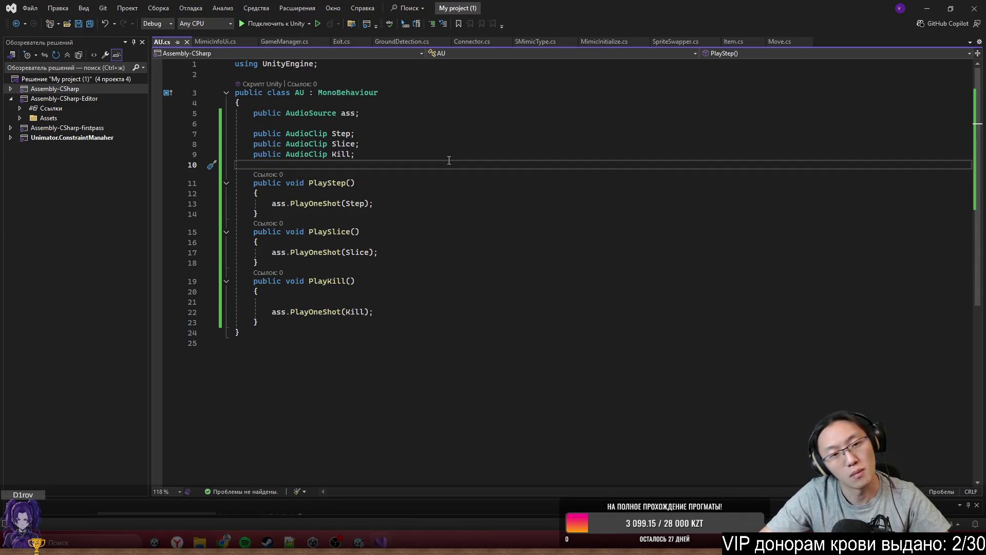
Step: Insert blank lines below the Kill field on line 10 of AU.cs and save
key(Return)
key(Return)
key(Up)
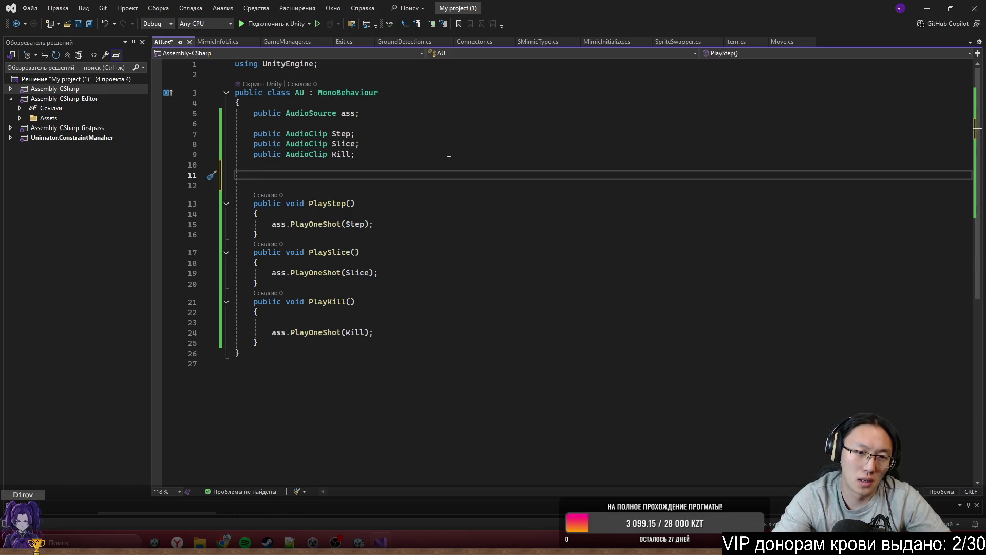
click(382, 359)
key(ctrl+s)
click(359, 312)
mouse_move(354, 322)
mouse_down()
mouse_move(352, 330)
mouse_move(410, 344)
mouse_up()
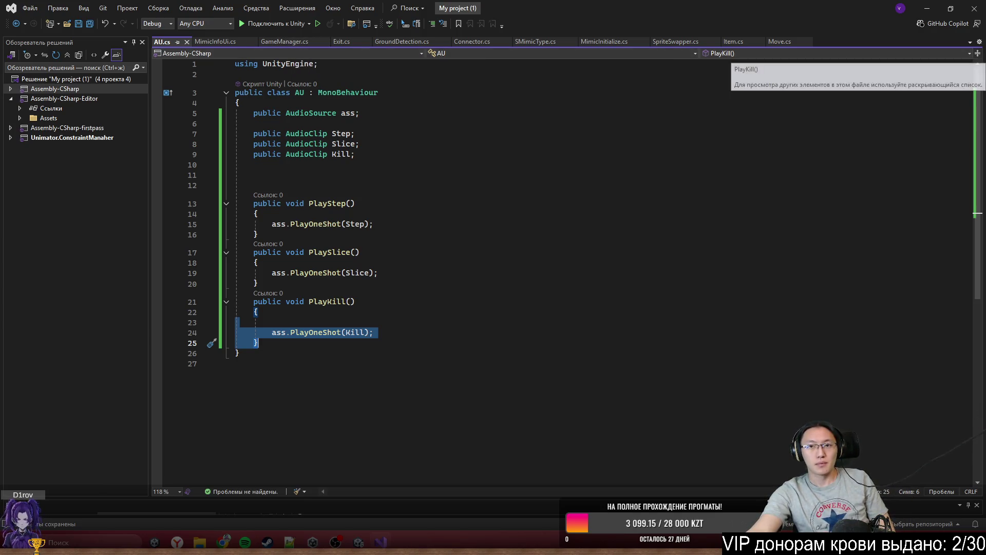
mouse_move(808, 15)
mouse_down()
mouse_move(786, 549)
mouse_move(781, 443)
mouse_move(806, 112)
mouse_move(774, 4)
mouse_up()
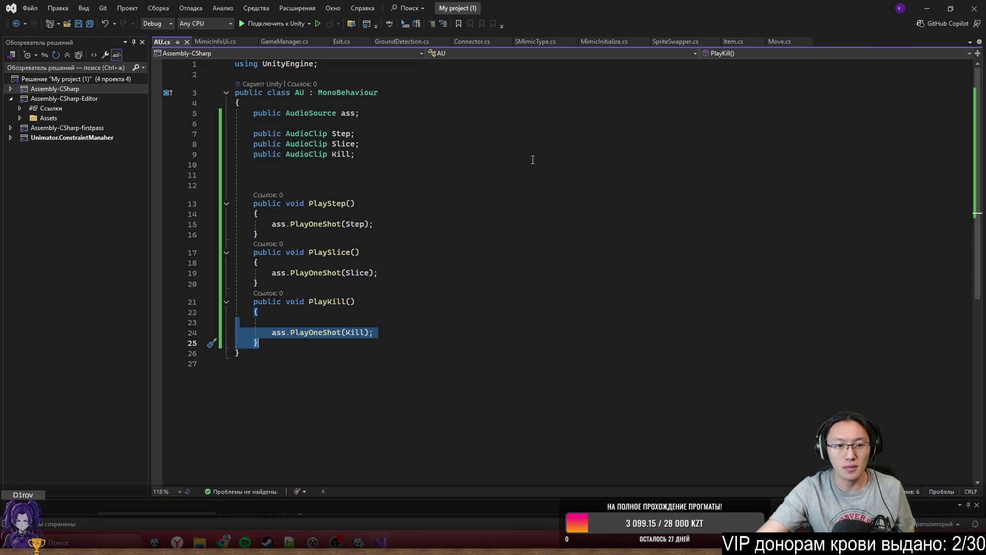
click(312, 165)
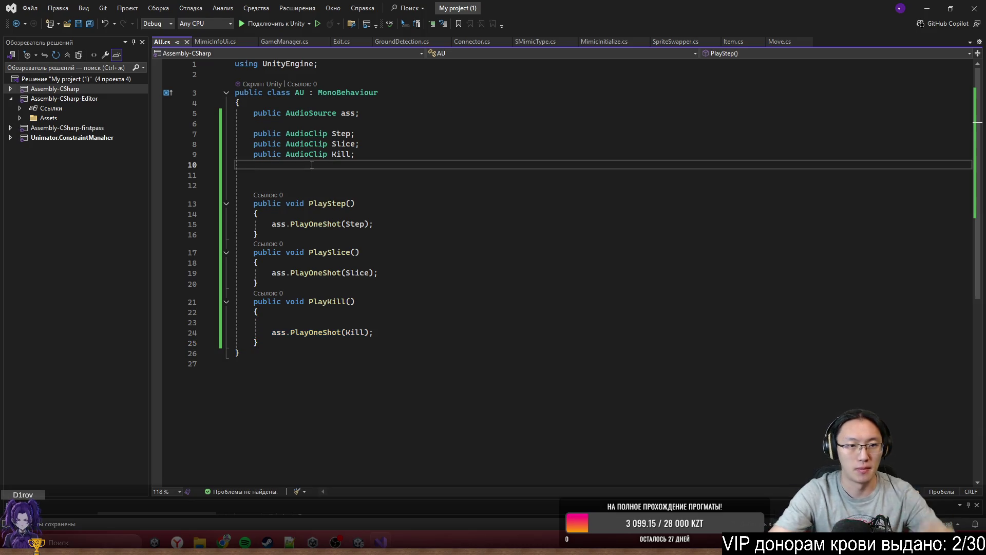
key(Return)
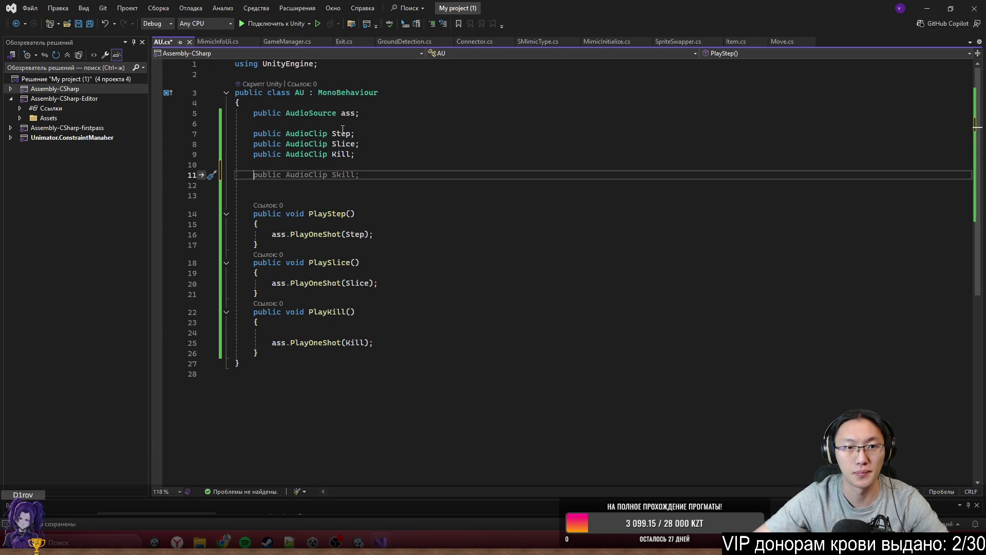
click(295, 41)
Step: Declare 'public bool isKill = false;' after the KILL method in GameManager
scroll(494, 255, up, 20)
scroll(494, 255, up, 20)
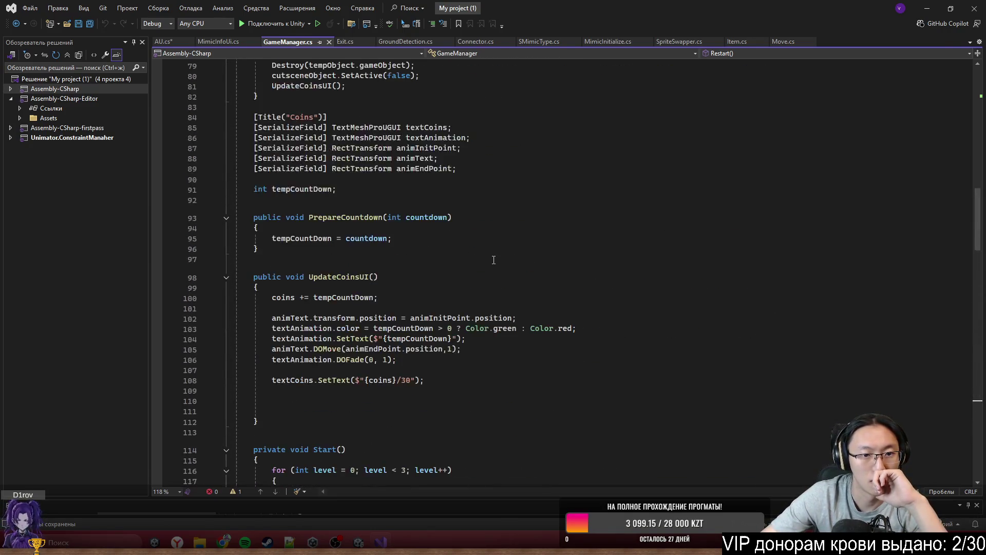
scroll(494, 273, down, 2)
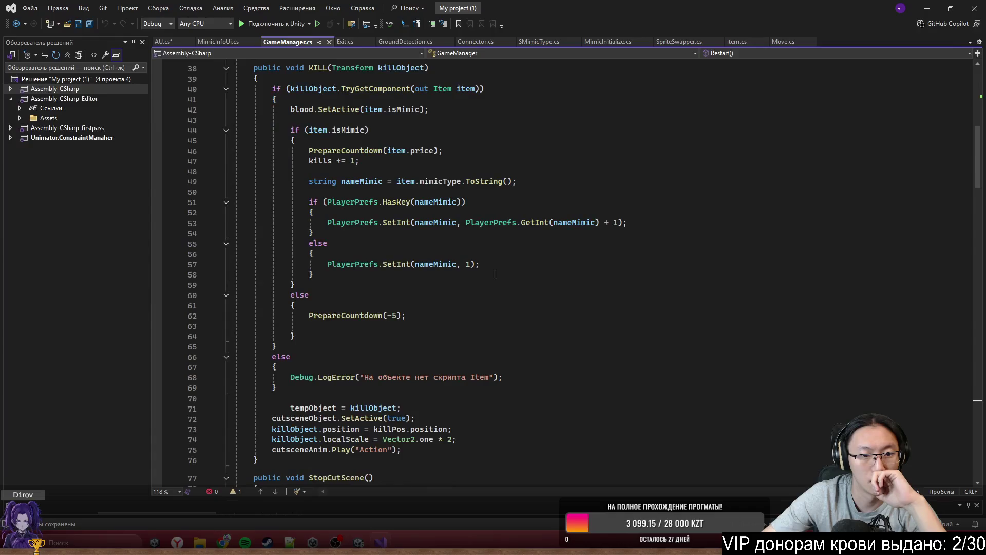
scroll(495, 275, down, 4)
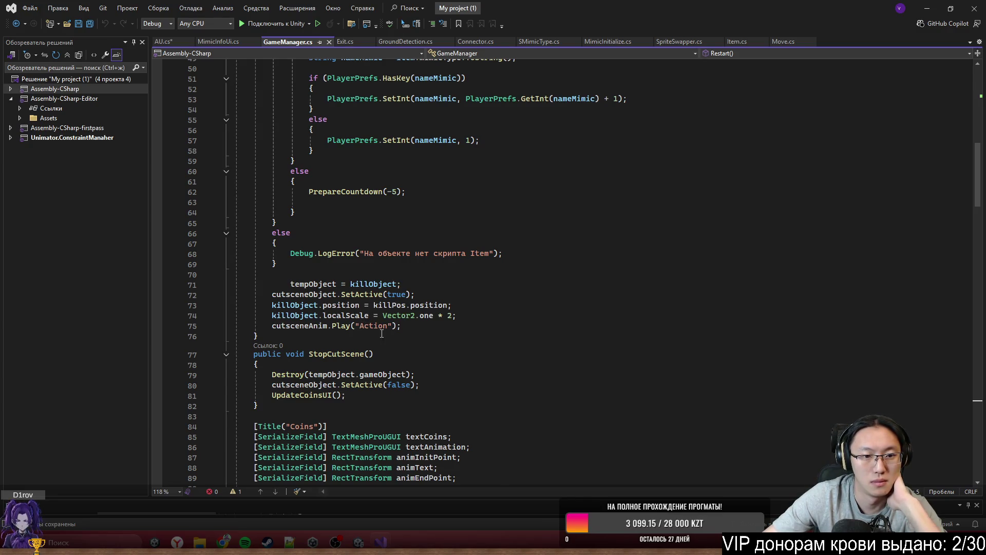
click(425, 325)
key(Down)
key(Return)
text(public )
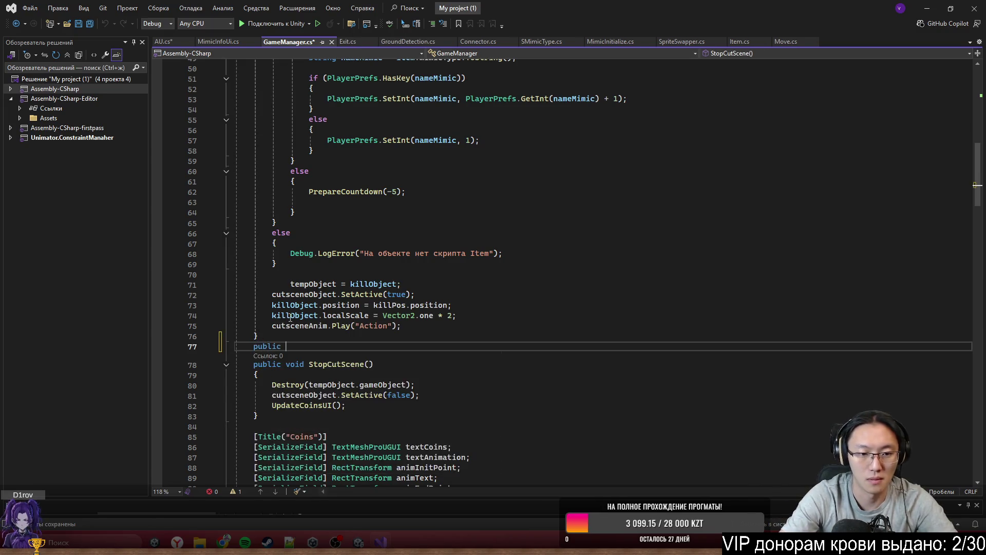
text(bool )
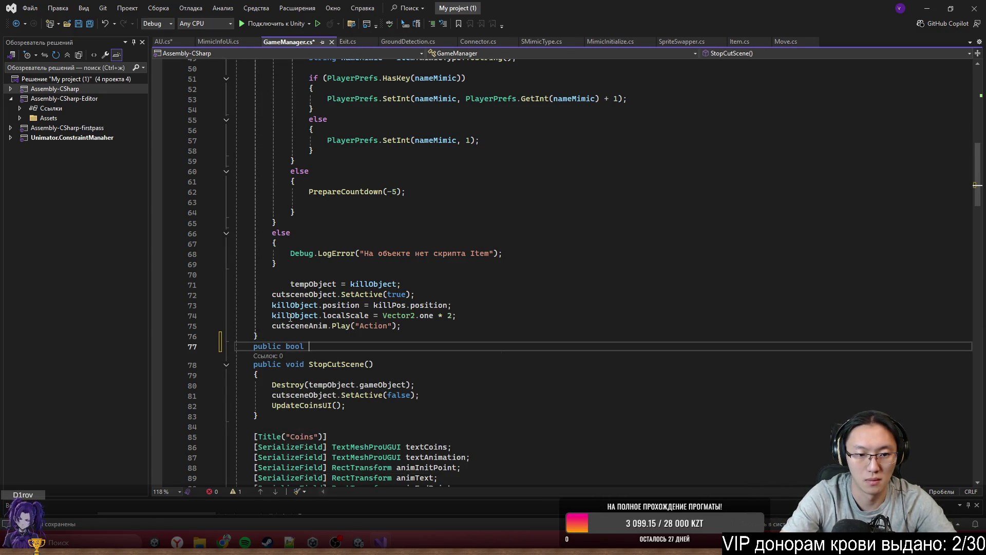
text(isKill = false;)
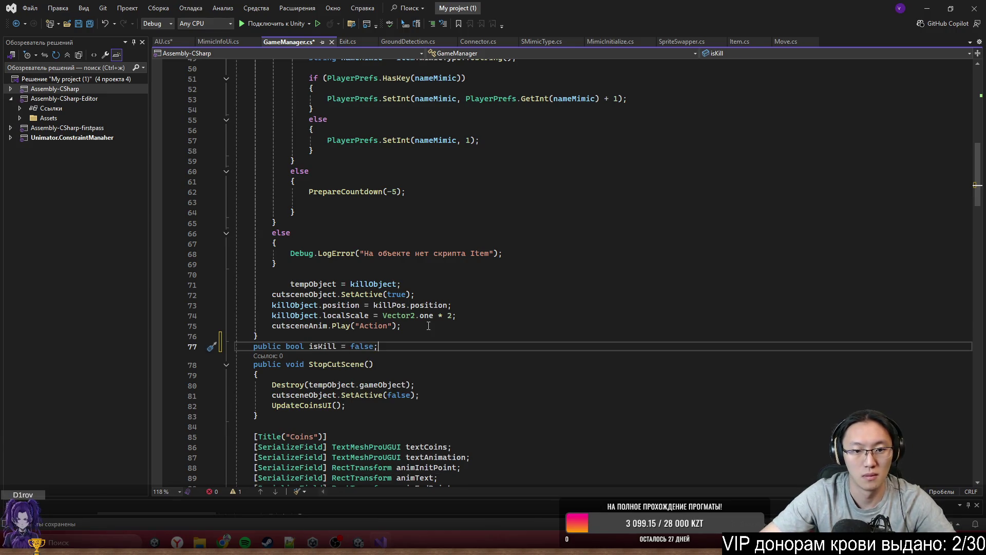
Step: Set 'isKill = true;' after the mimic counting block
click(428, 325)
key(Return)
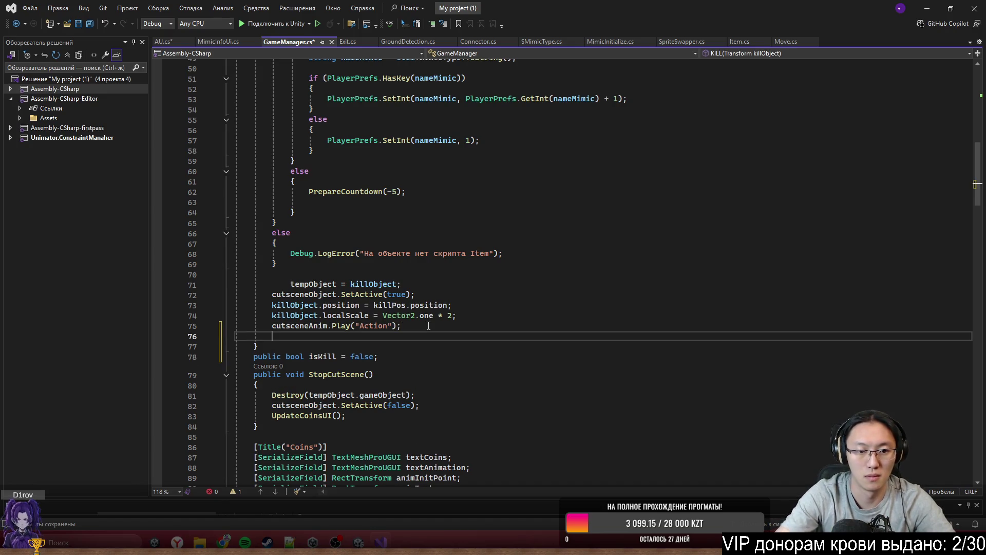
text(is)
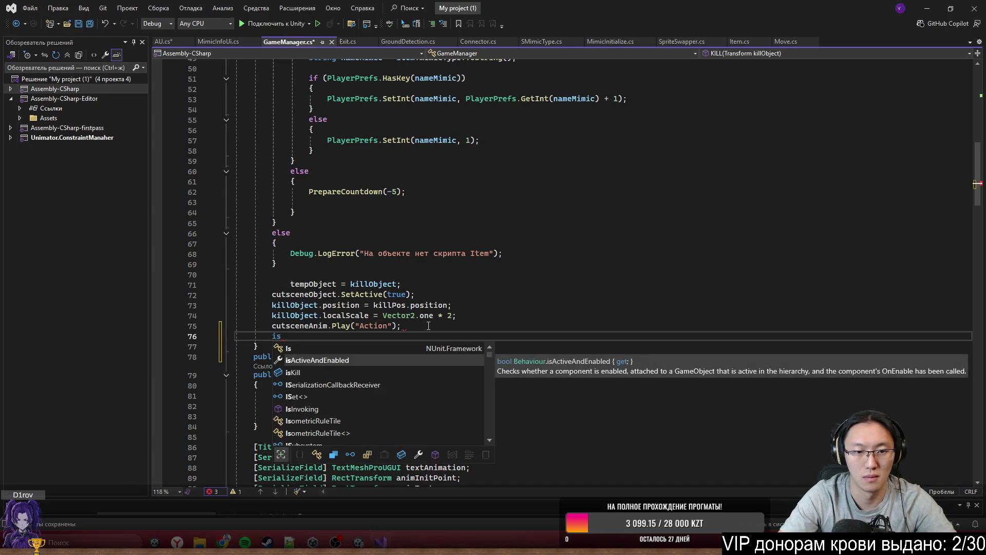
key(BackSpace)
key(BackSpace)
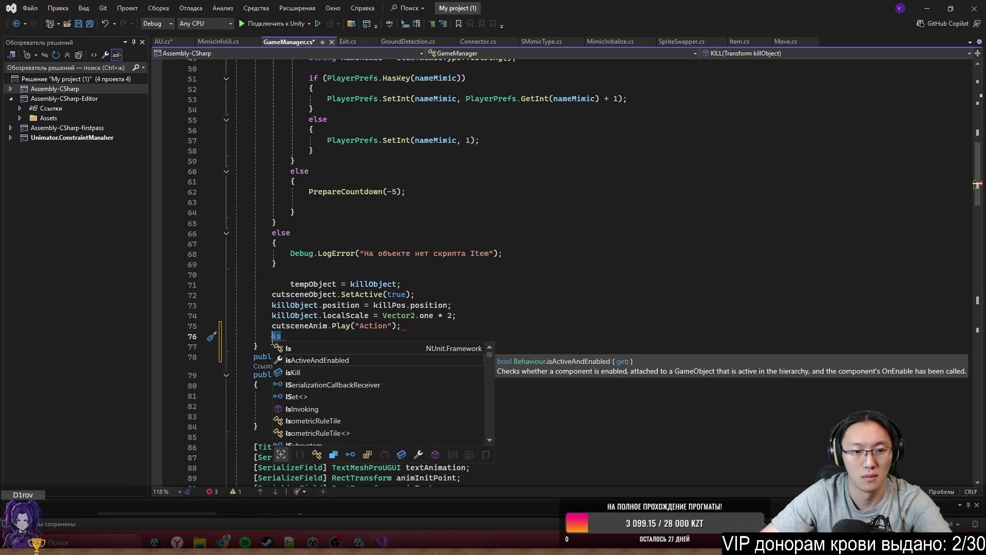
scroll(433, 191, up, 3)
click(383, 253)
click(382, 246)
key(Return)
text(isKill = true;)
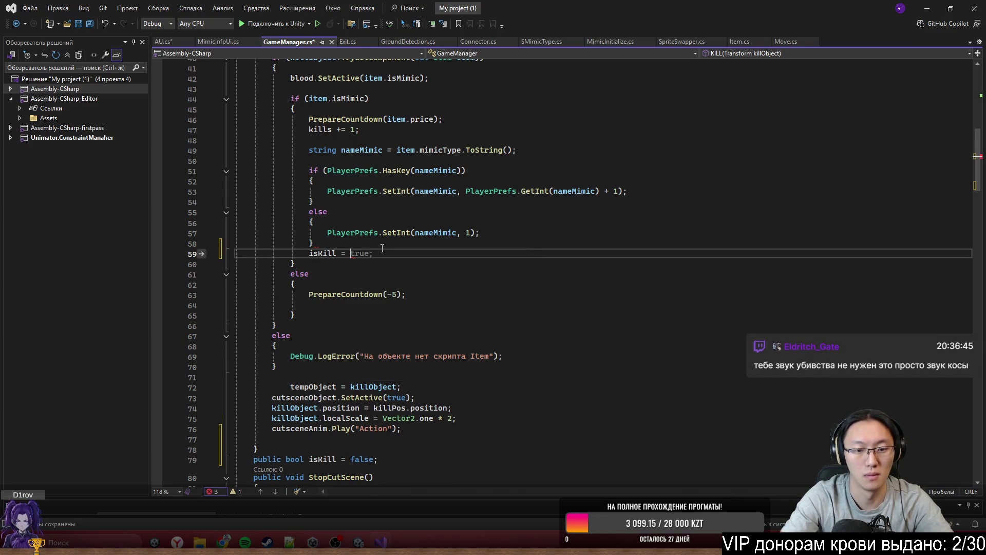
Step: Set 'isKill = false;' in the non-mimic else branch and save GameManager.cs
click(429, 282)
key(Return)
text(is)
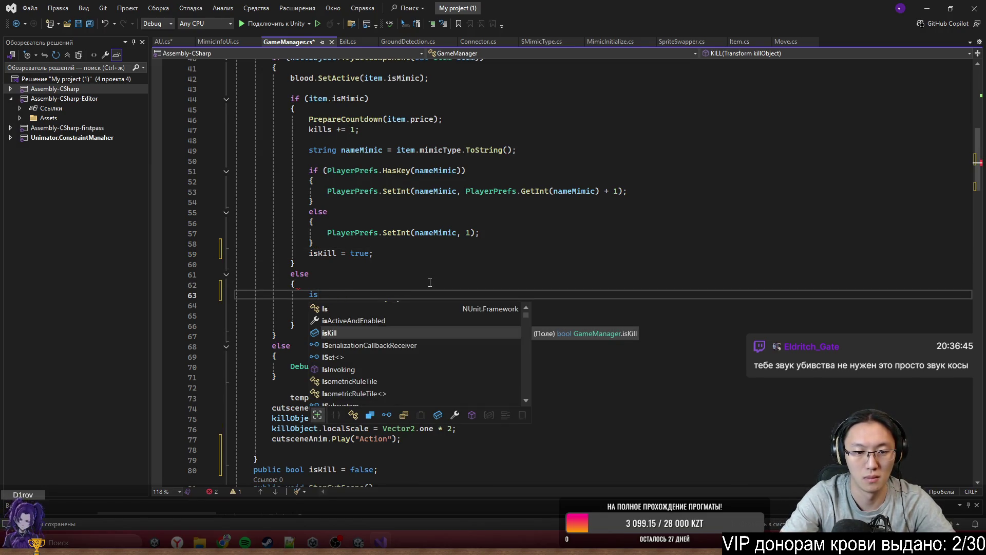
key(Tab)
text(.)
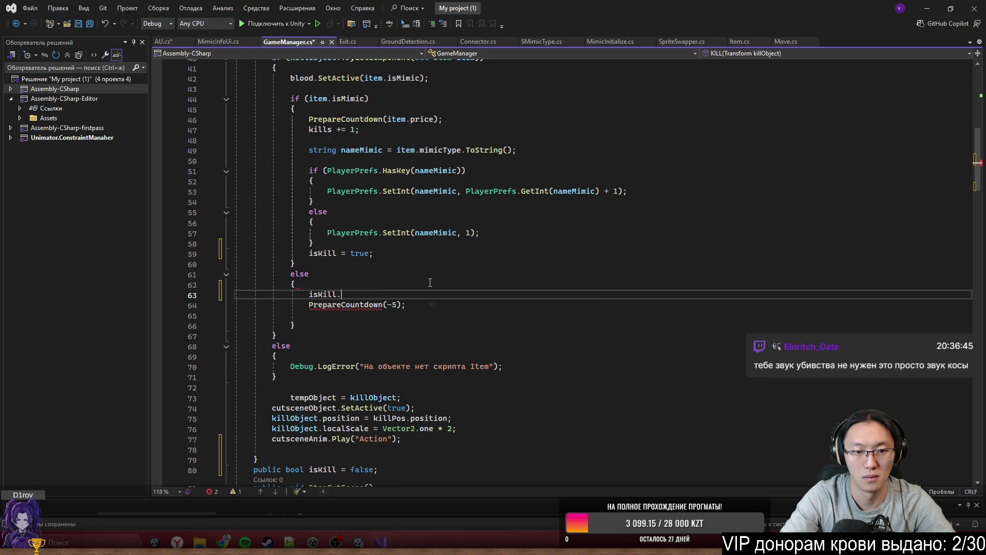
key(Tab)
key(ctrl+s)
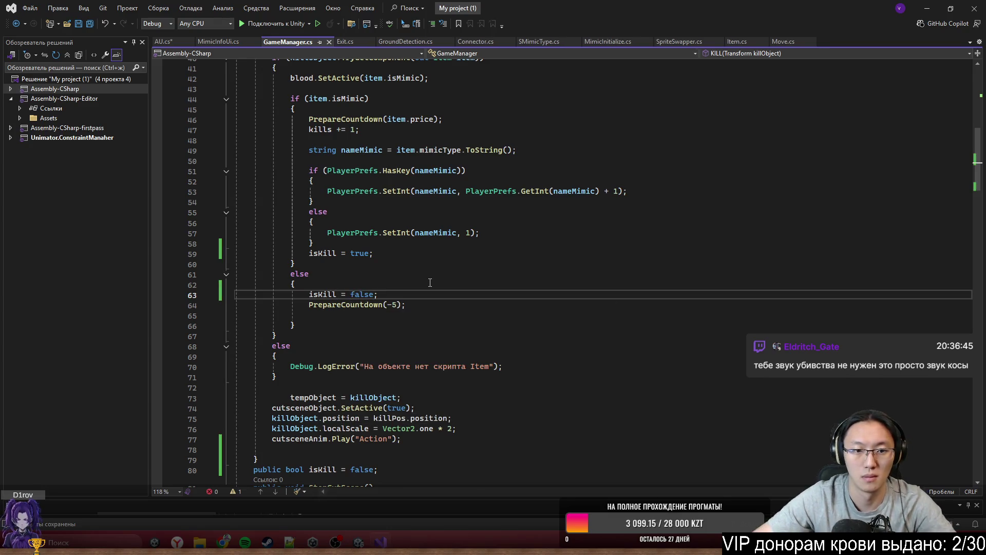
click(430, 282)
click(169, 41)
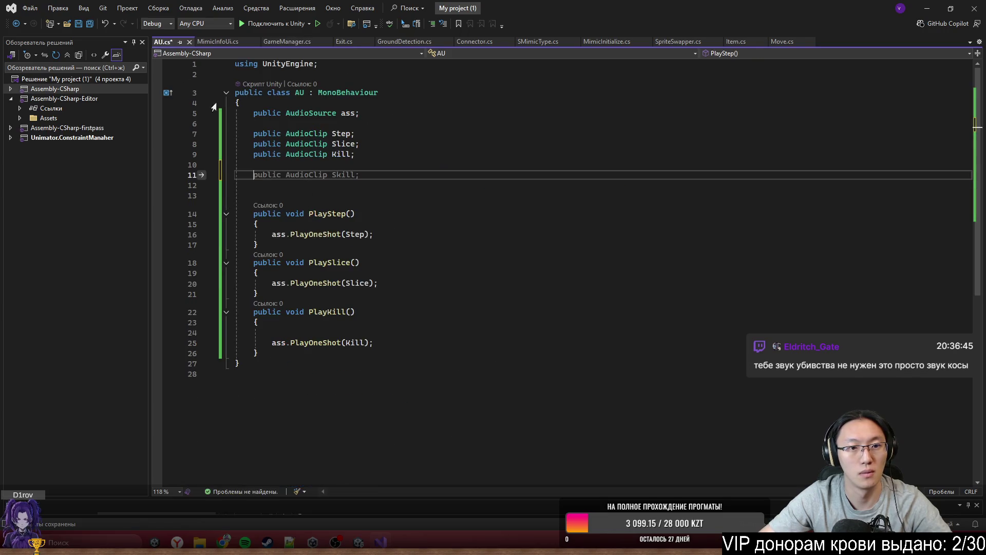
Step: Wrap PlayKill's sound in 'if (GameManager.Instance.isKill)', save AU.cs, and return to Unity
click(293, 321)
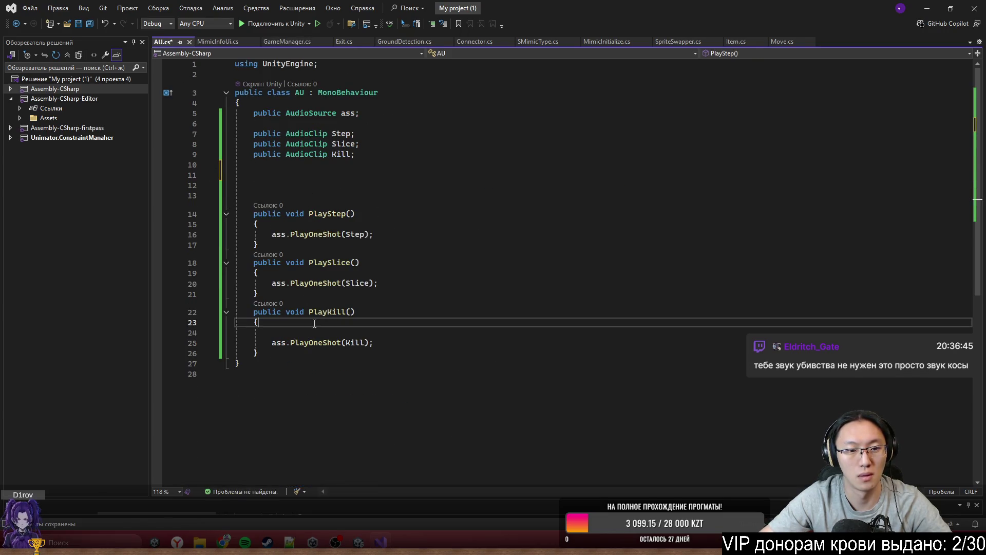
click(315, 332)
text(f ()
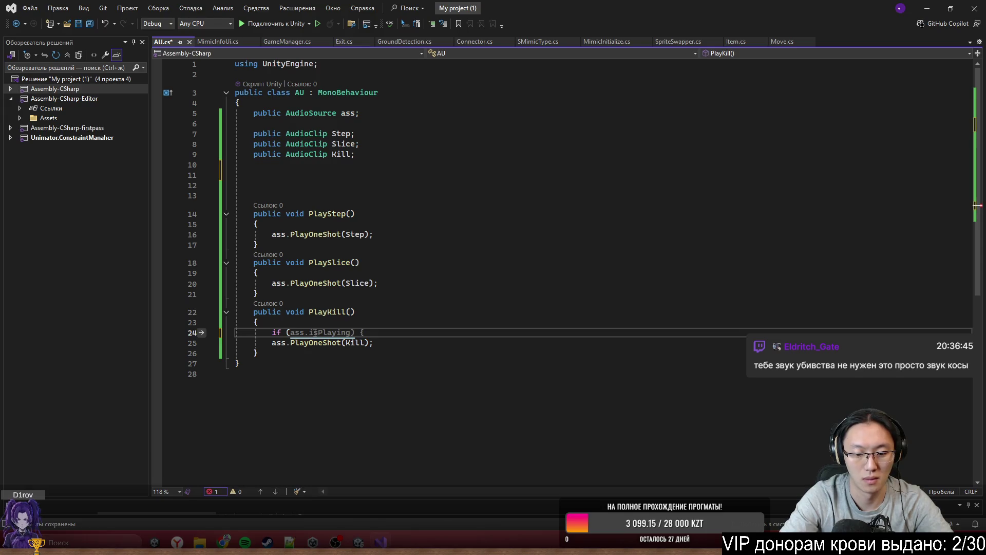
text(Gam)
key(Tab)
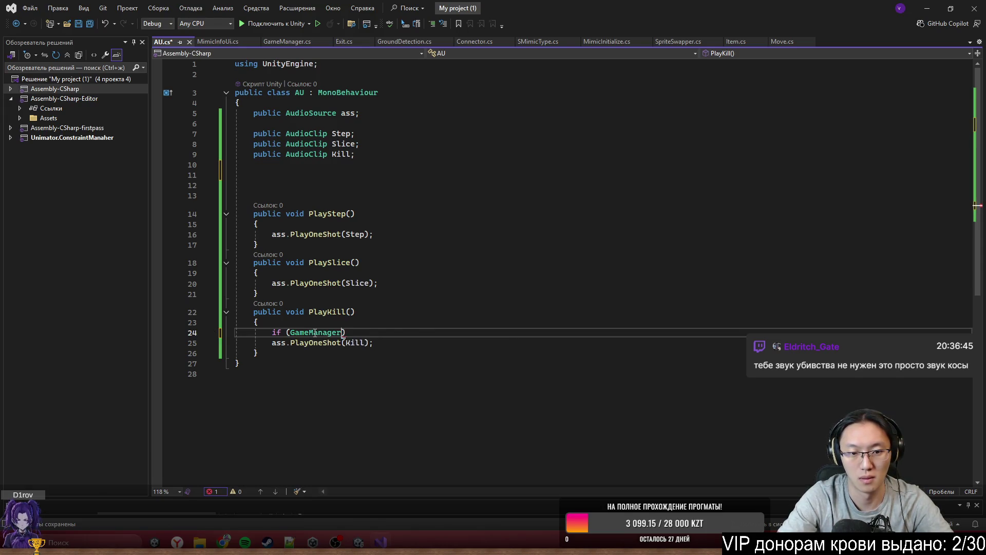
text(.)
key(Tab)
text(.is)
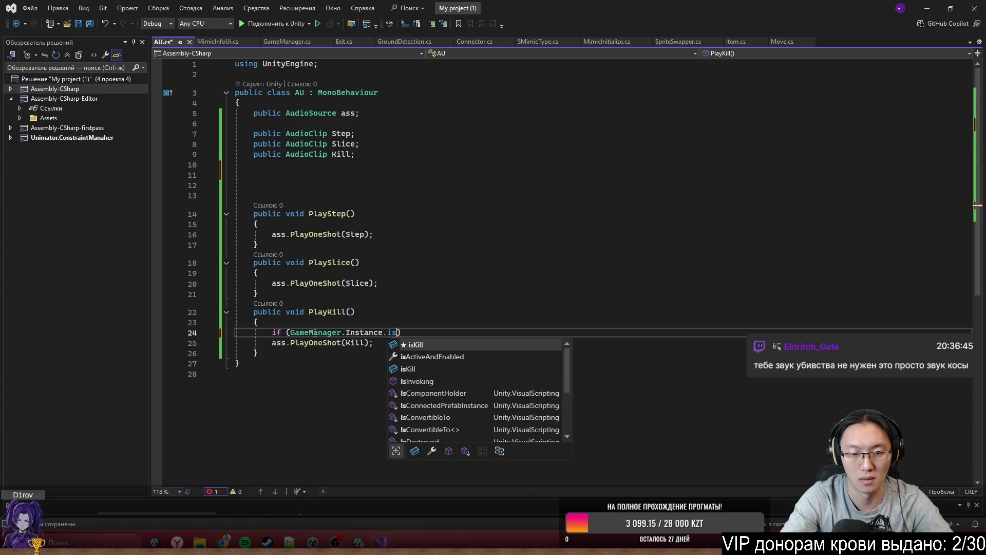
text(Kill)
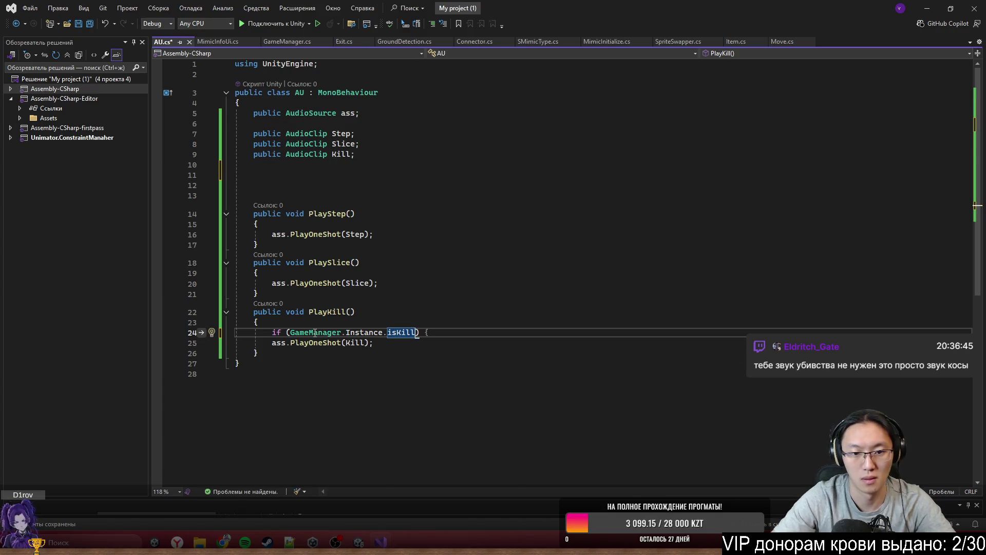
key(End)
key(ctrl+s)
click(575, 262)
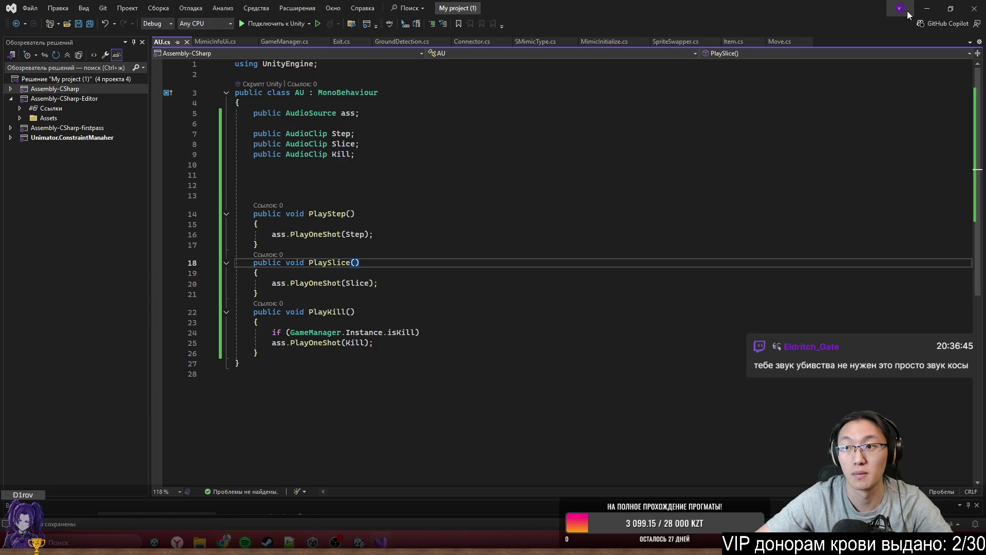
key(alt+Tab)
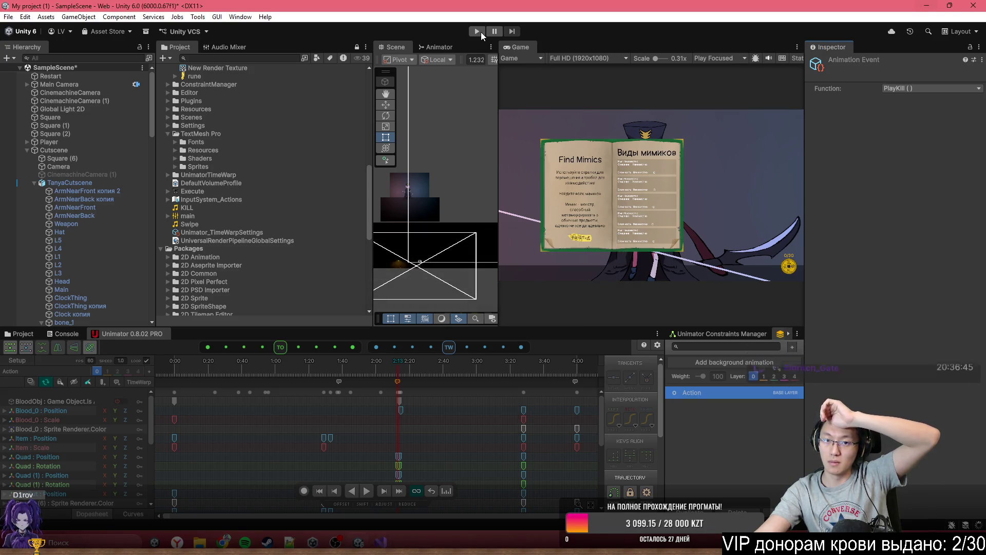
Step: Play-test the cutscene in a maximized Game view, walking through the dungeon, then stop
click(83, 152)
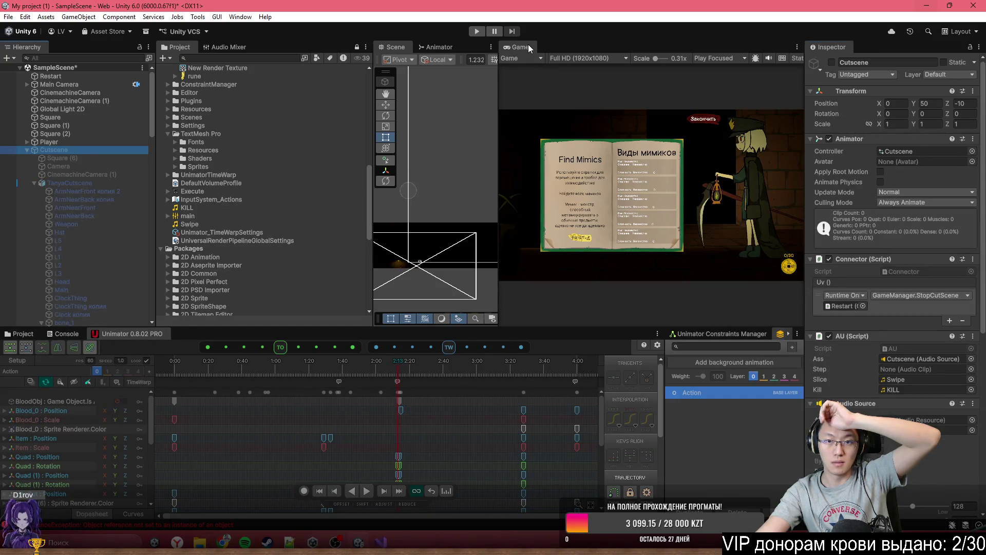
double_click(528, 44)
click(471, 32)
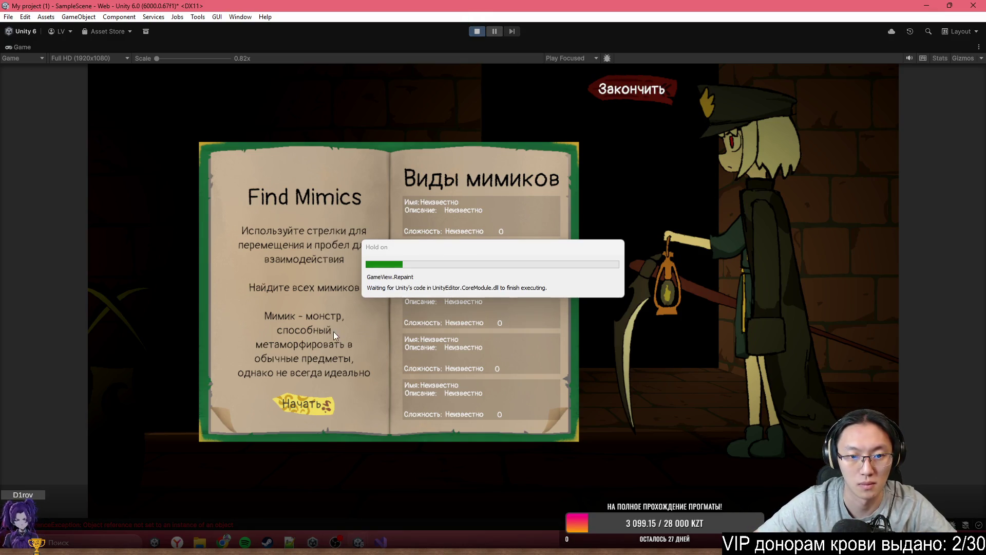
click(308, 404)
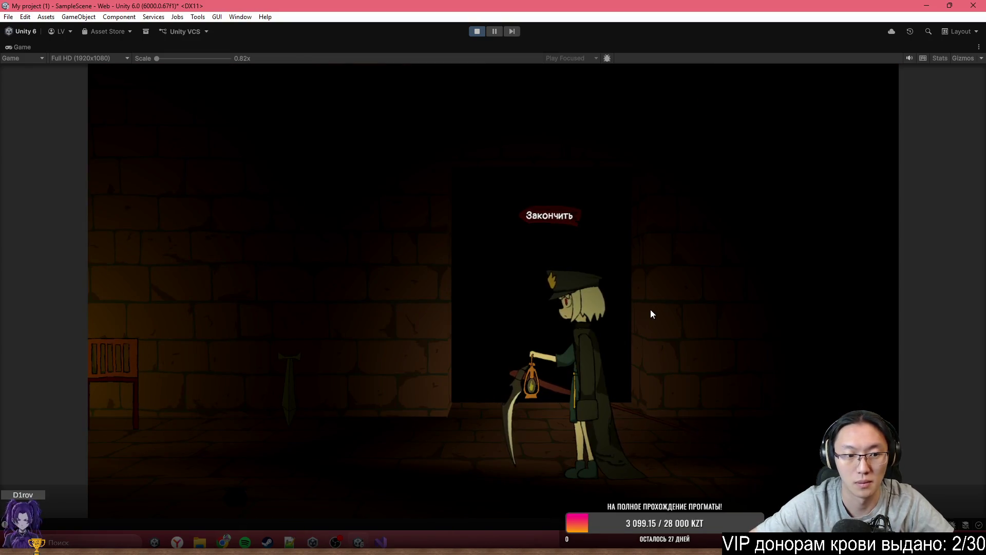
key(Left)
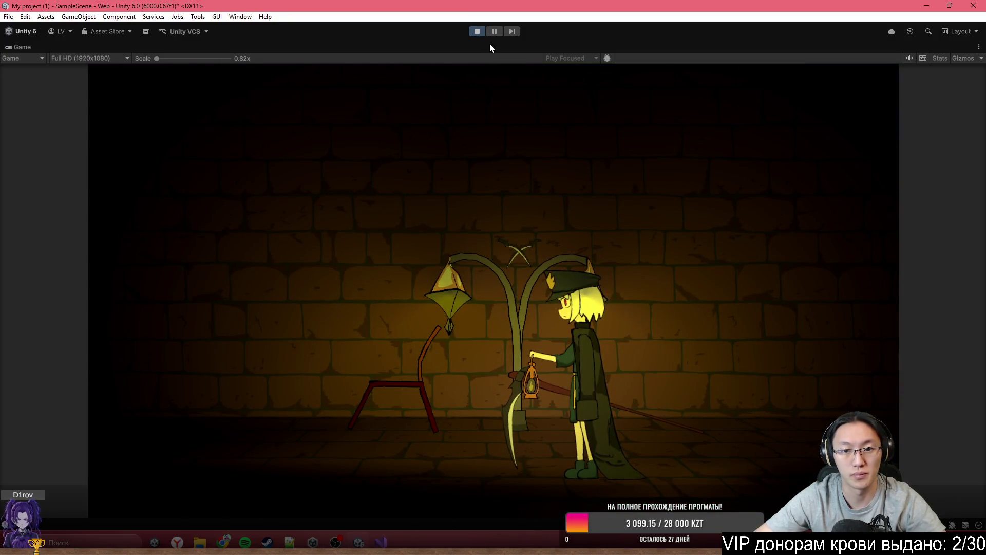
click(481, 32)
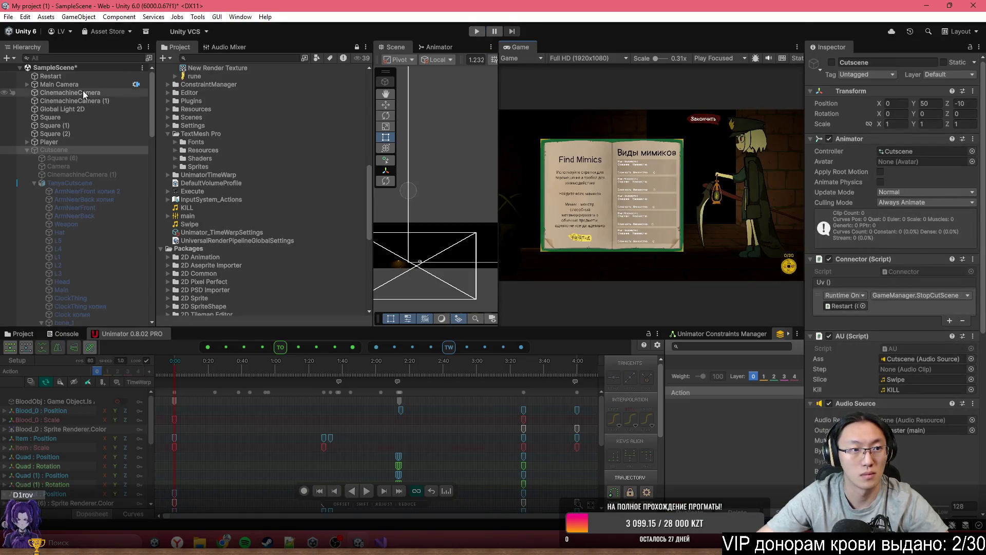
Step: Inspect the Main Camera, CinemachineCamera and Player objects in the Hierarchy after stopping play mode
click(84, 86)
click(85, 97)
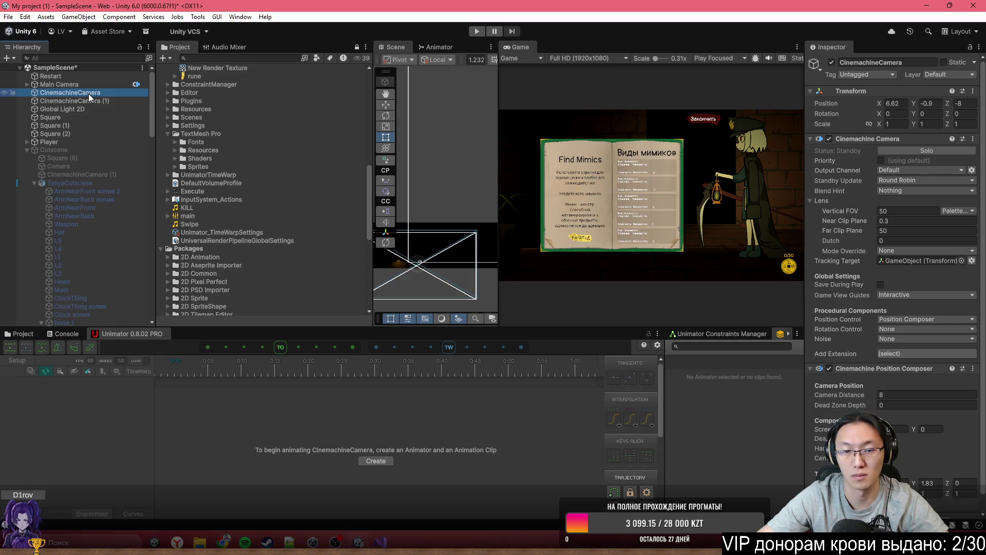
scroll(826, 359, down, 1)
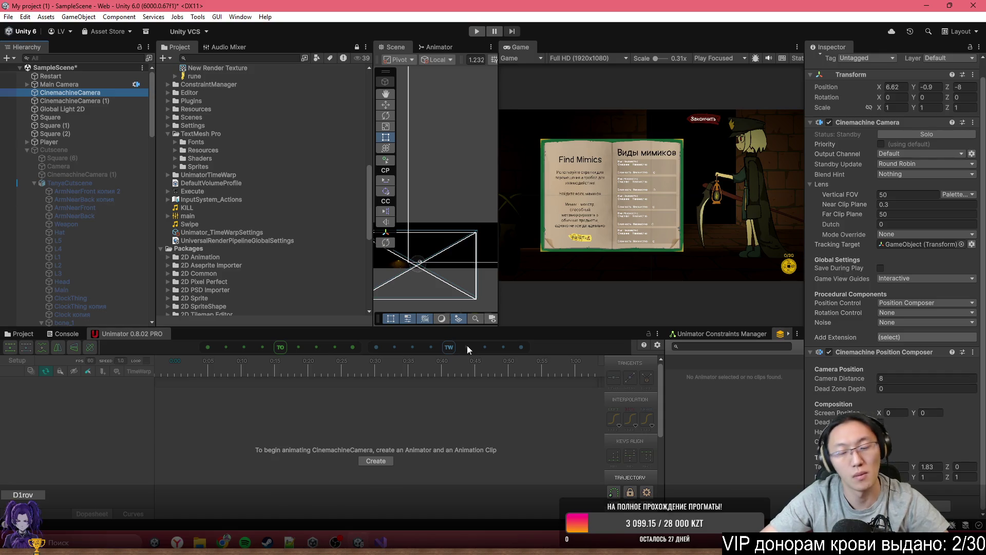
click(380, 542)
click(381, 542)
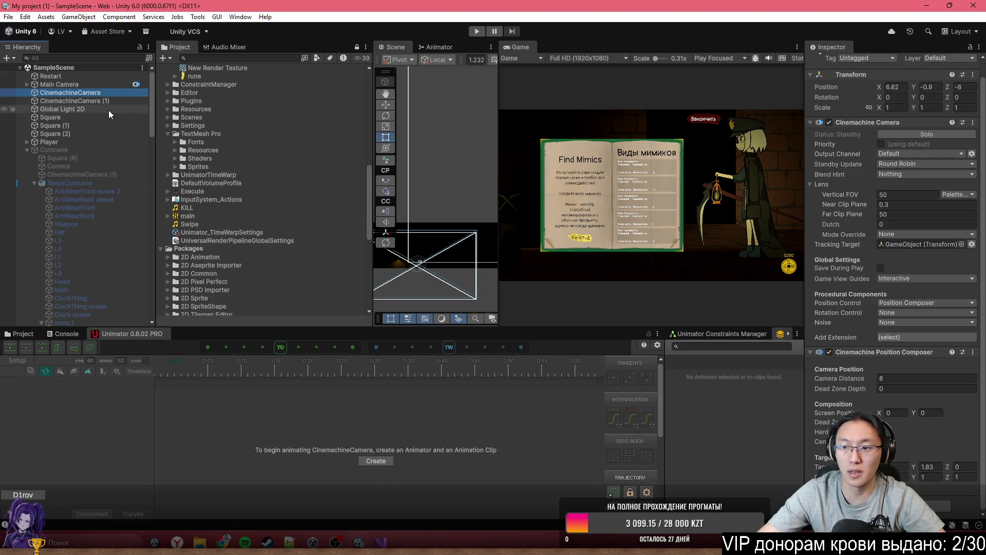
click(85, 143)
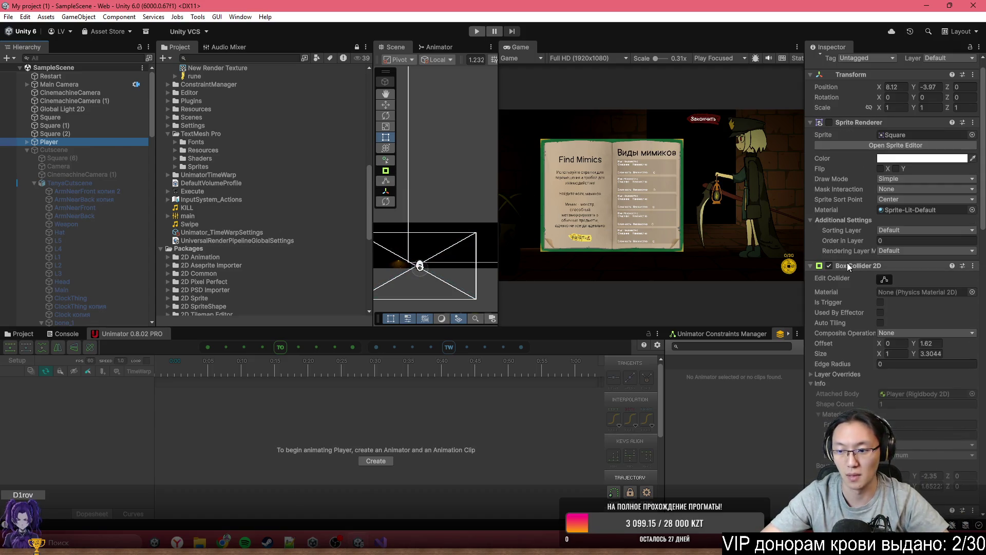
click(8, 17)
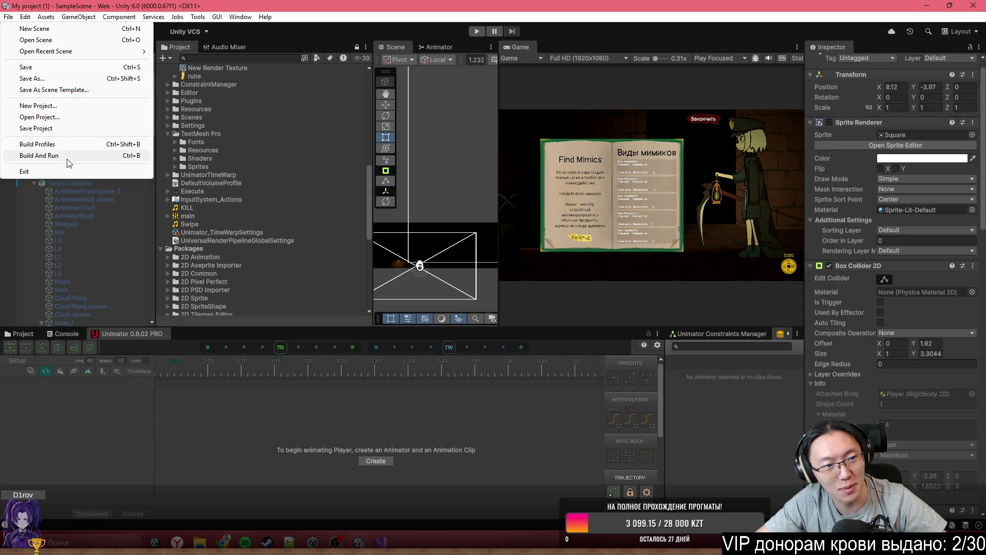
Step: Start a Web build from Build Profiles and create a FindMimic folder on the Desktop, then cancel
click(69, 144)
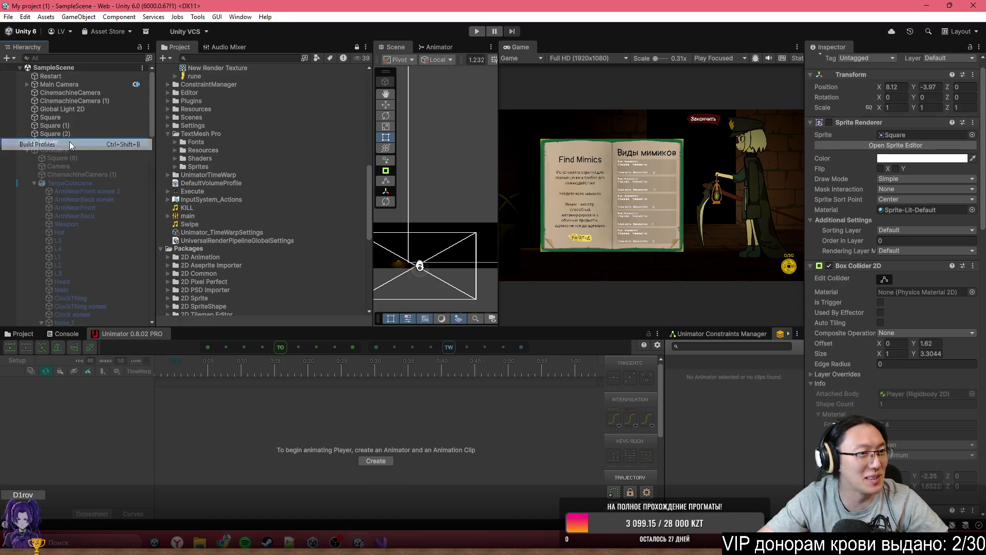
click(586, 163)
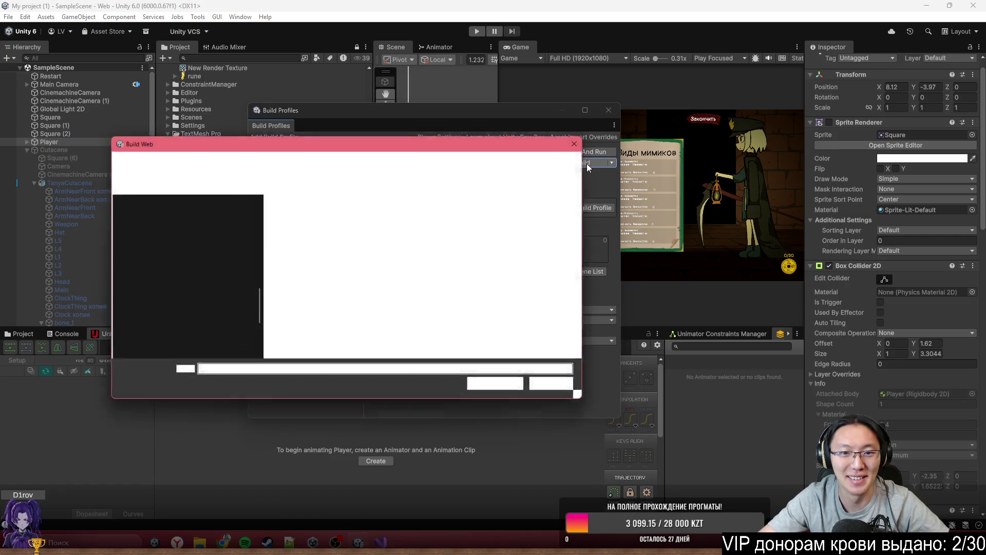
scroll(160, 237, up, 1)
click(160, 236)
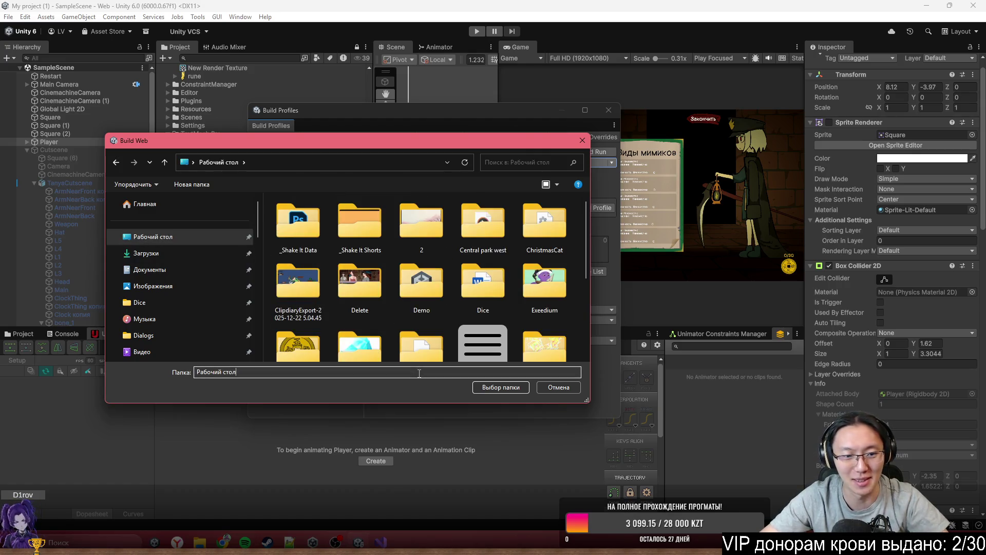
scroll(497, 309, down, 5)
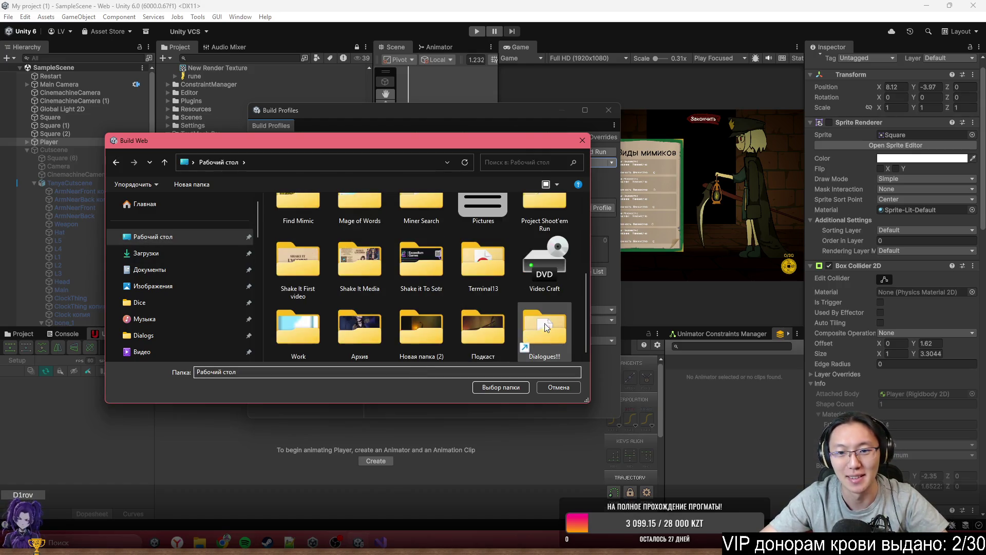
right_click(579, 288)
mouse_move(679, 443)
click(785, 326)
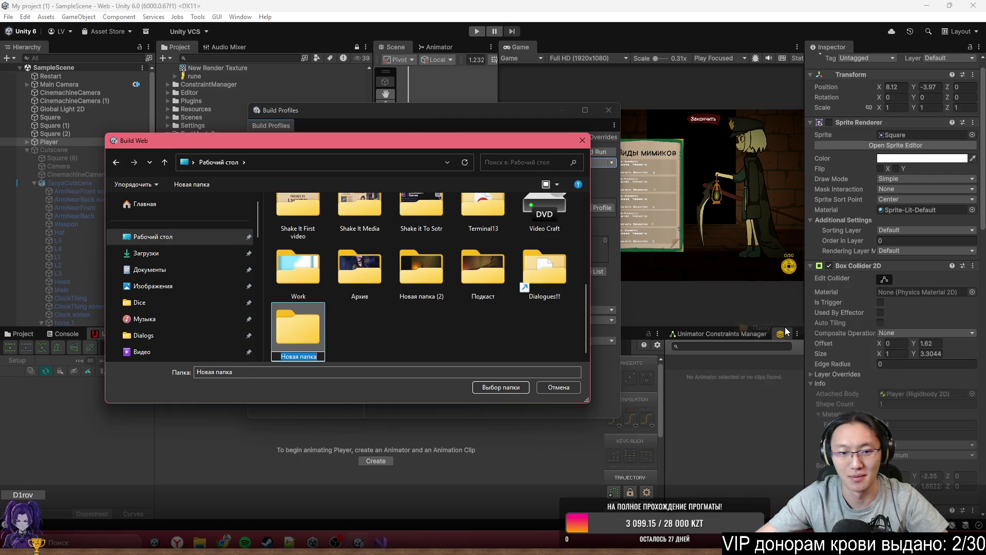
text(FindMimic)
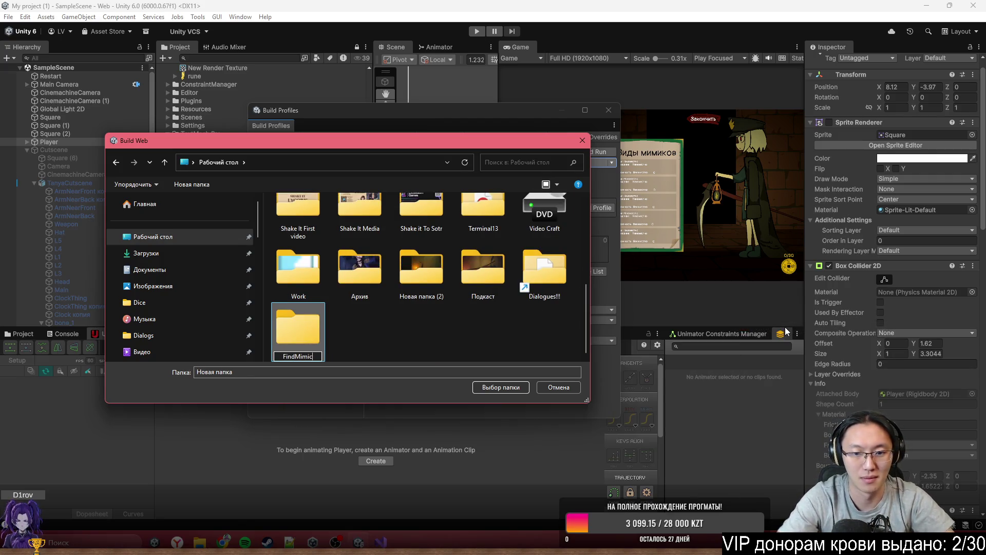
key(Escape)
key(Escape)
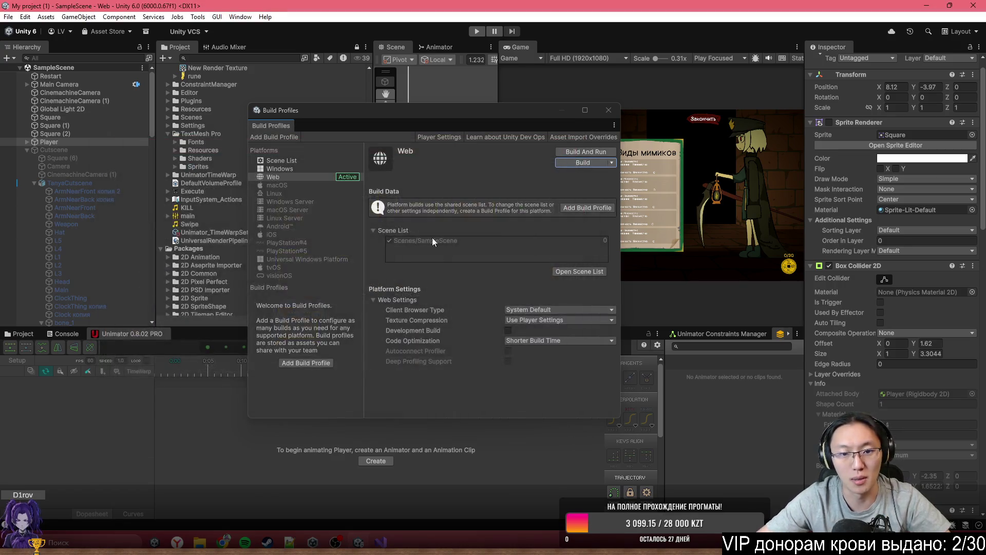
Step: Set the Web player's Compression Format to Disabled and restart the Web build
click(593, 150)
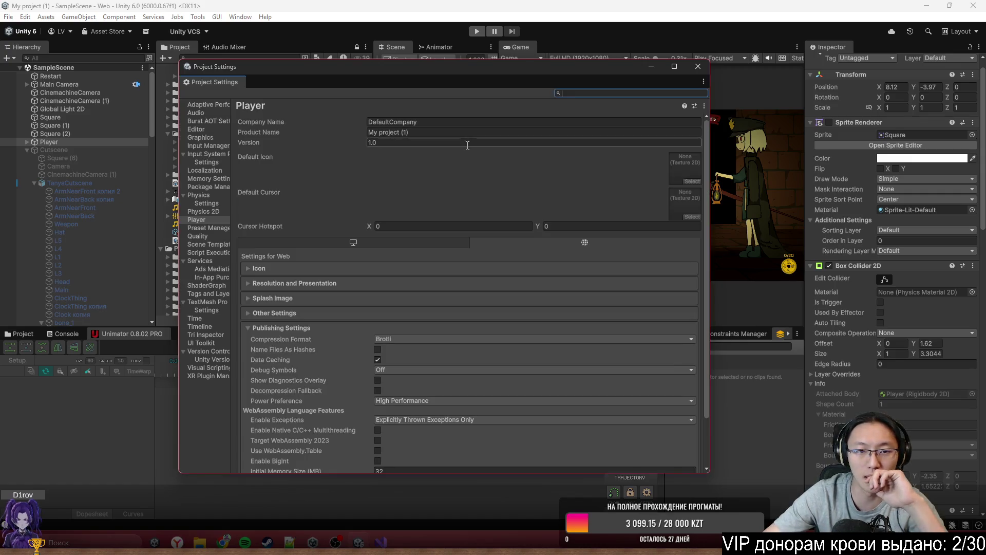
scroll(485, 202, down, 3)
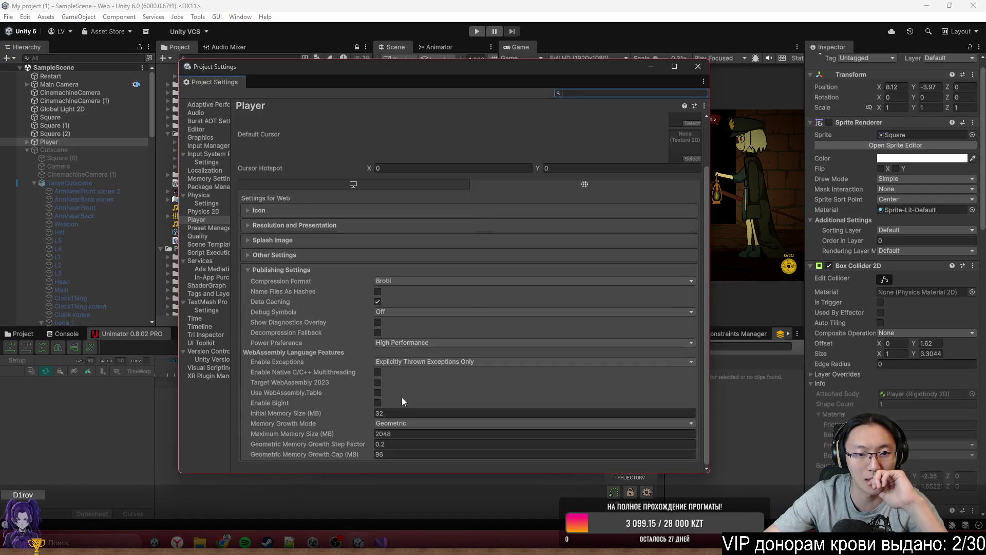
click(435, 280)
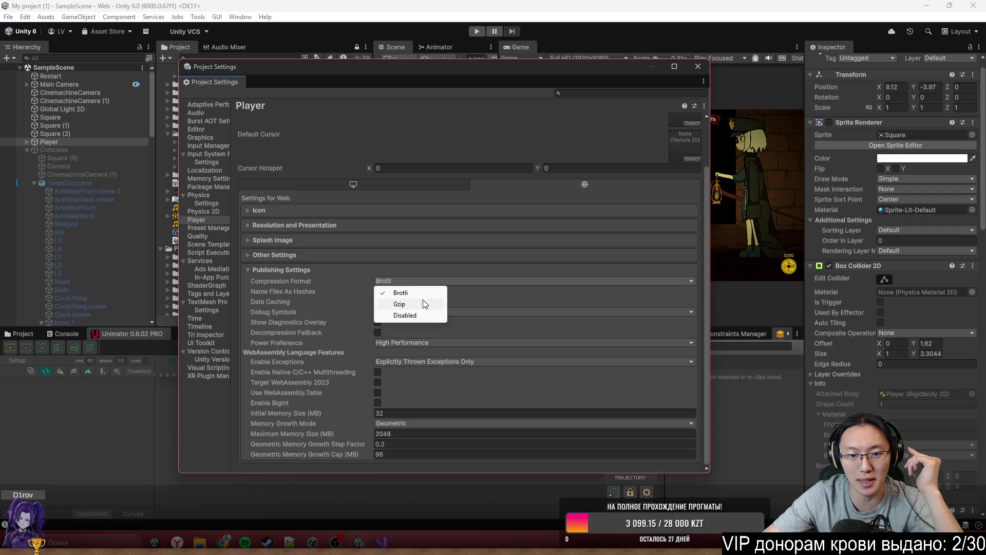
click(424, 313)
click(701, 71)
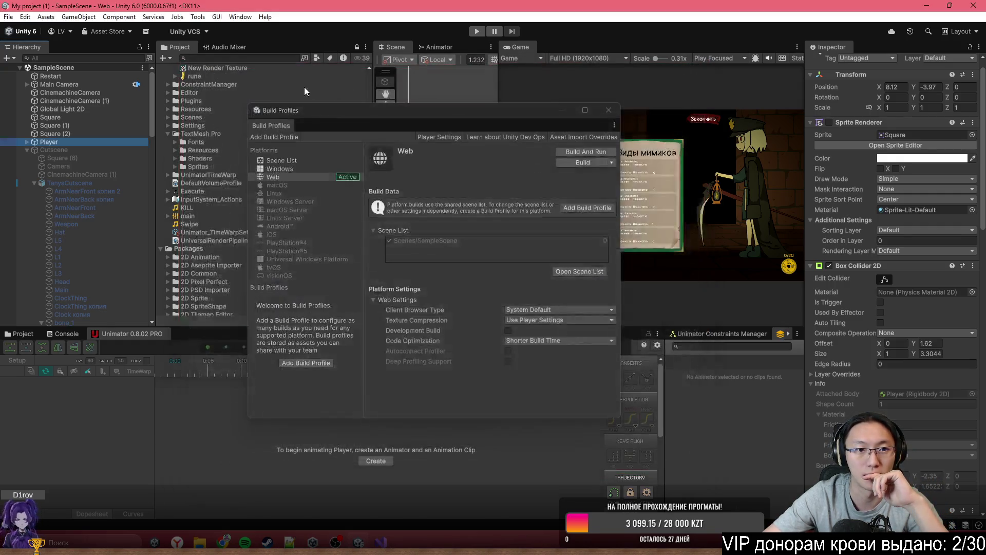
click(577, 163)
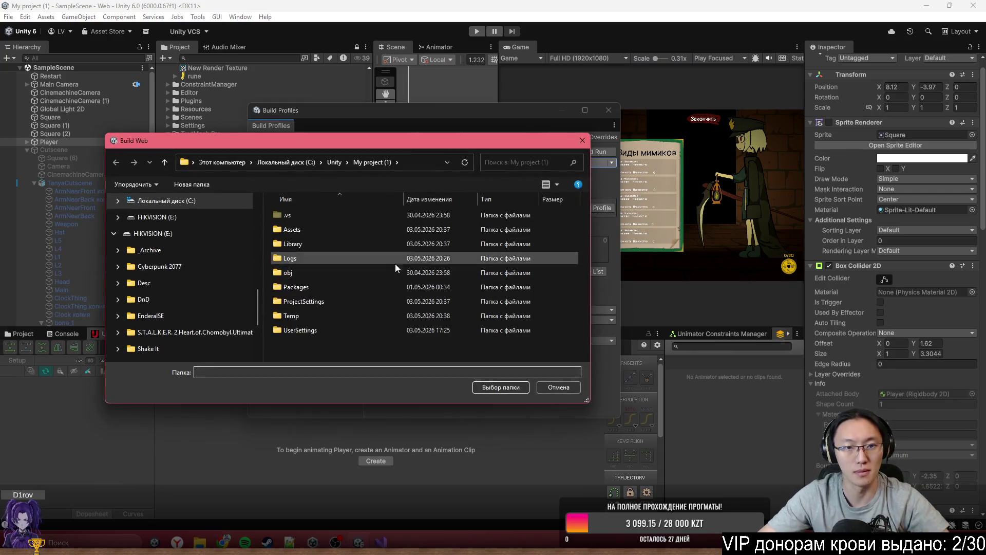
Step: Create a Kill Mimics folder on the Desktop and select it as the Web build destination
click(303, 162)
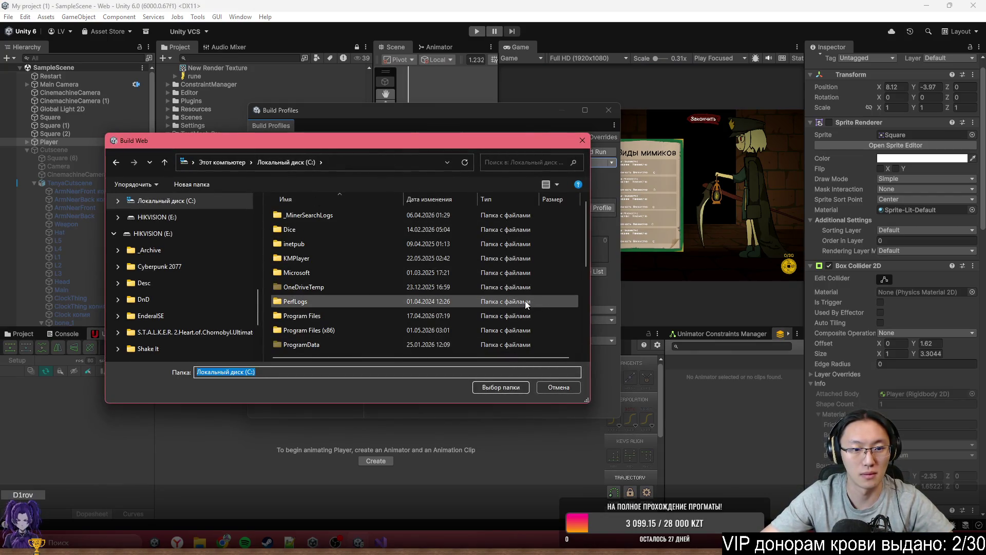
scroll(177, 306, down, 3)
scroll(178, 311, up, 5)
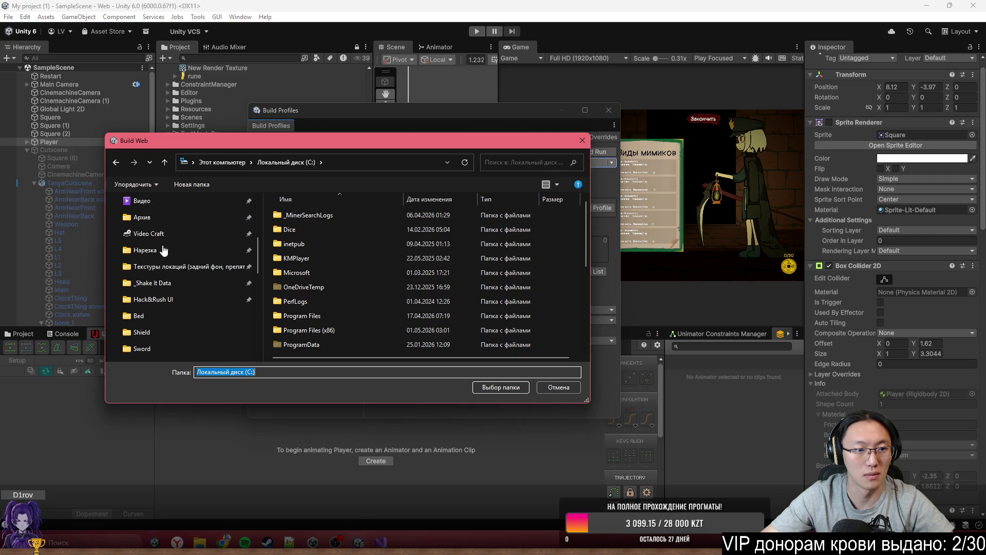
scroll(180, 256, up, 5)
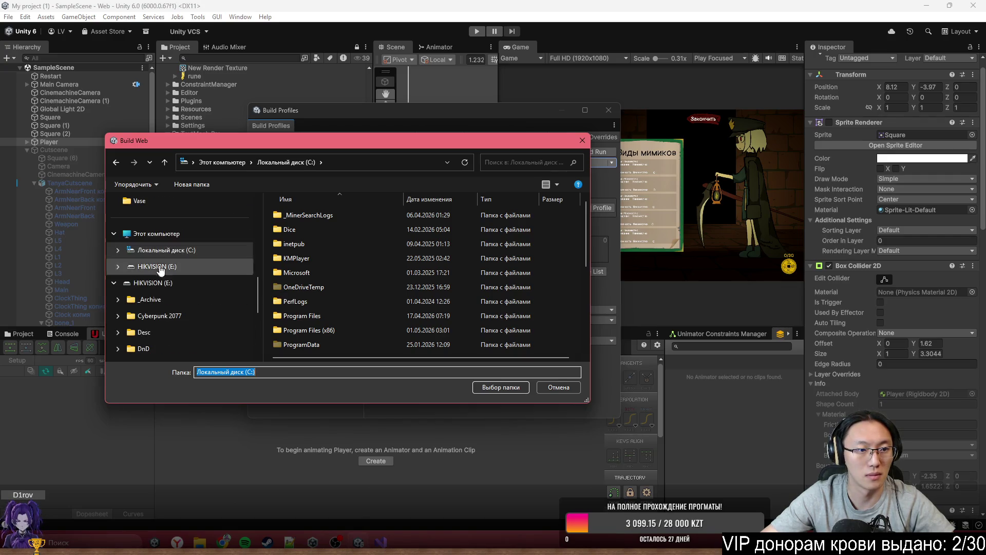
click(191, 236)
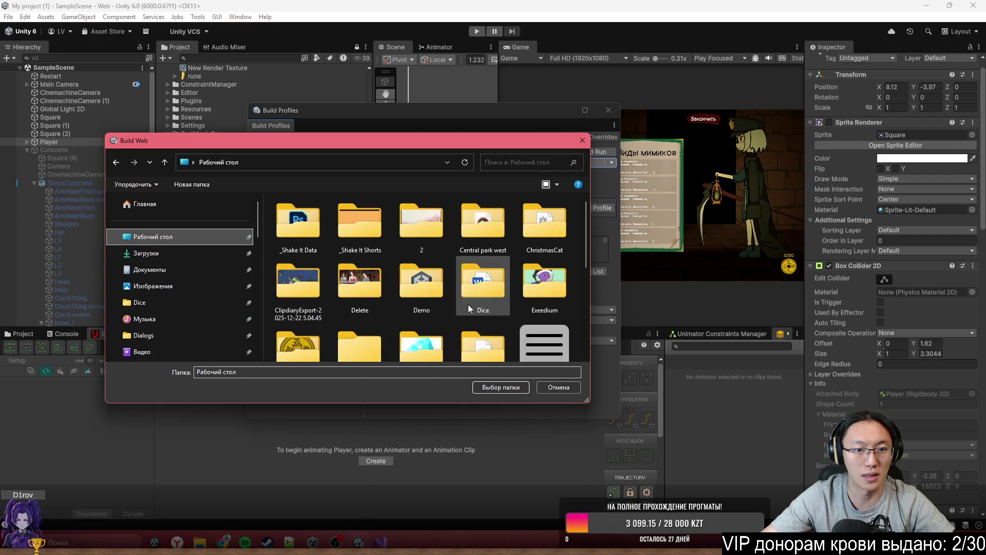
right_click(581, 320)
mouse_move(659, 475)
click(793, 359)
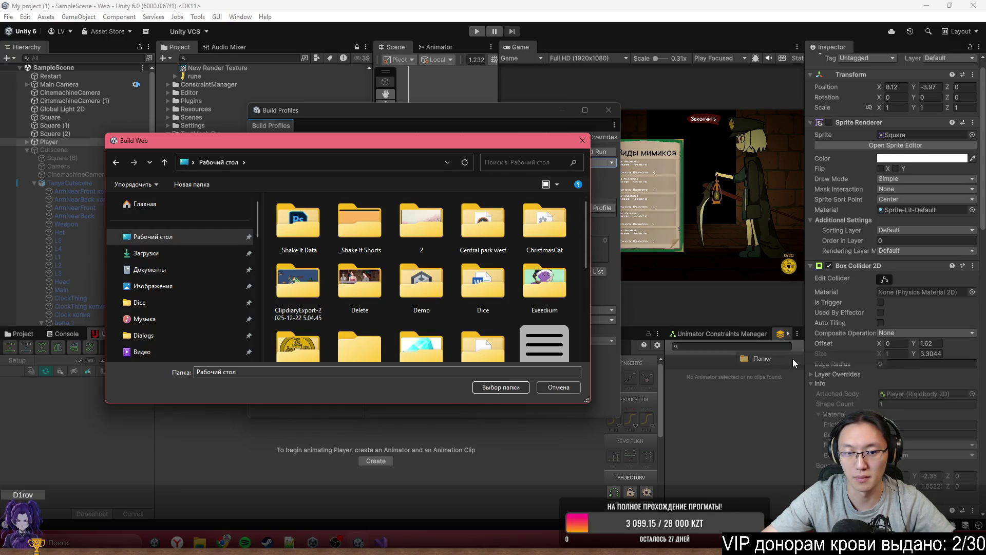
text(Kill)
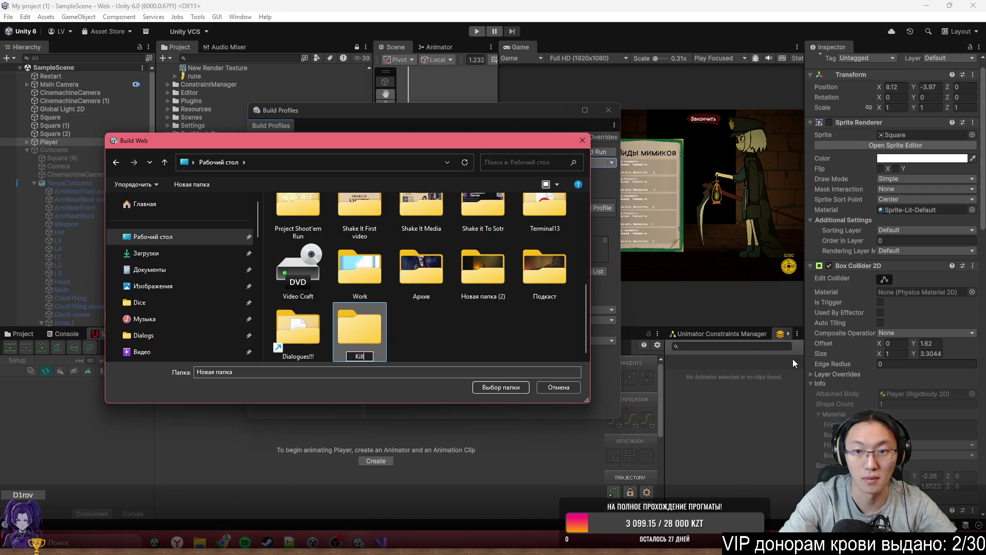
text( Mimics)
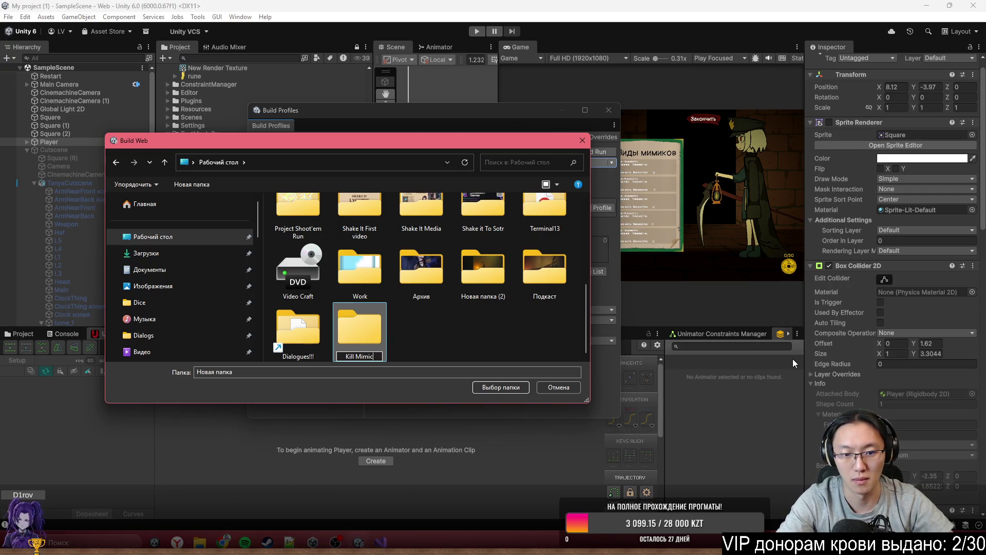
key(Return)
key(Return)
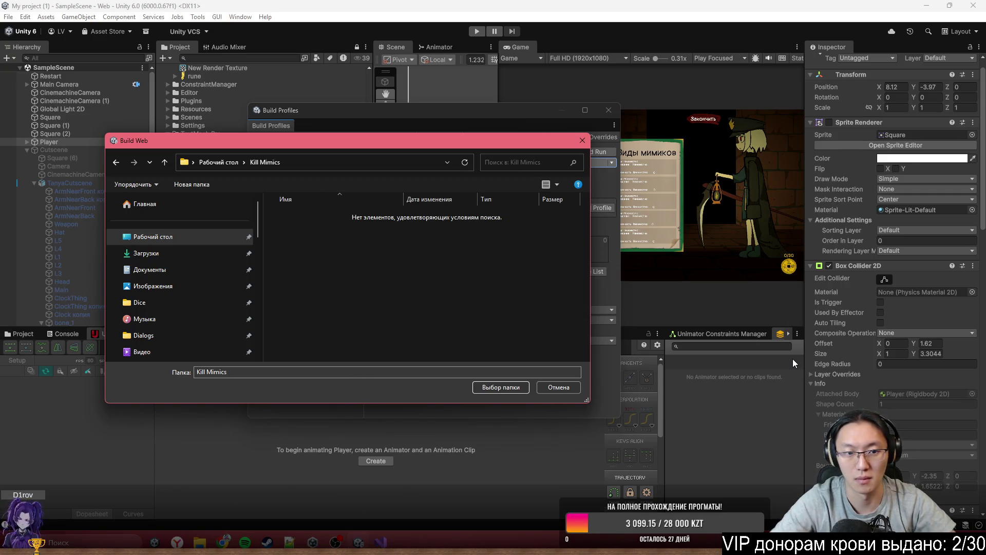
click(500, 388)
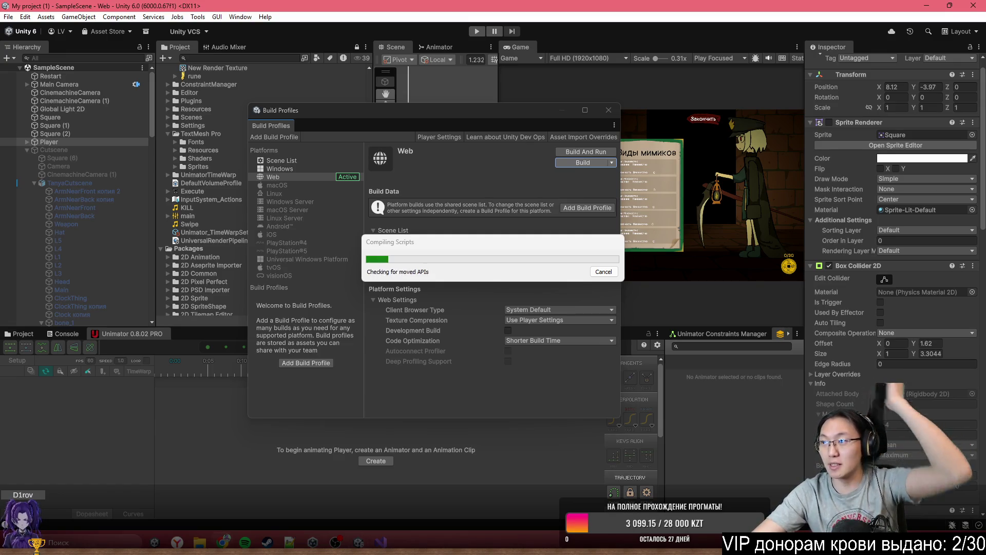
key(alt+Tab)
Step: Search Google for 'звук шага' in Chrome and move the browser aside
text(sa)
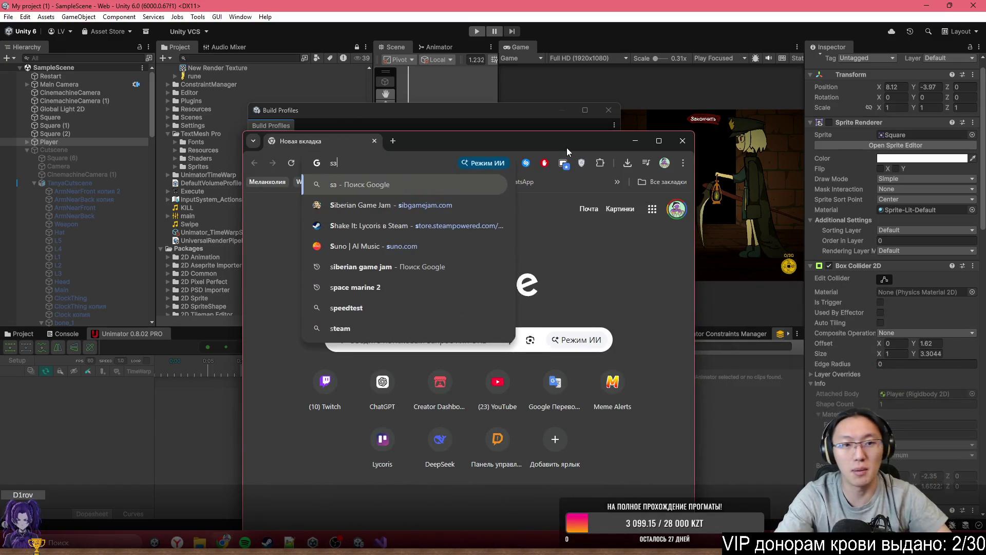
key(Escape)
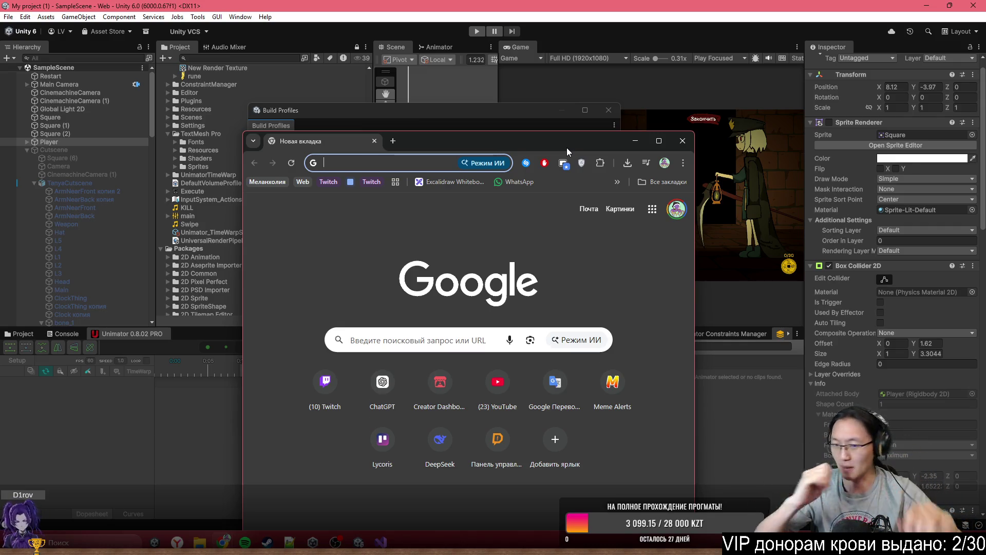
text(sa)
key(Escape)
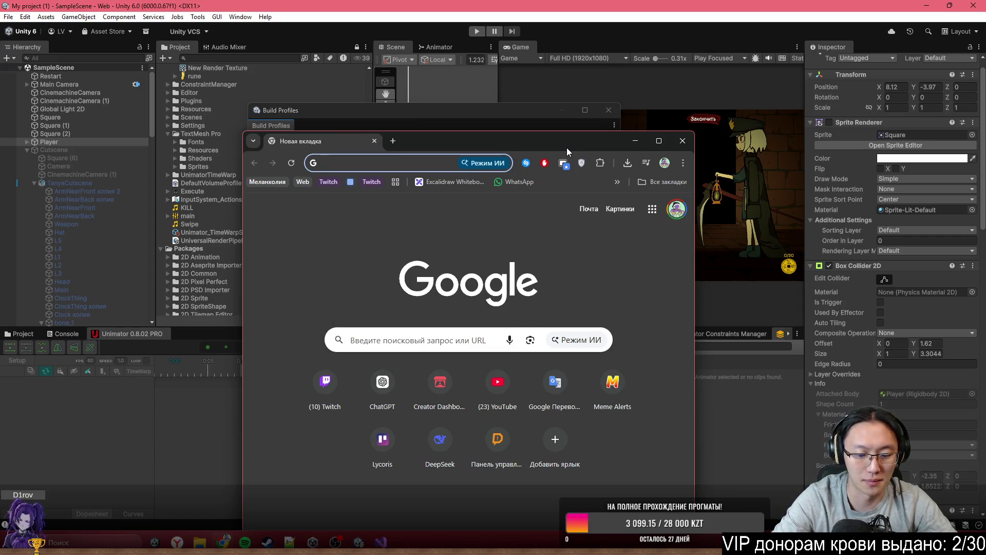
text(звук )
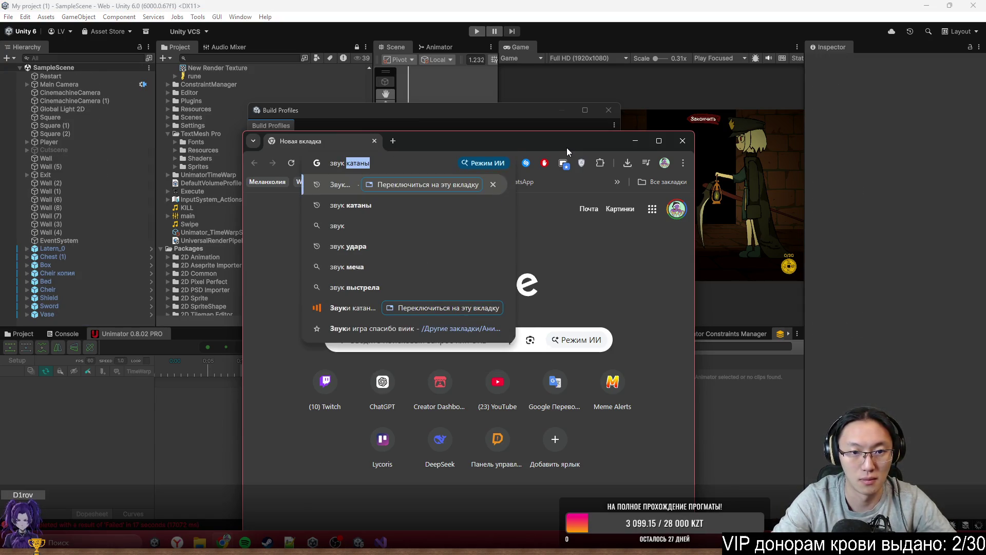
text(шага)
key(Return)
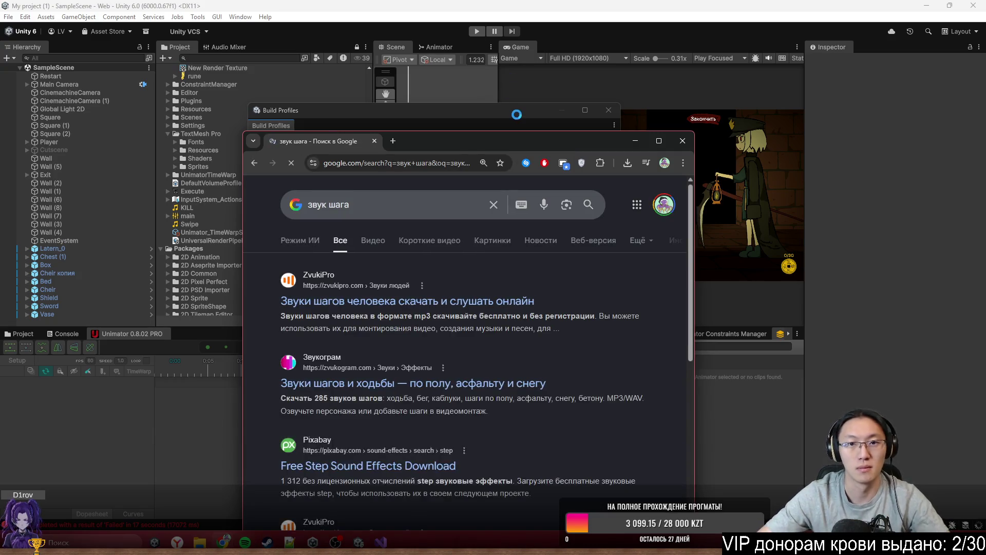
drag(516, 146, 730, 202)
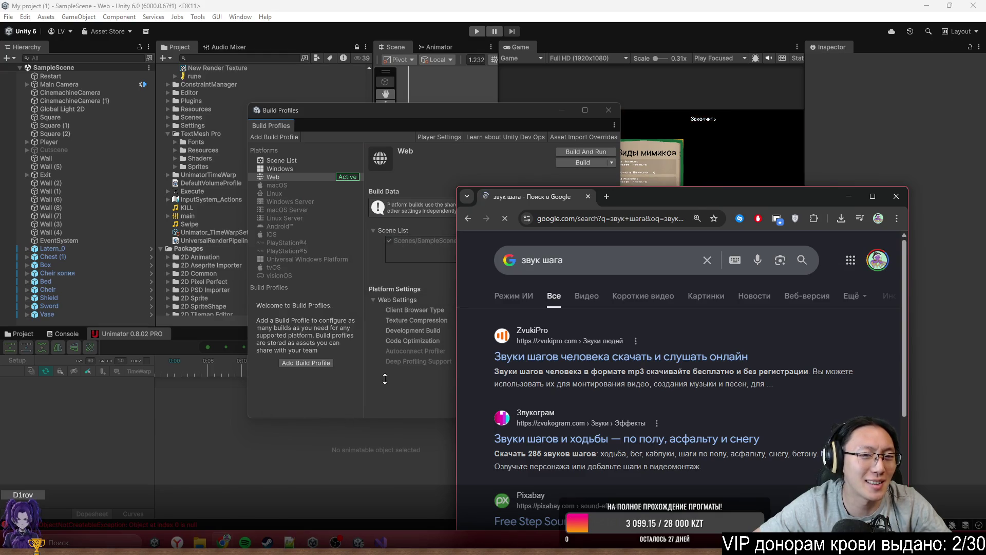
Step: Close Build Profiles and open the CS0246 'Mono' build error from the Console in Item.cs
click(29, 333)
click(51, 334)
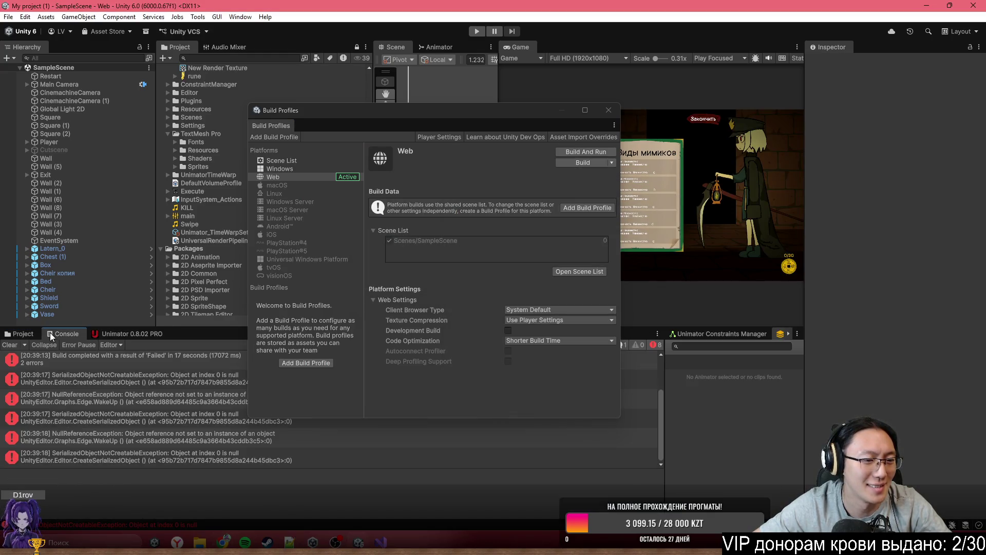
click(609, 110)
scroll(309, 429, up, 2)
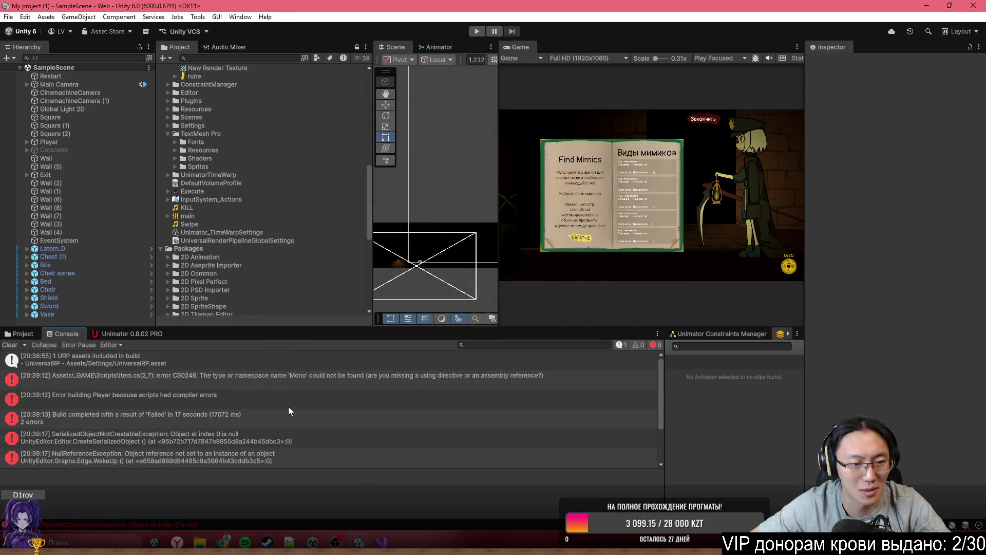
click(258, 386)
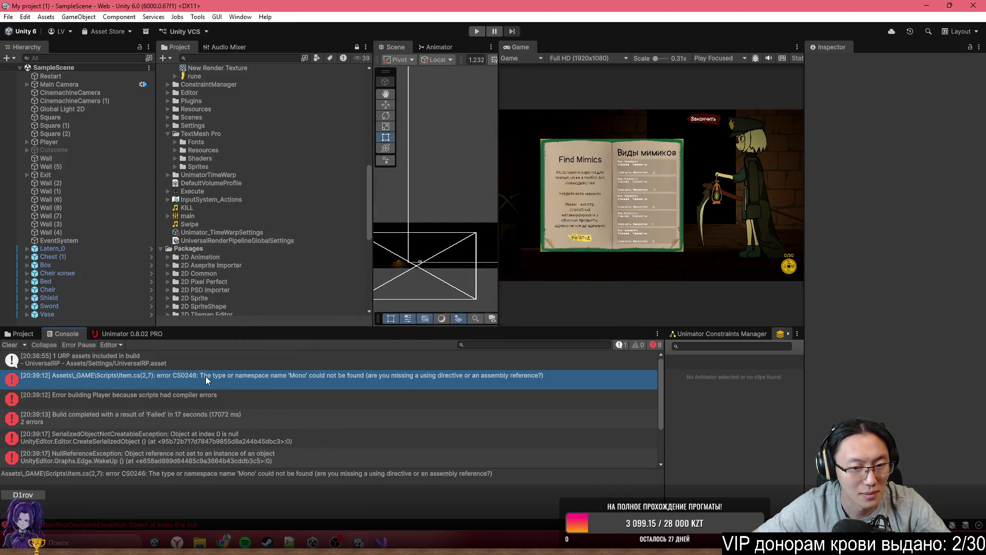
double_click(206, 378)
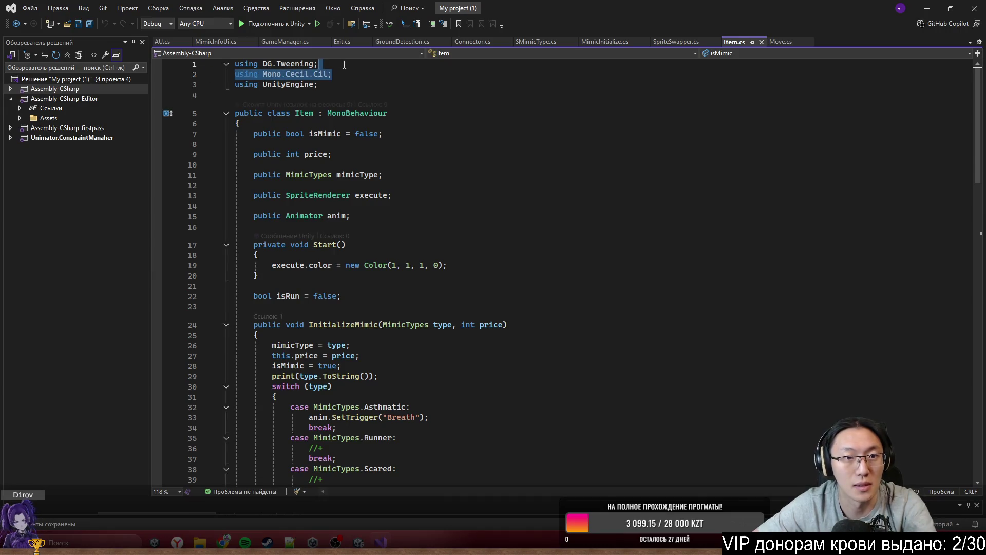
Step: Remove the 'using Mono.Cecil.Cil;' line from Item.cs and return to Unity
key(ctrl+x)
click(395, 142)
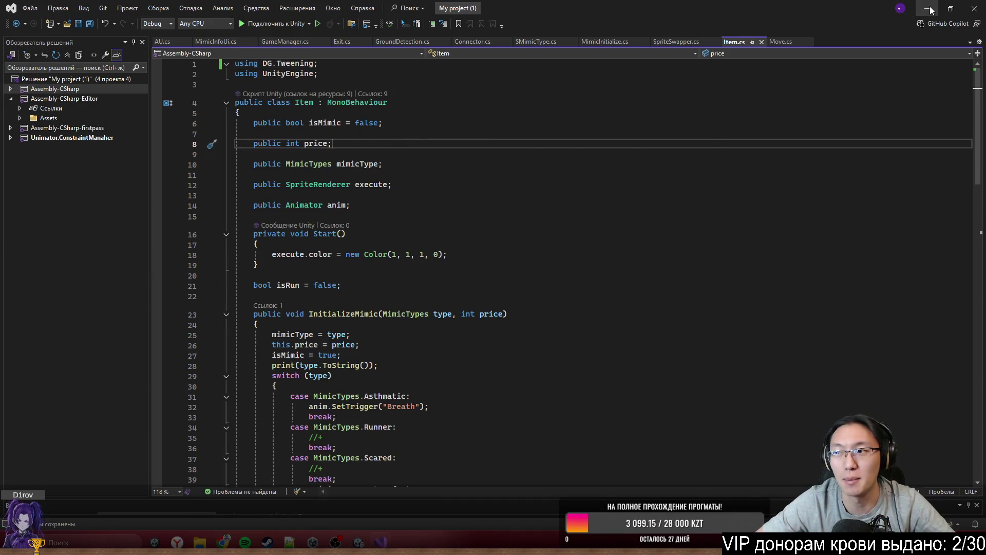
click(931, 10)
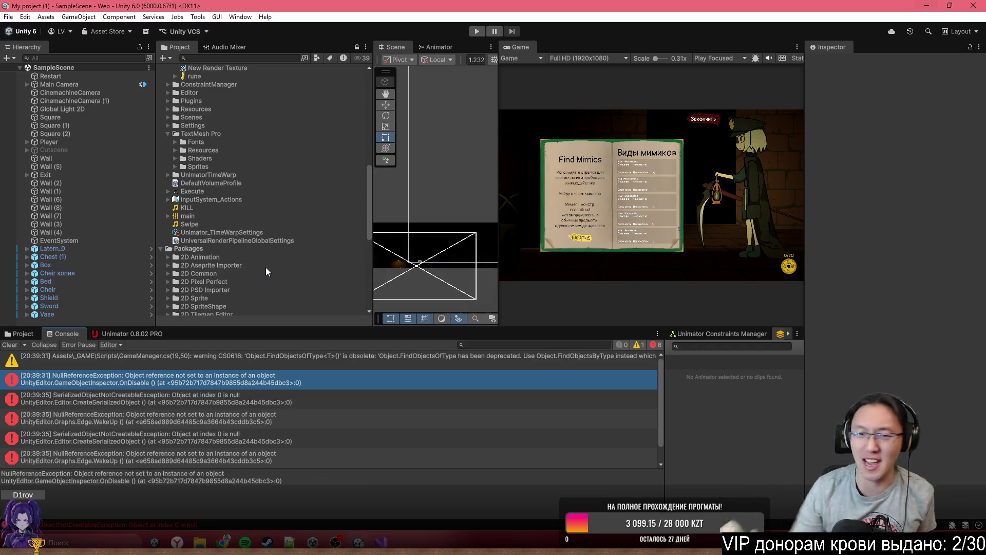
Step: Relaunch the Web build into the Kill Mimics folder from Build Profiles
click(8, 17)
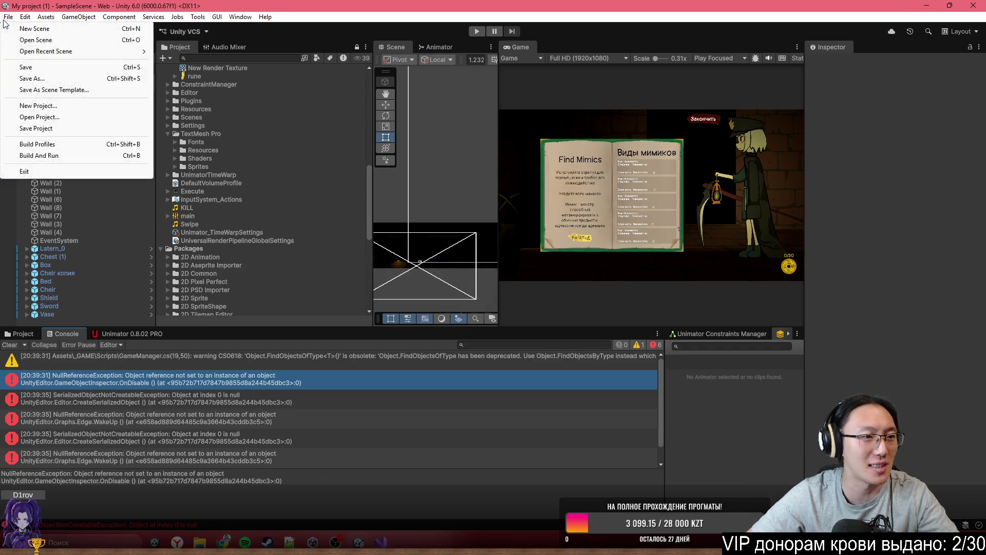
click(64, 144)
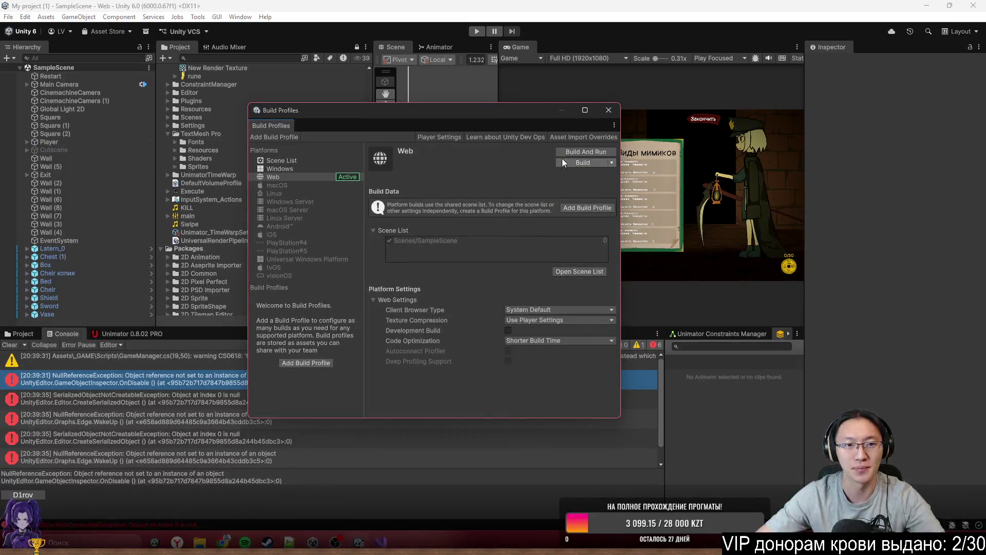
click(569, 162)
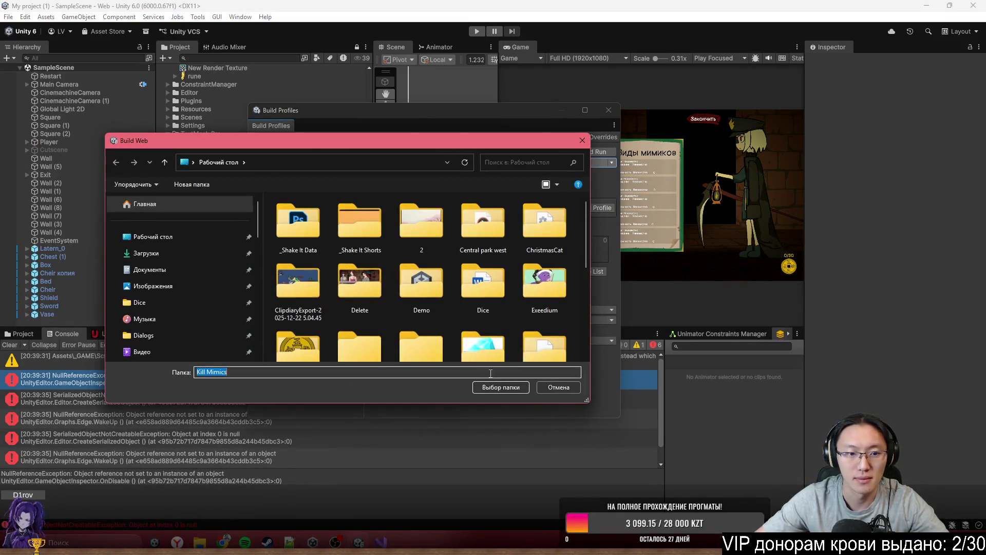
click(516, 387)
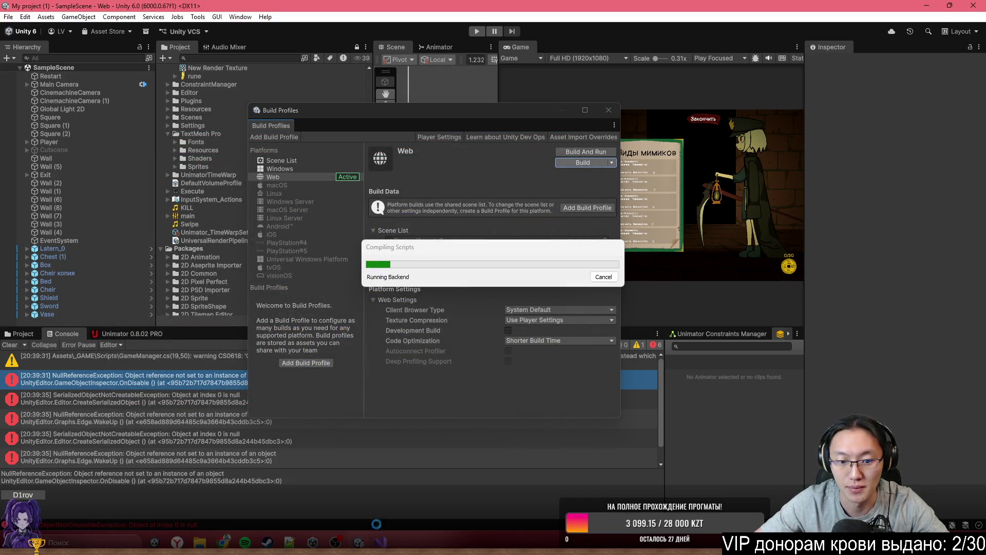
Step: Close the katana sounds Chrome window from its taskbar preview
mouse_move(362, 543)
mouse_move(223, 542)
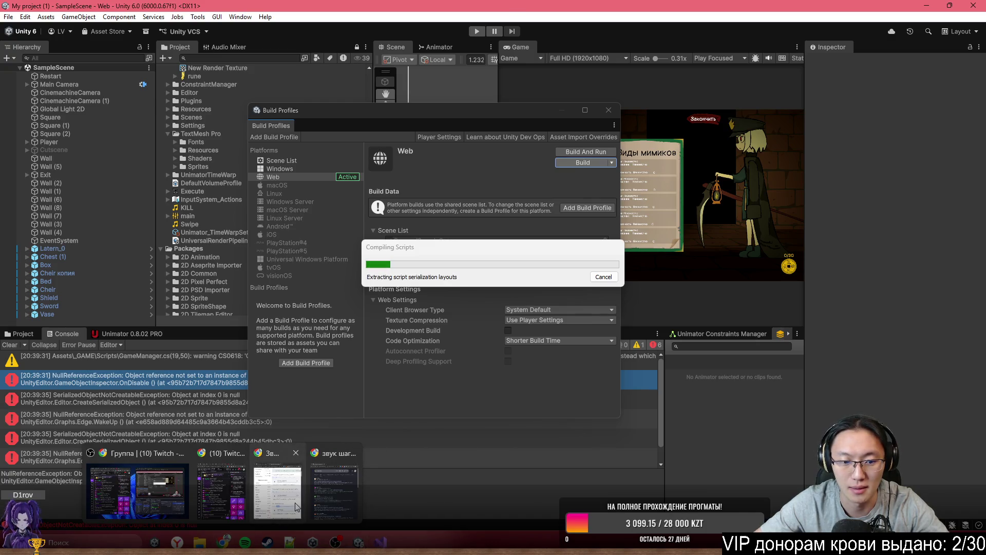
mouse_move(297, 507)
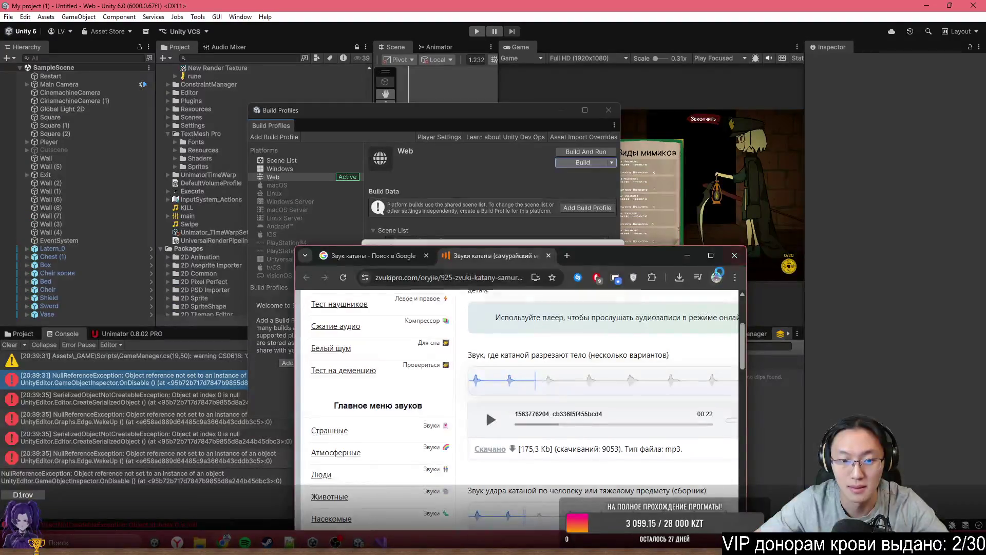
middle_click(297, 507)
Step: Open the ZvukiPro footstep sounds page in a new tab from the Google results
click(288, 508)
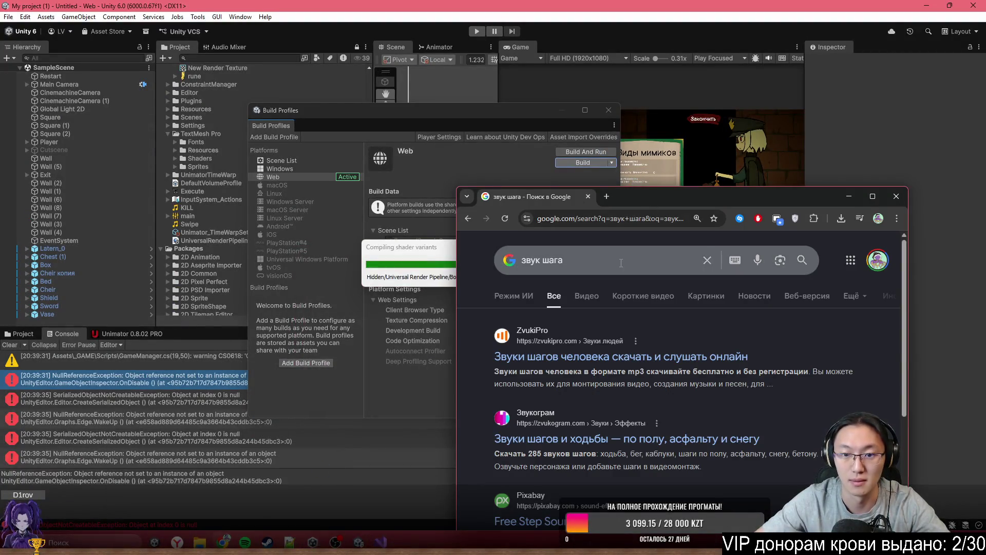
click(617, 260)
click(830, 359)
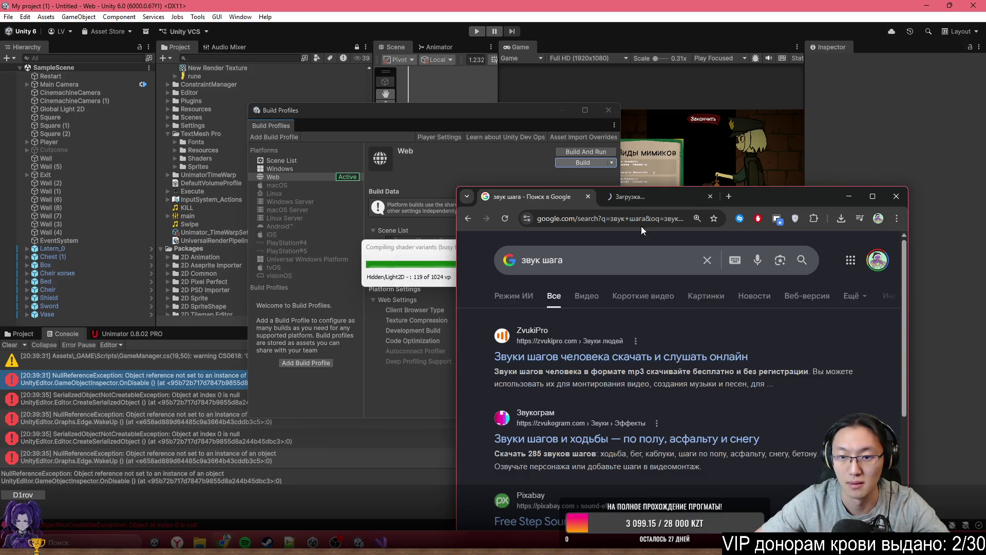
middle_click(594, 282)
click(630, 197)
drag(816, 201, 873, 99)
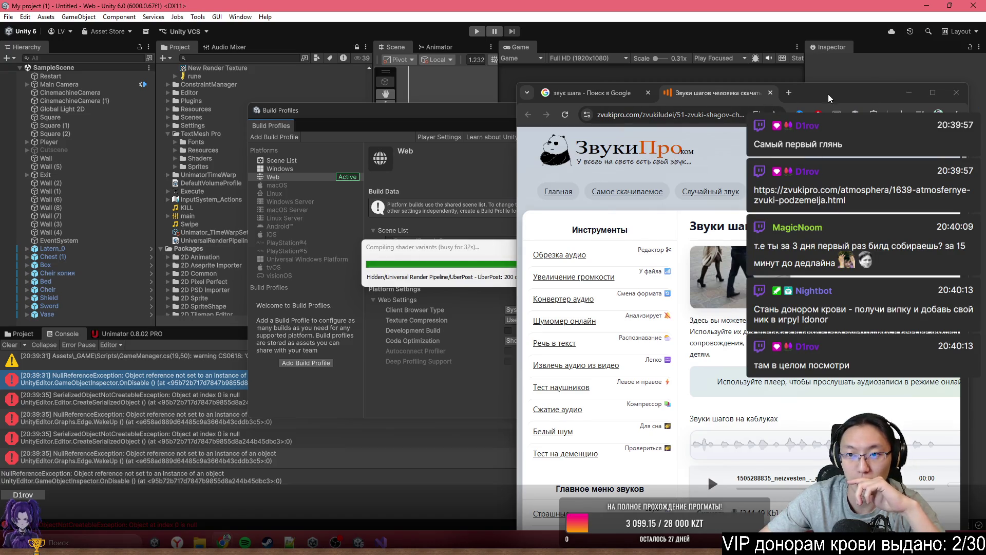
Step: Play and stop the first footstep sample, then minimize Chrome to show Unity
drag(822, 103, 823, 60)
scroll(708, 432, down, 4)
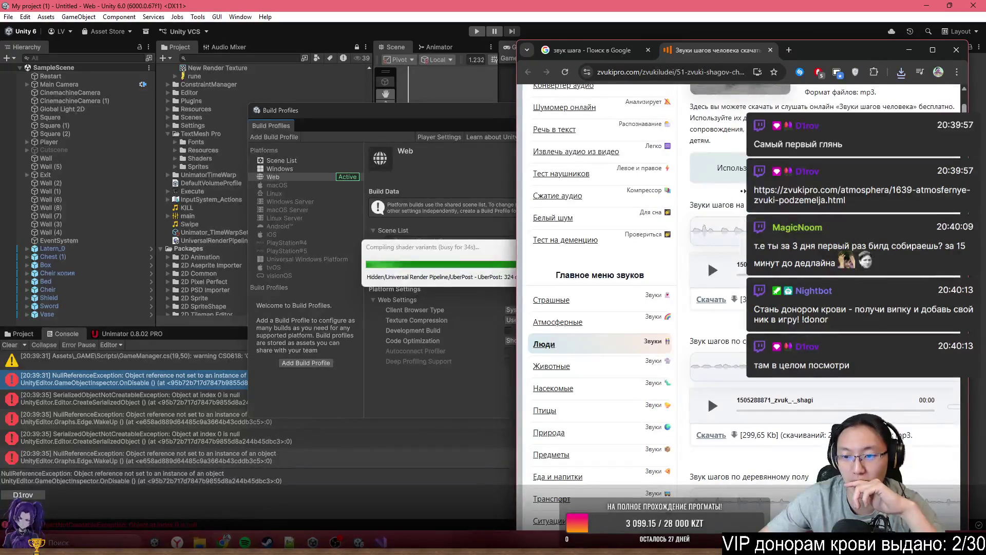
scroll(731, 191, right, 1)
click(675, 271)
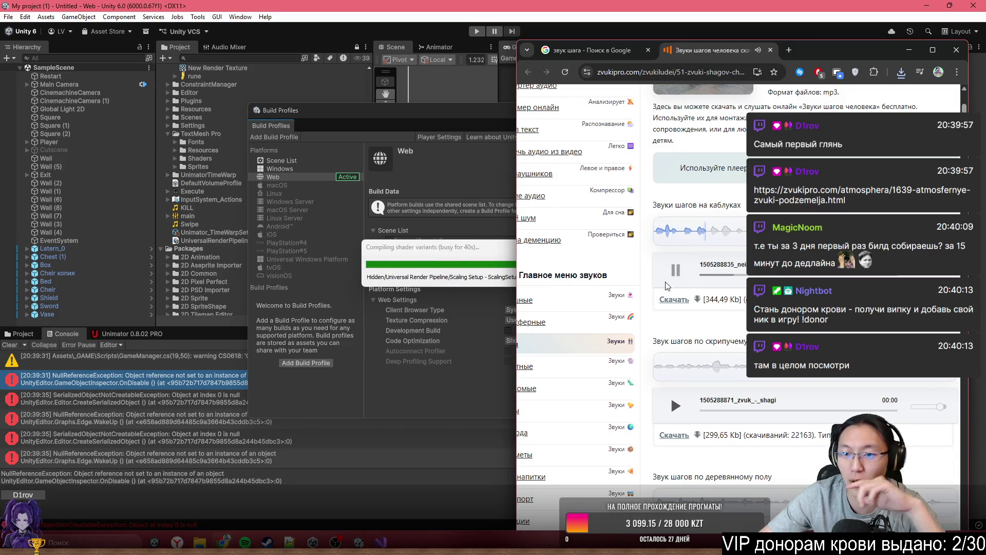
click(676, 270)
click(909, 50)
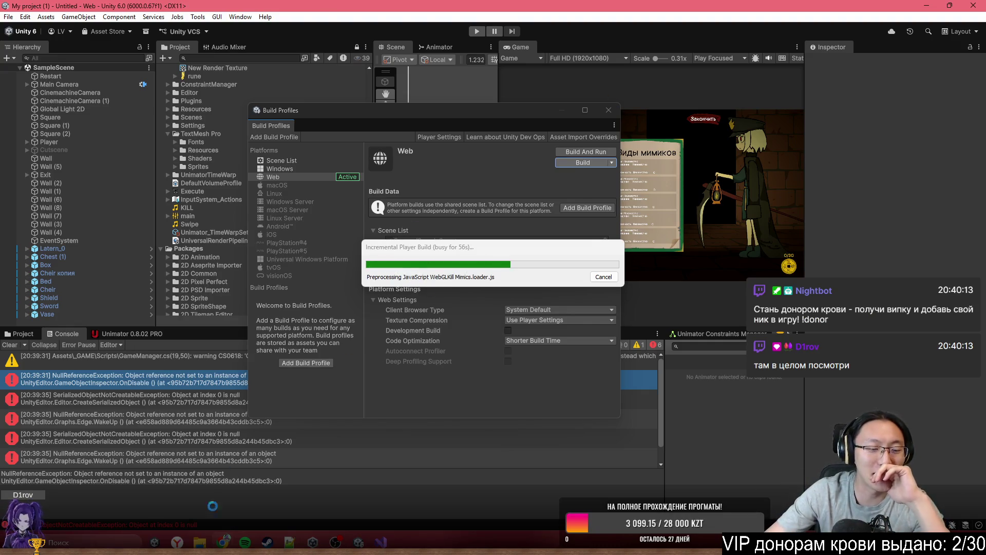
Step: In File Explorer, check HIKVISION (E:), then open the Unity folder on Локальный диск (C:)
click(200, 542)
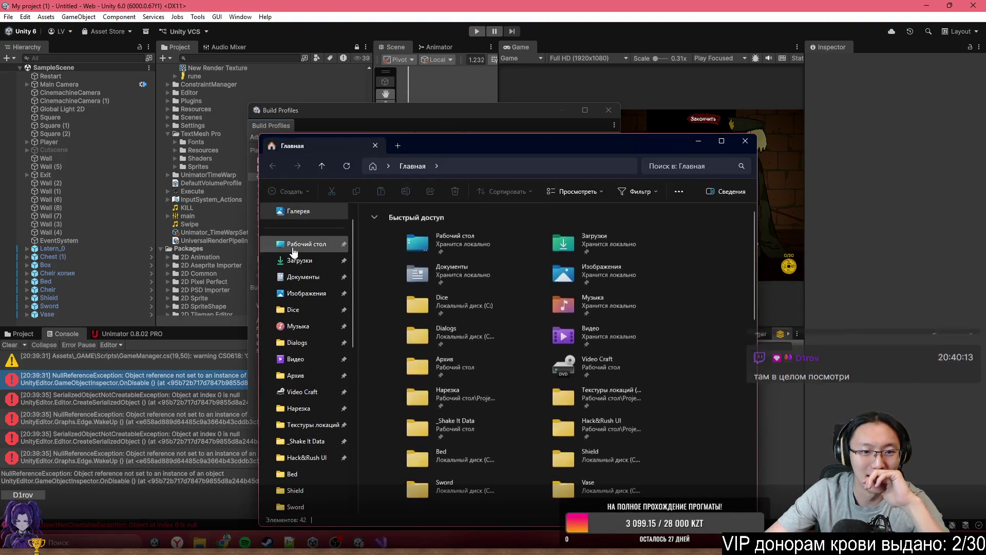
scroll(308, 288, down, 5)
scroll(309, 303, up, 5)
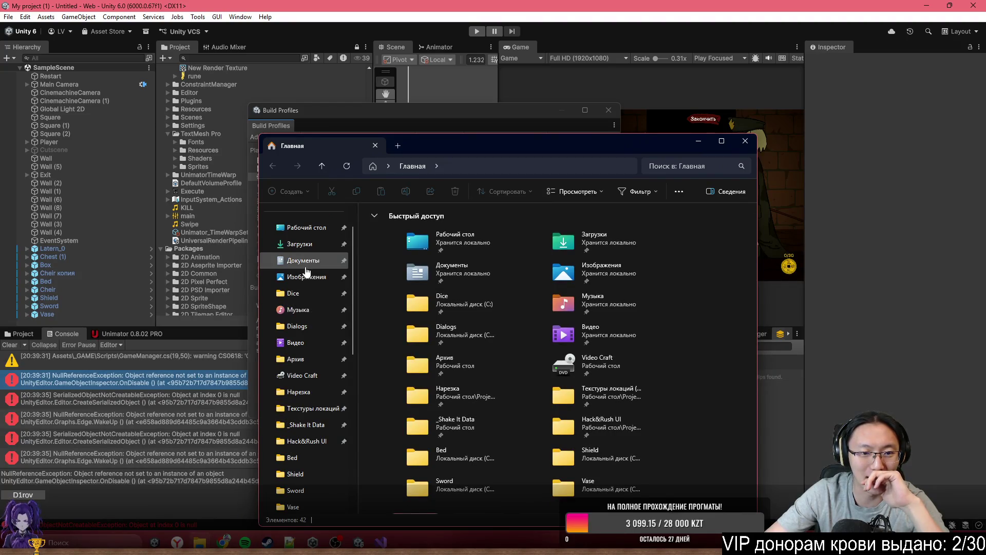
scroll(319, 407, down, 2)
click(310, 375)
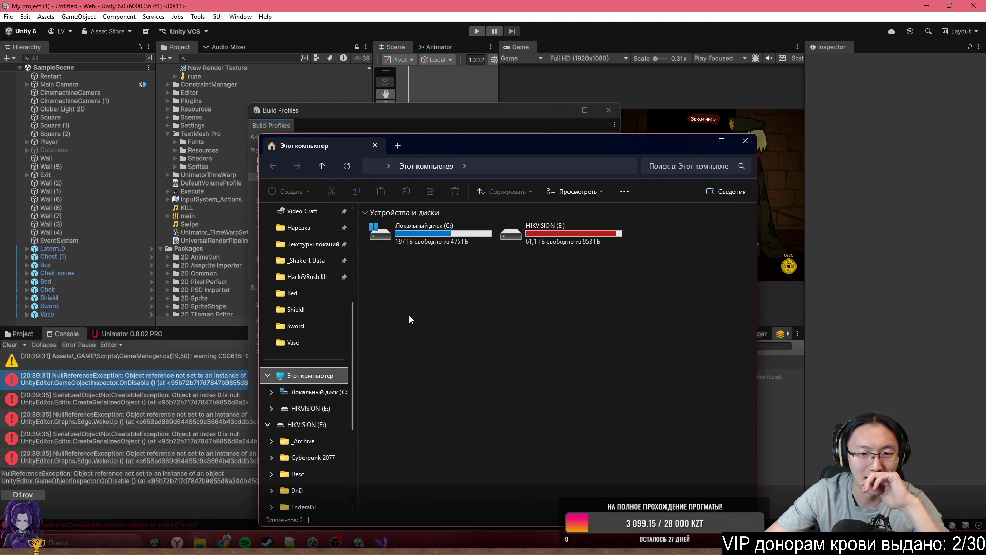
double_click(535, 229)
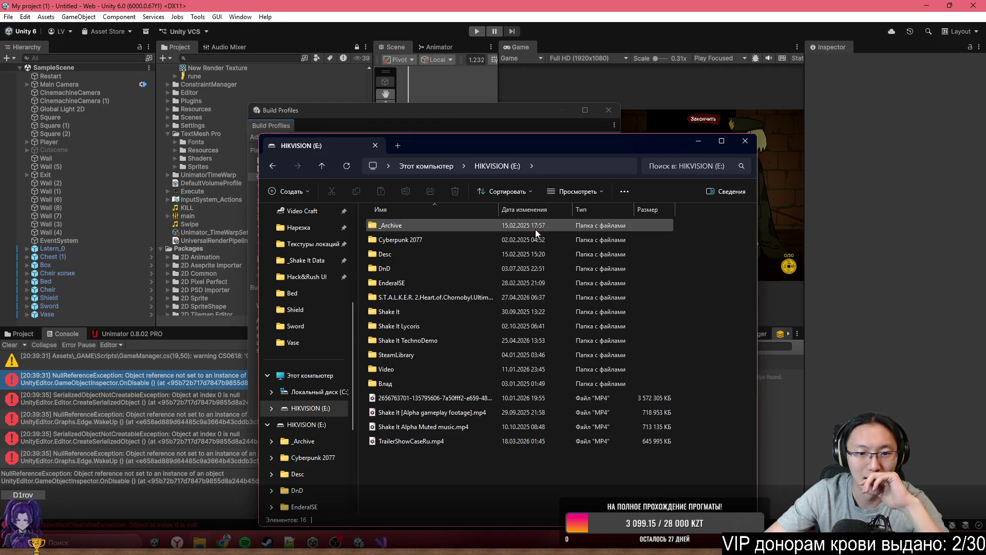
click(416, 229)
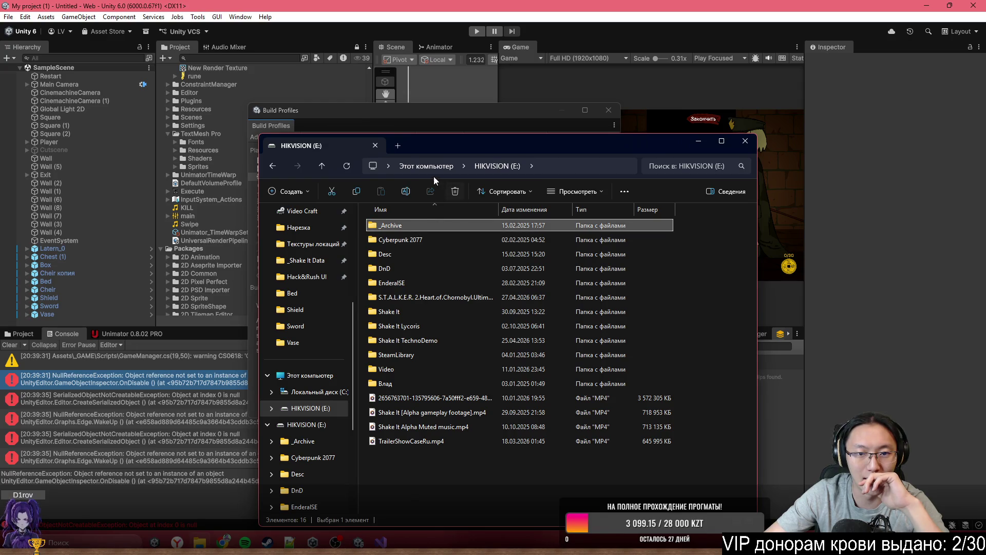
click(425, 166)
double_click(414, 225)
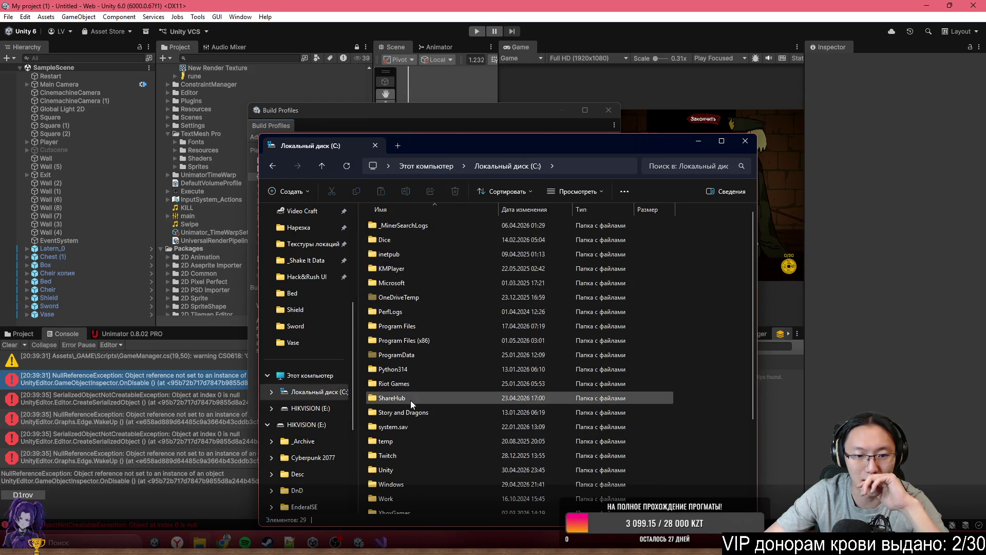
double_click(410, 470)
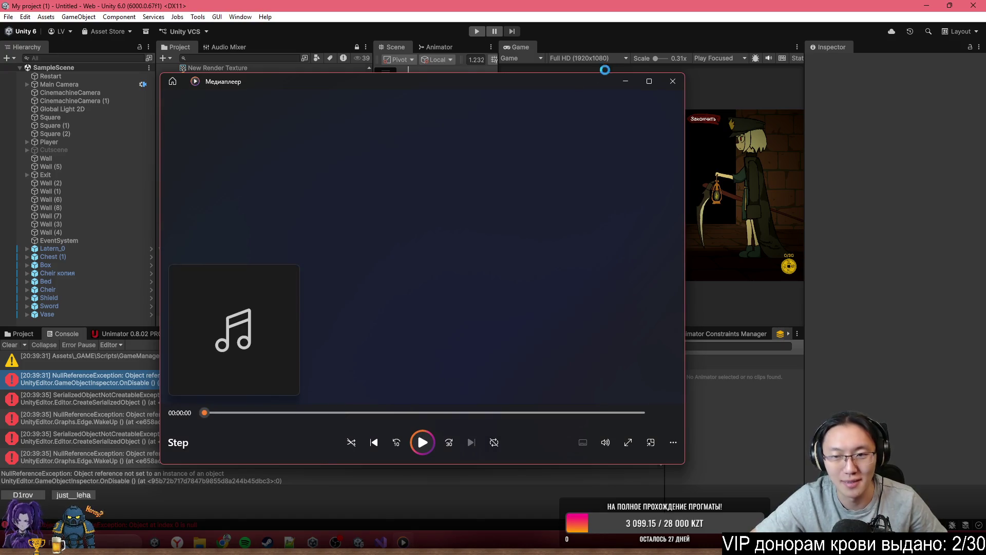
Step: Close the Media Player window and return to GameManager.cs in Visual Studio
click(671, 82)
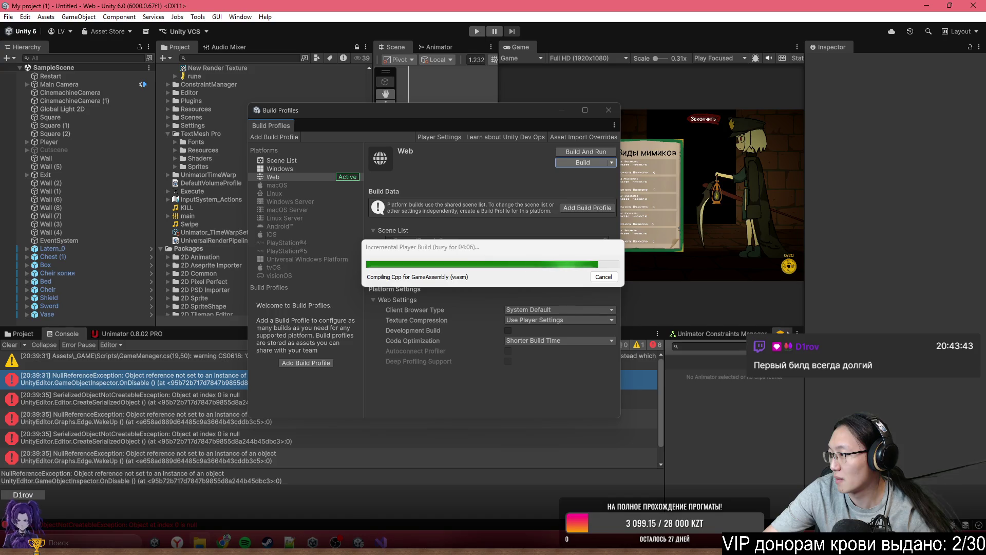
key(alt+Tab)
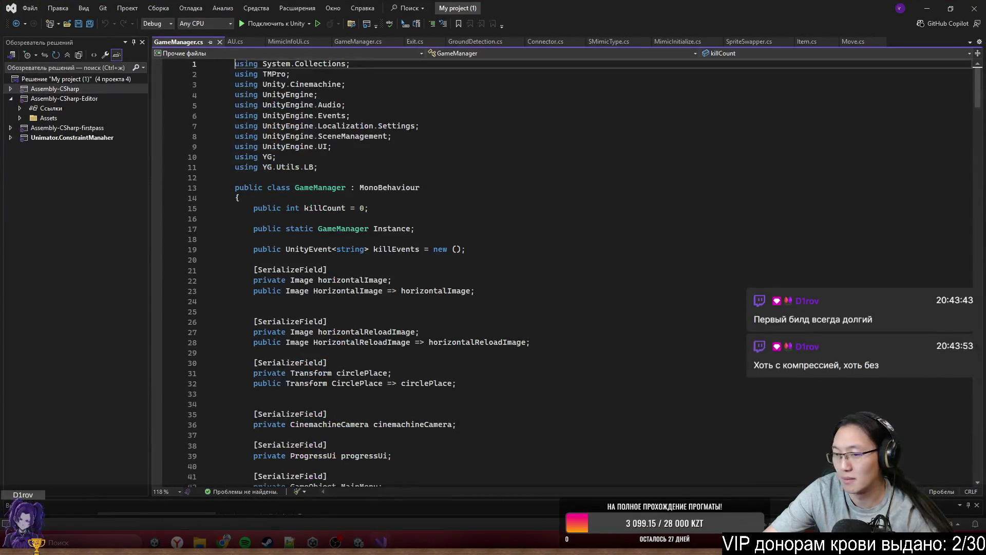
Step: Review the sound-loading lines in GameManager.cs Start(), then bring back the footstep sounds page
scroll(209, 251, down, 20)
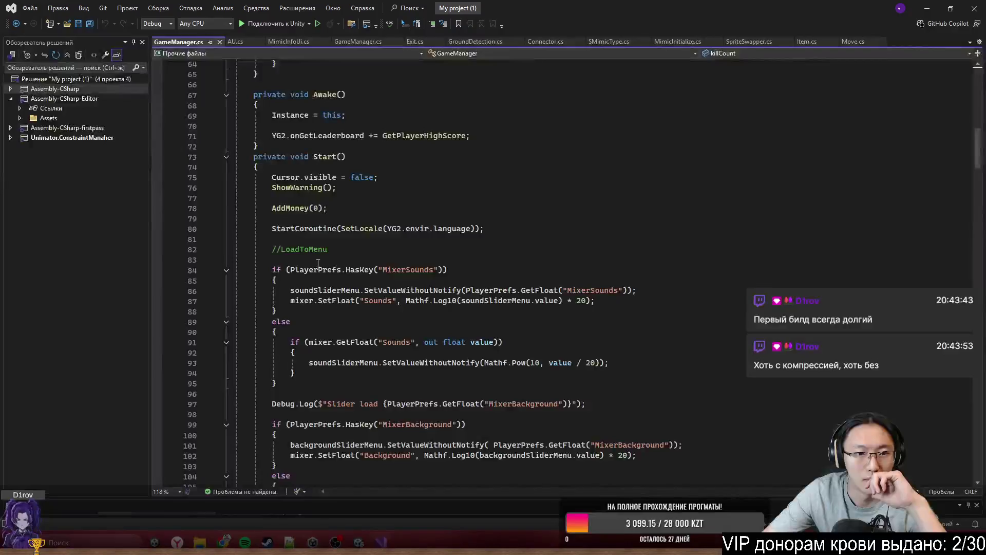
scroll(318, 263, down, 3)
drag(237, 167, 643, 316)
click(642, 332)
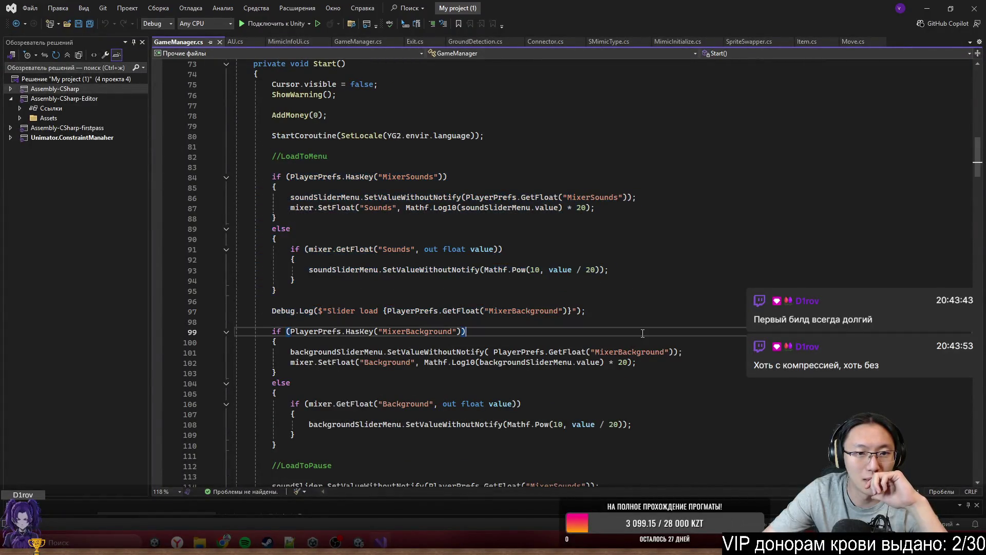
click(926, 8)
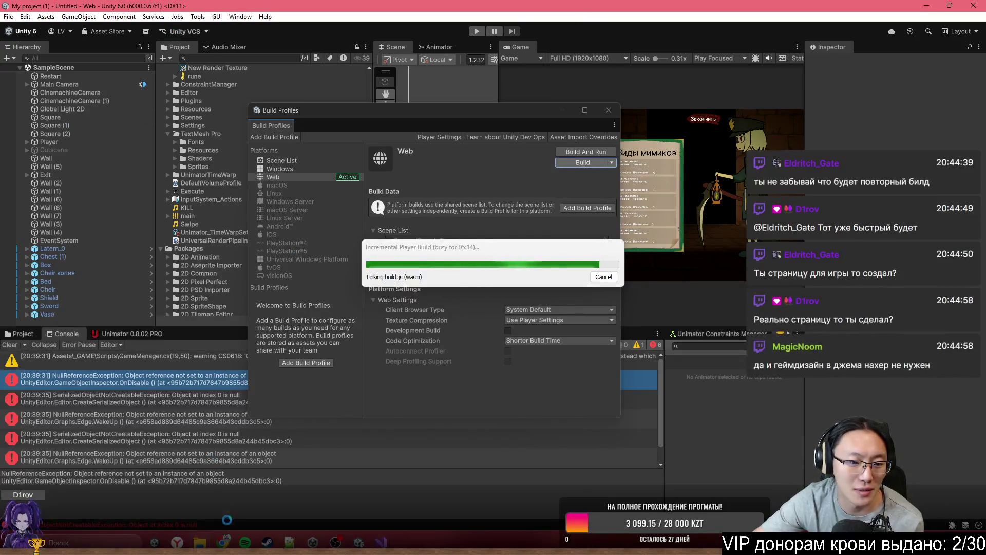
mouse_move(223, 542)
click(231, 493)
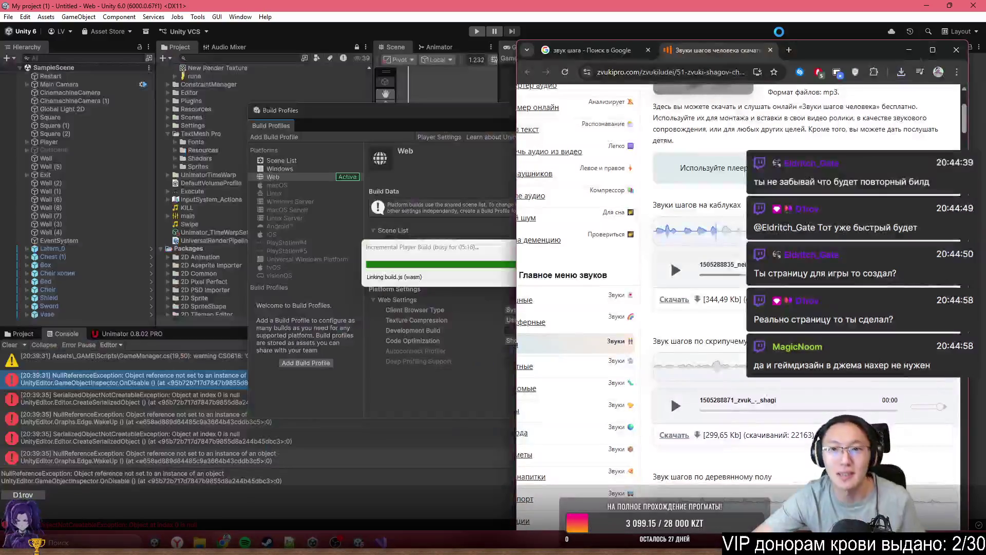
Step: Open sibgamejam.com in a new browser tab and switch to the Siberian Game Jam Platform
click(788, 50)
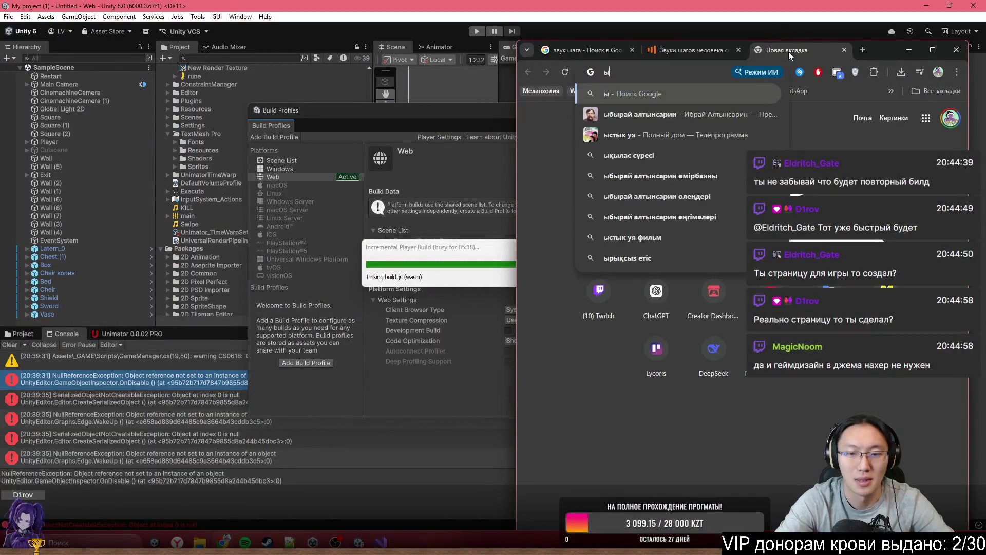
text(sibgamejam.com)
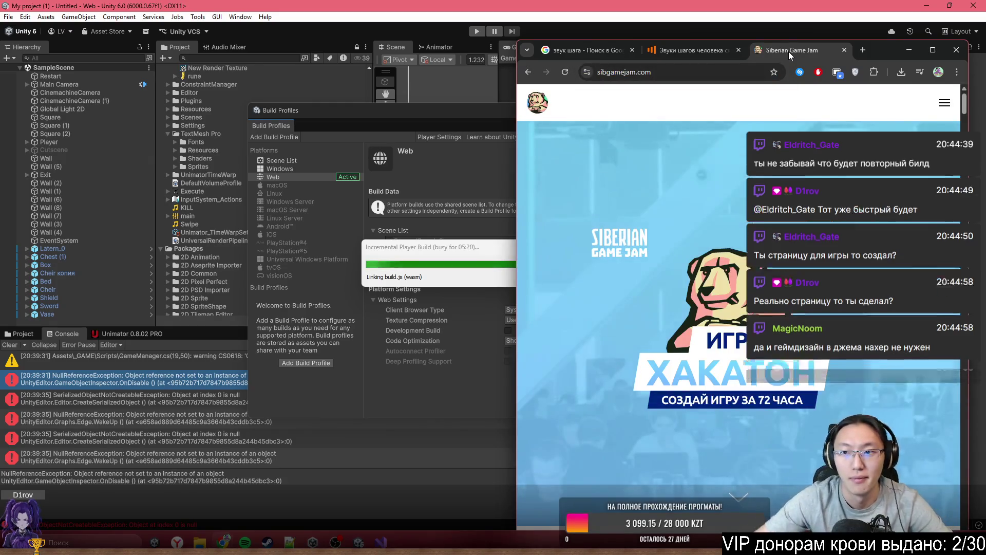
click(933, 50)
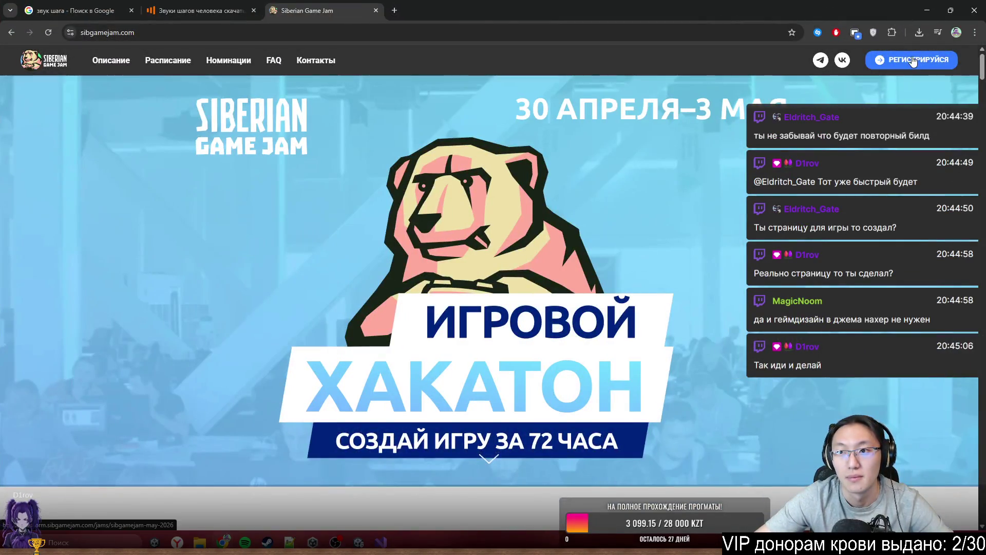
click(904, 58)
click(336, 5)
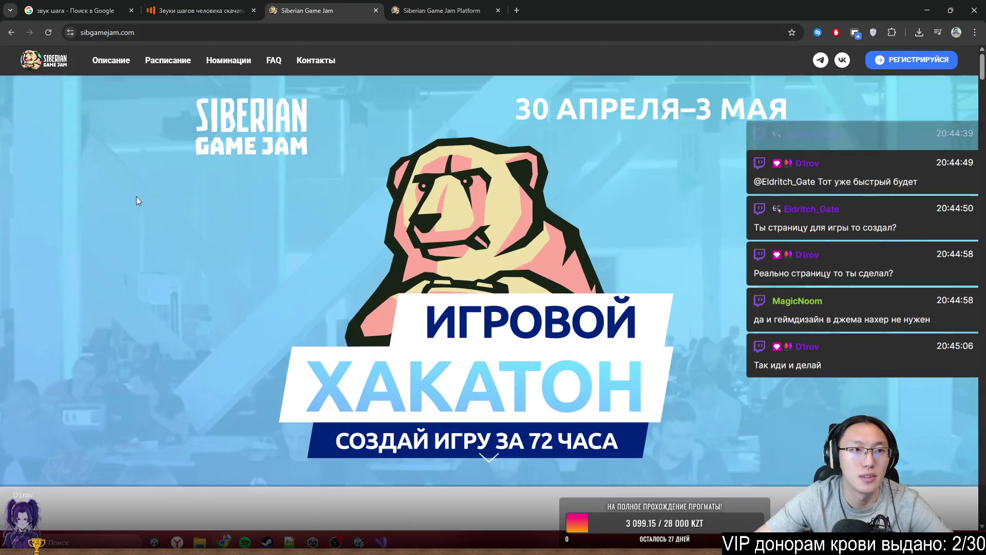
click(441, 10)
Step: Go to the May 2026 jam page and start creating a new game entry
mouse_move(591, 10)
mouse_down()
mouse_move(789, 51)
mouse_move(790, 1)
mouse_up()
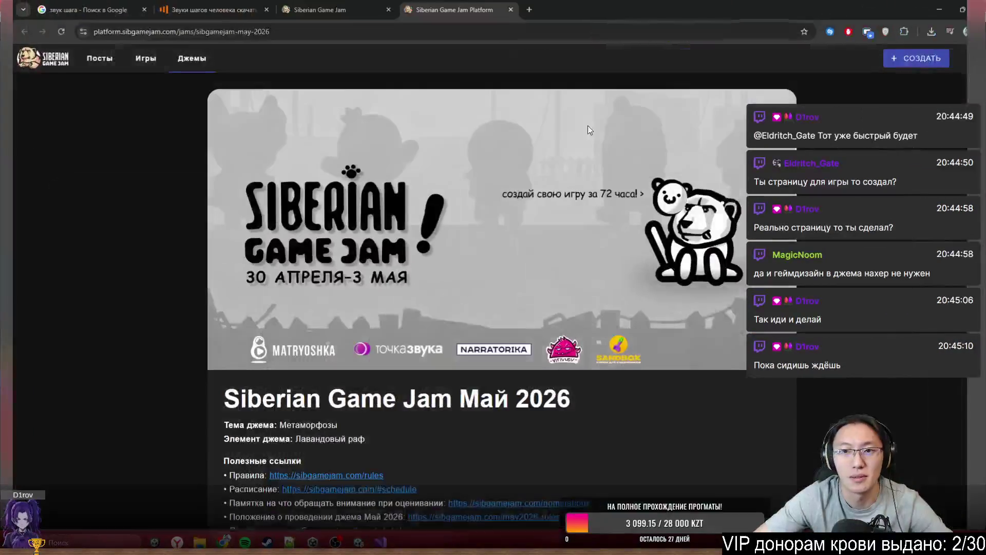
click(919, 59)
click(960, 60)
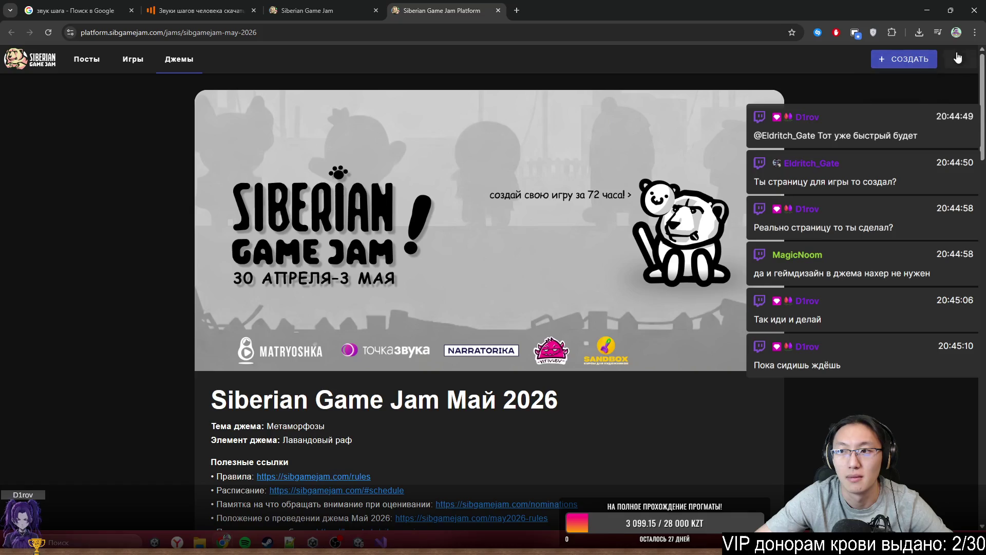
click(961, 60)
click(958, 81)
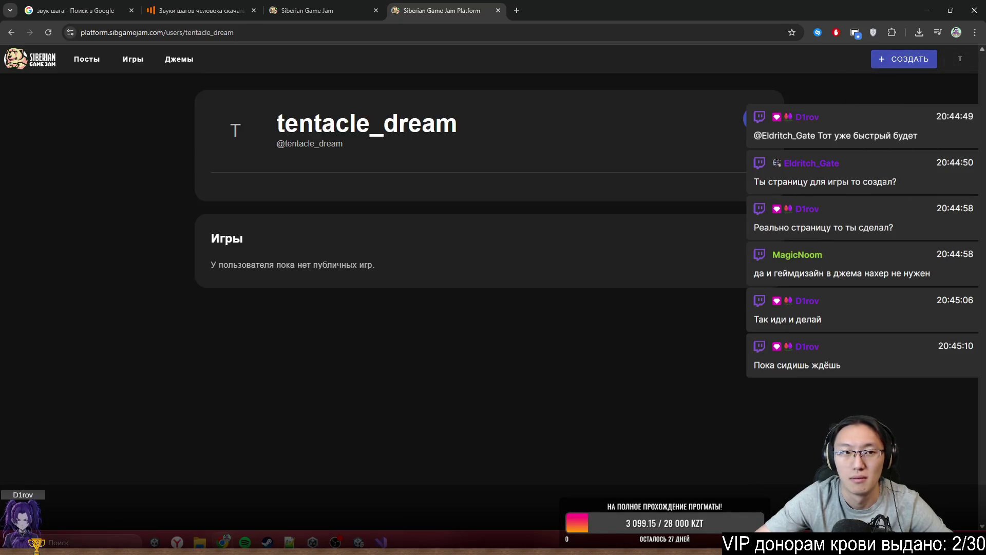
click(744, 119)
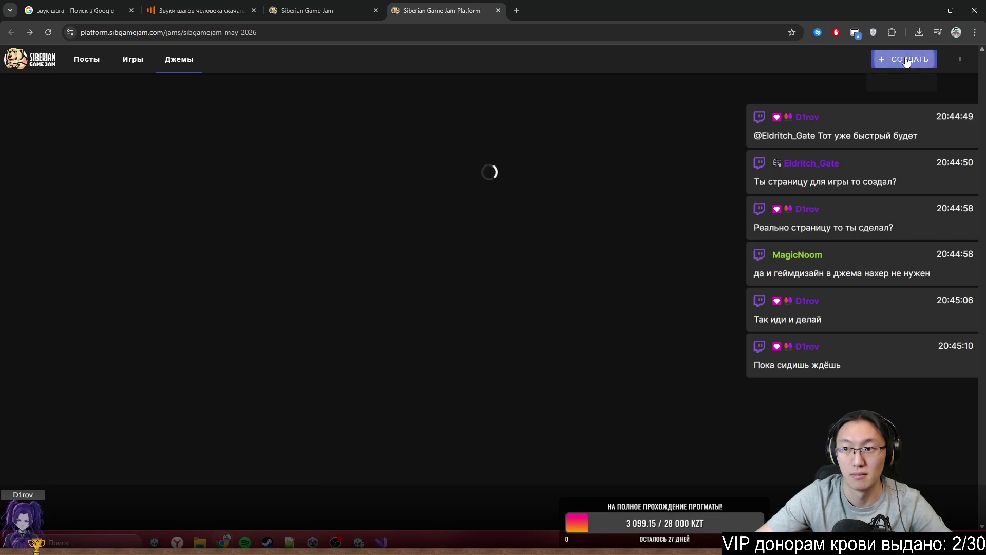
click(904, 60)
click(890, 80)
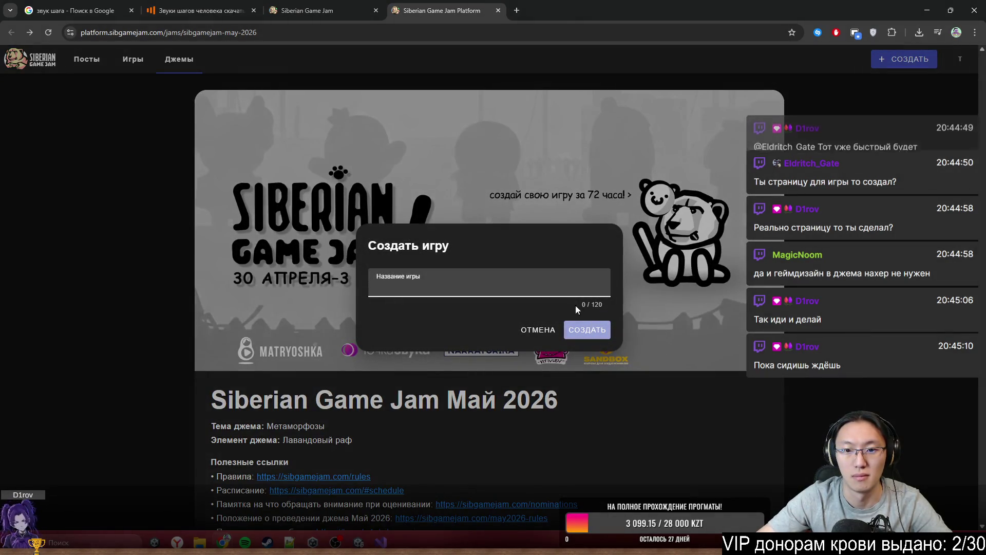
Step: Bring Unity 6 back to the front and move the Web build progress dialog aside
mouse_move(358, 542)
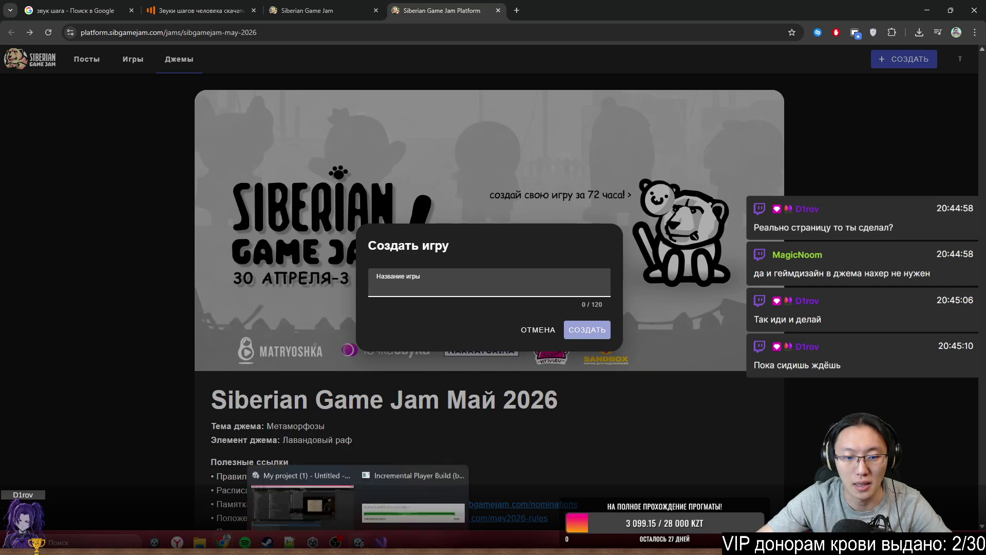
click(329, 503)
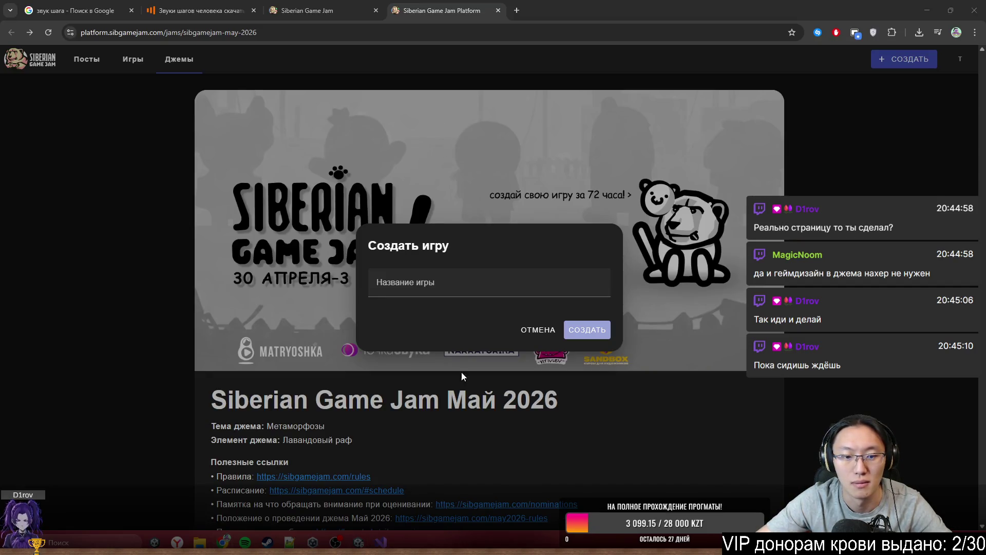
mouse_move(358, 541)
click(329, 504)
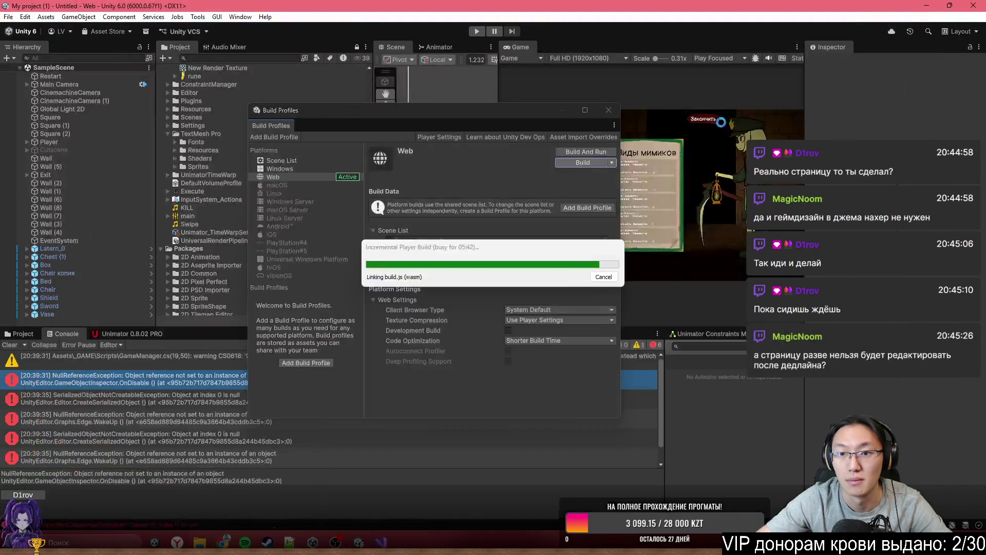
mouse_move(517, 250)
mouse_down()
mouse_move(402, 261)
mouse_move(331, 303)
mouse_up()
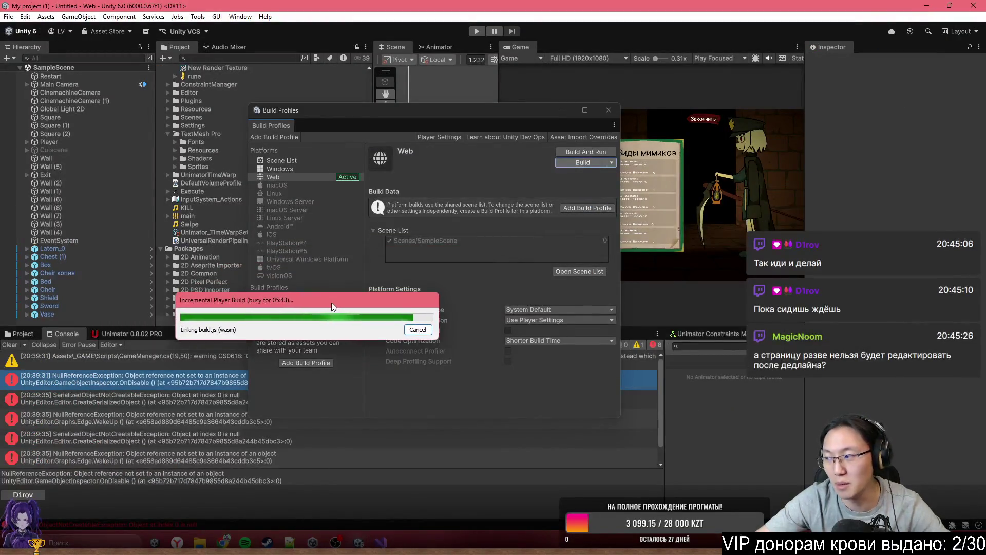
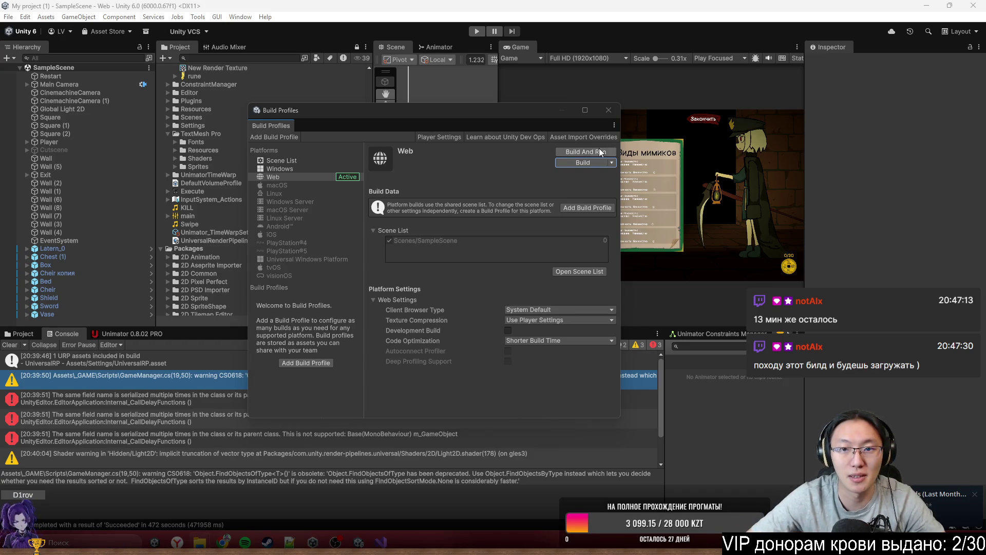
Step: Close Build Profiles, show the Assets root in the Project panel, and widen the Scene view
click(600, 114)
click(23, 334)
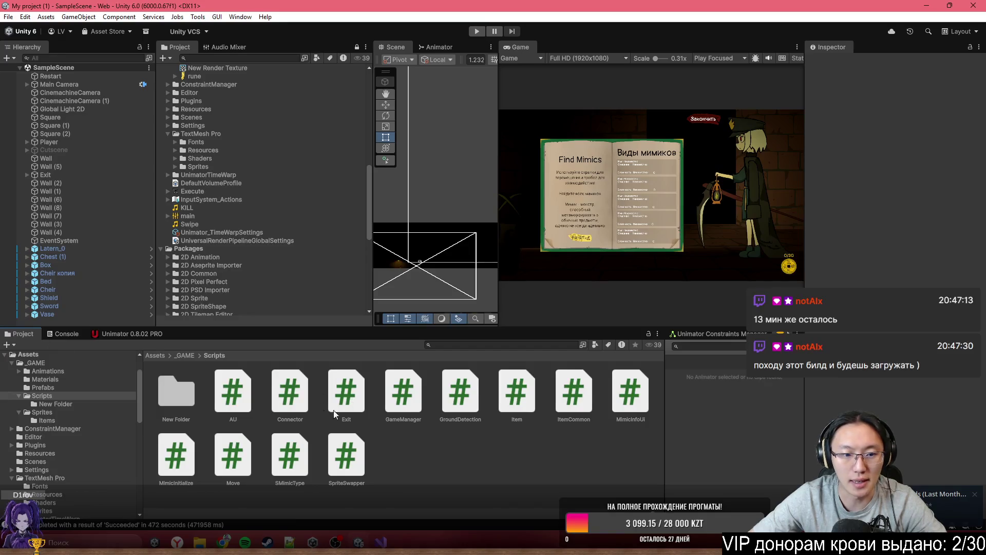
click(156, 355)
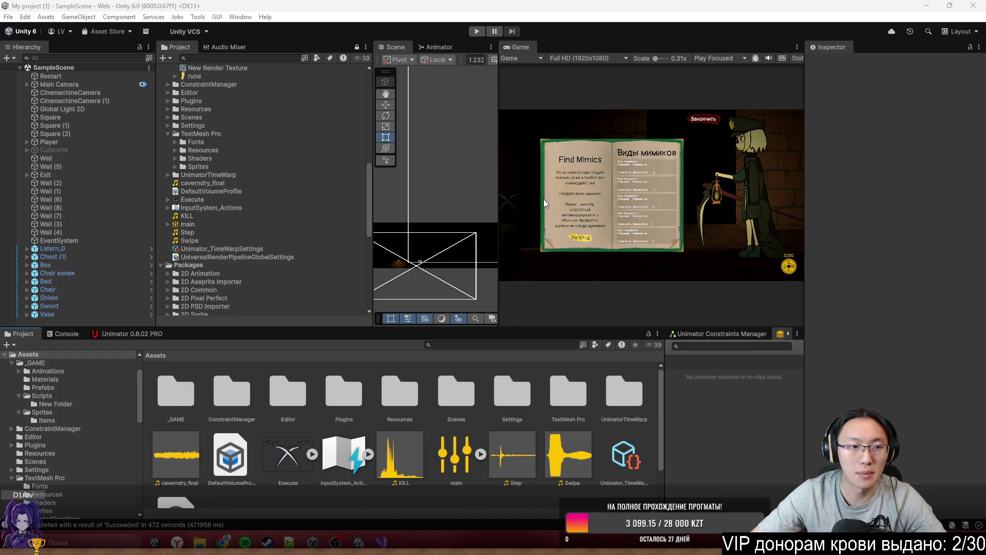
drag(497, 206, 625, 206)
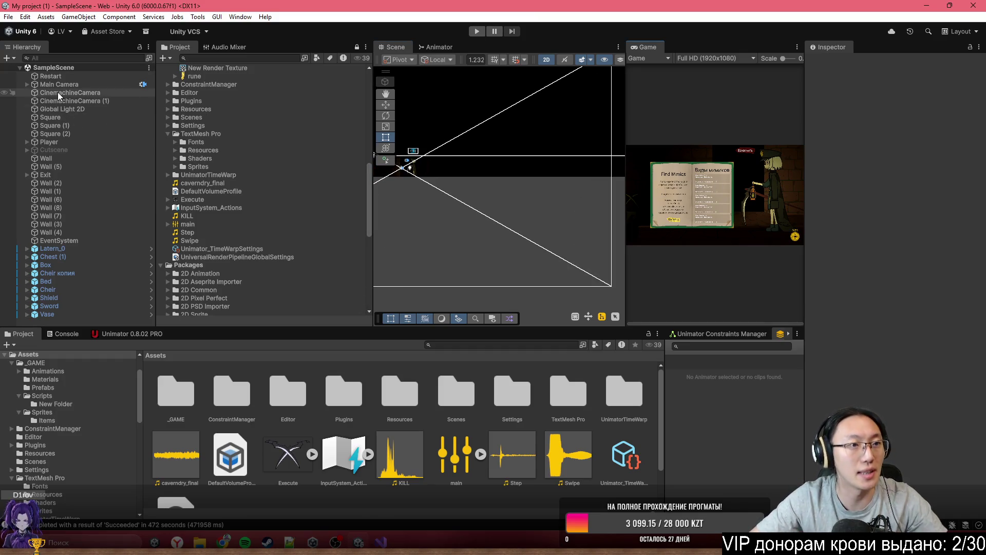
click(57, 142)
Step: Add an Audio Source component to the Player object
scroll(893, 257, down, 10)
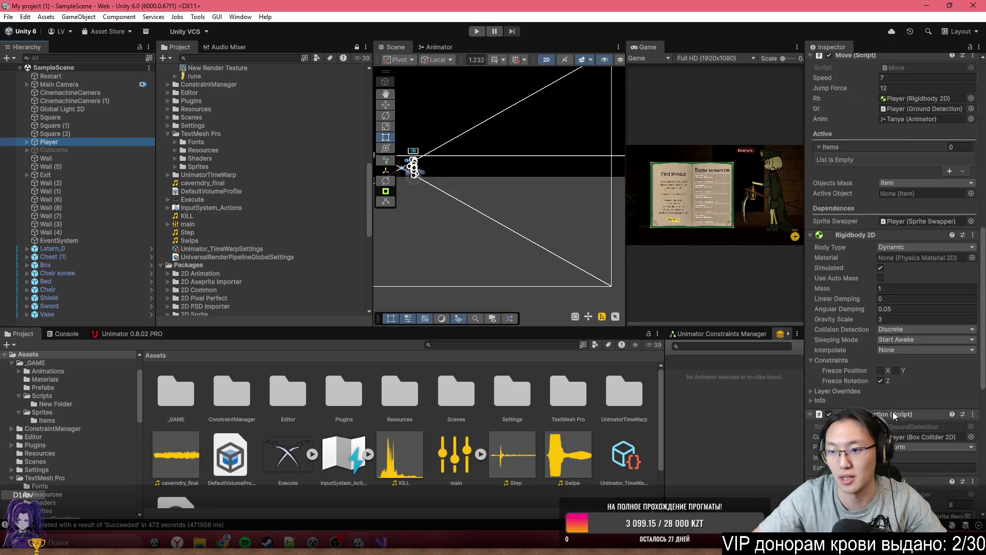
click(893, 505)
text(Audi)
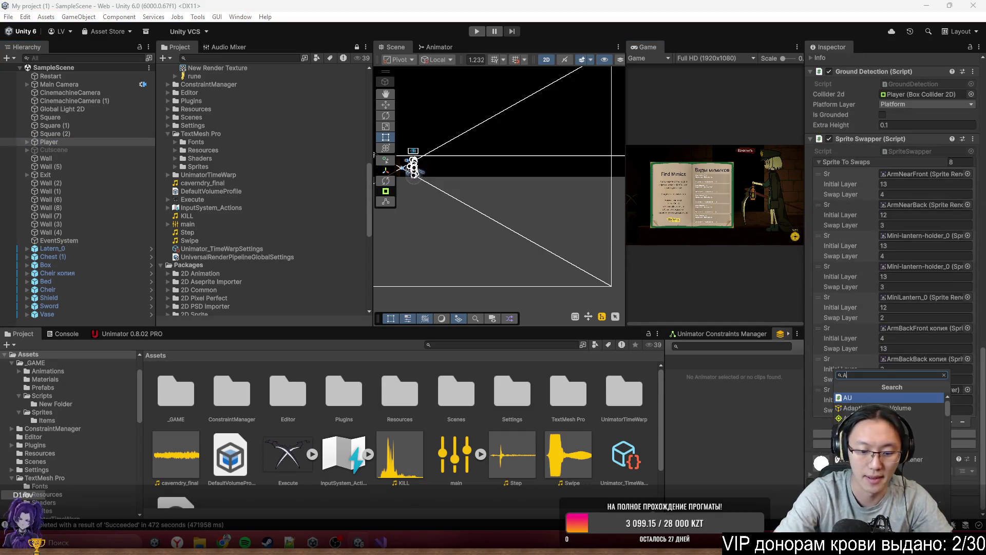
key(Down)
key(Down)
key(Down)
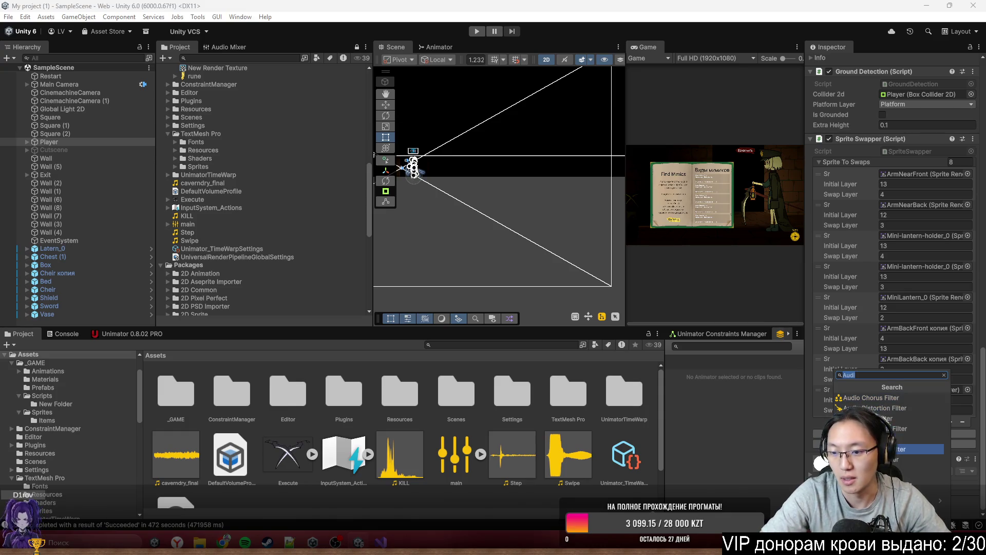
key(Return)
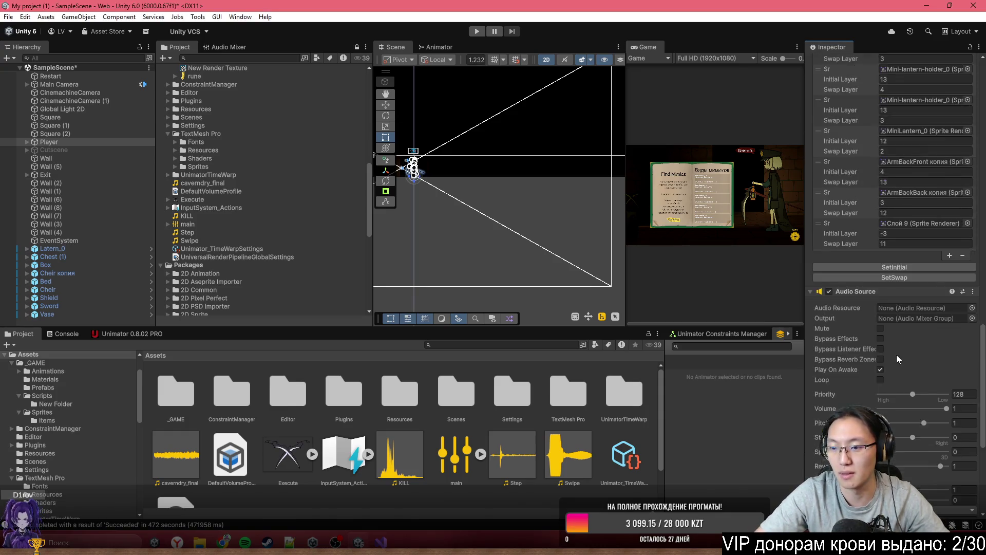
Step: Set the Audio Source output to Master and its audio resource to the Step clip
scroll(925, 231, down, 10)
click(973, 151)
double_click(476, 174)
scroll(925, 323, down, 2)
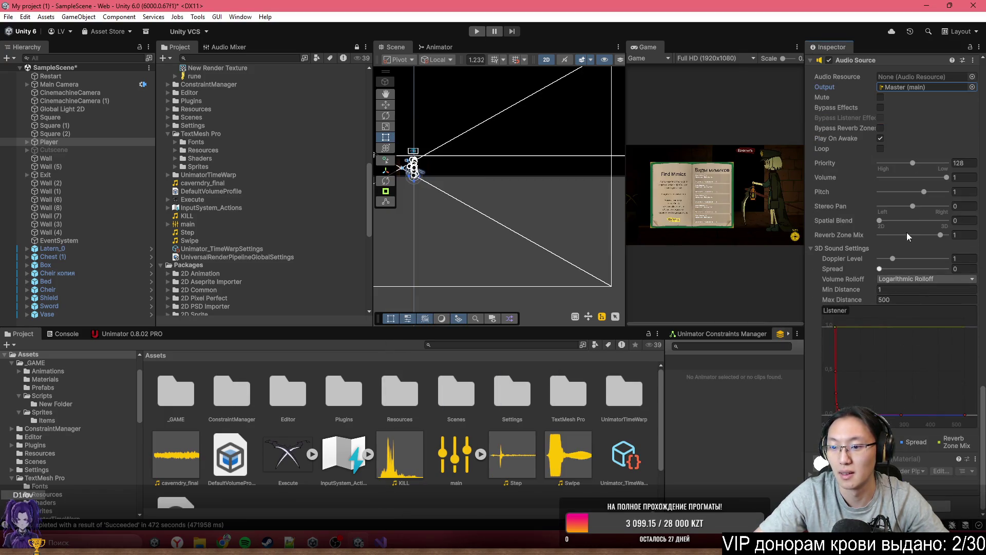
scroll(922, 149, up, 2)
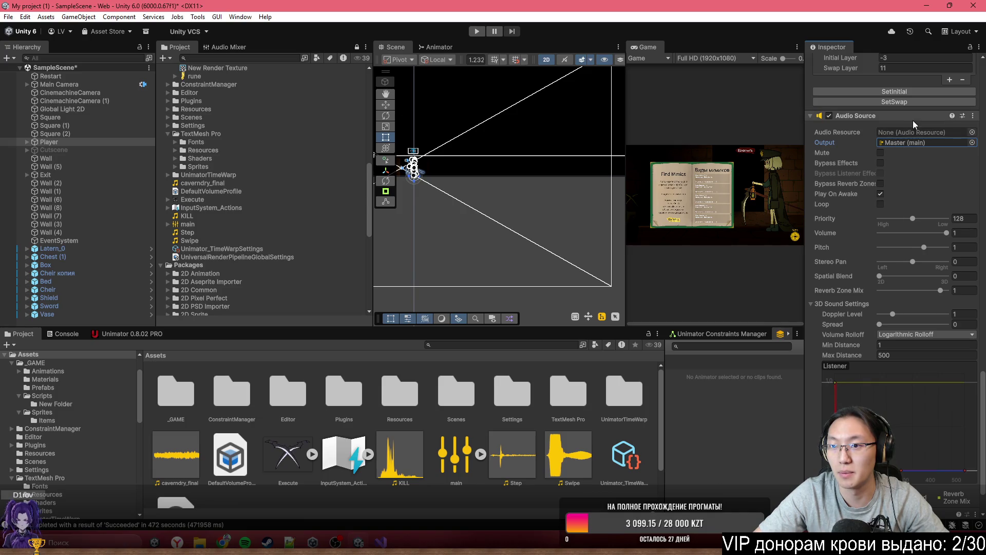
scroll(901, 120, up, 4)
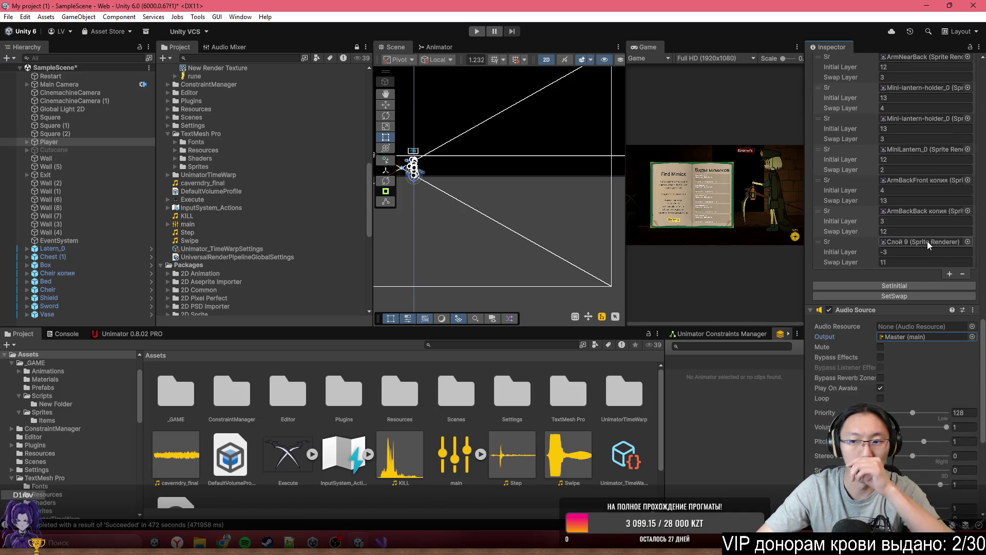
click(972, 326)
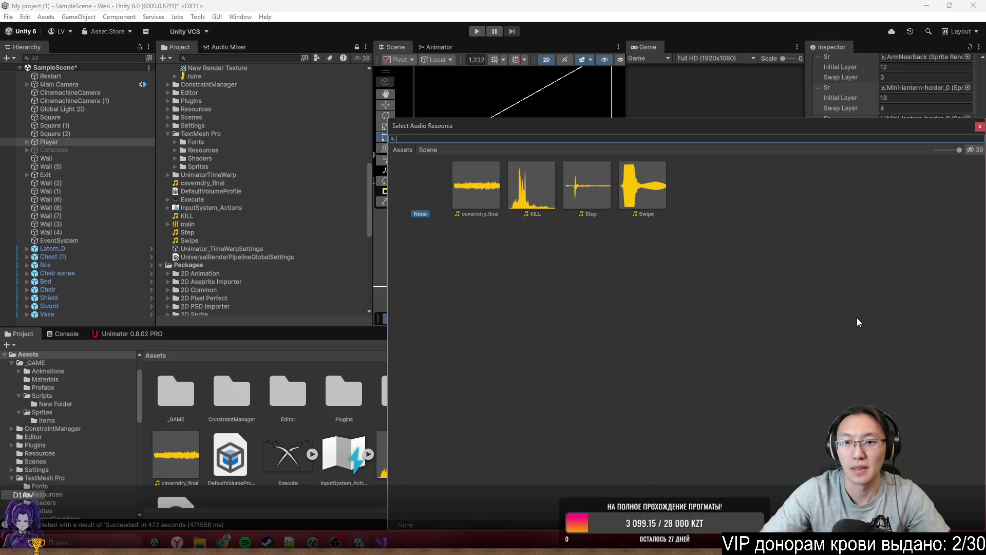
double_click(588, 198)
Step: Open the Move script in the code editor
scroll(892, 242, up, 7)
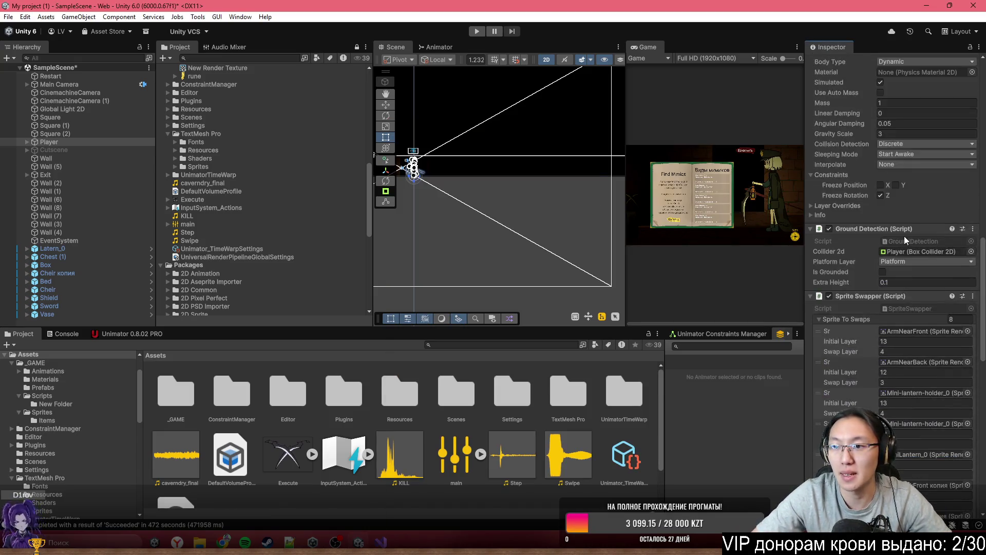
scroll(912, 277, down, 6)
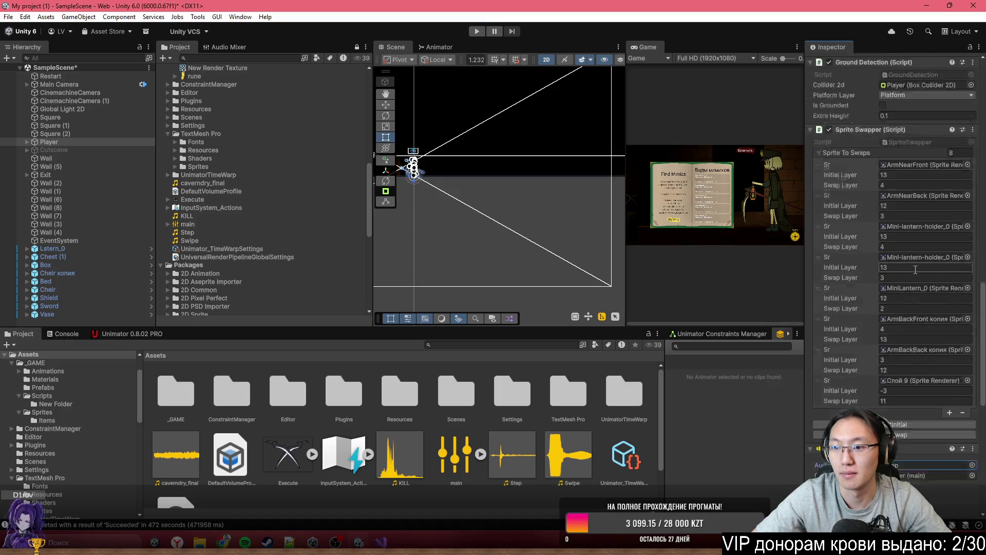
scroll(922, 308, up, 4)
scroll(929, 278, up, 10)
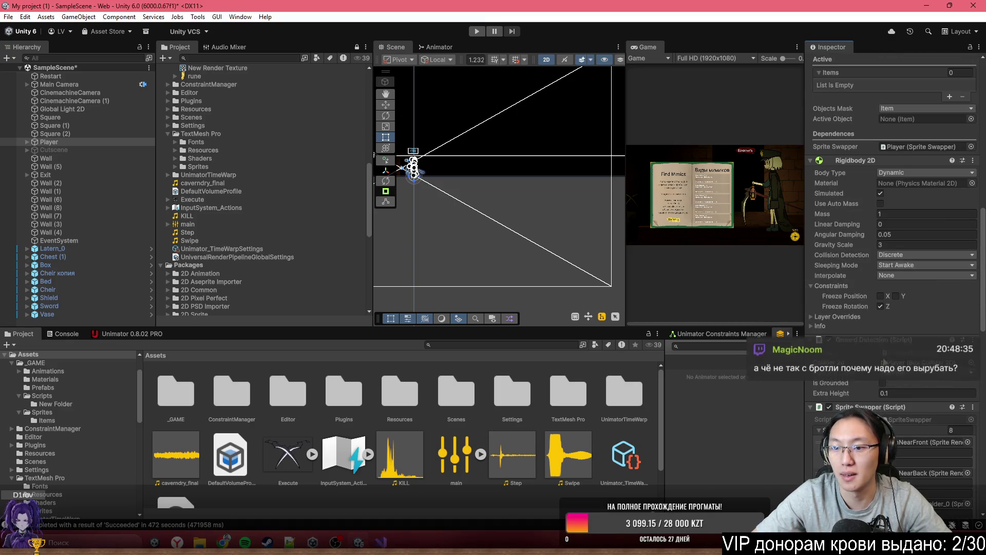
double_click(902, 213)
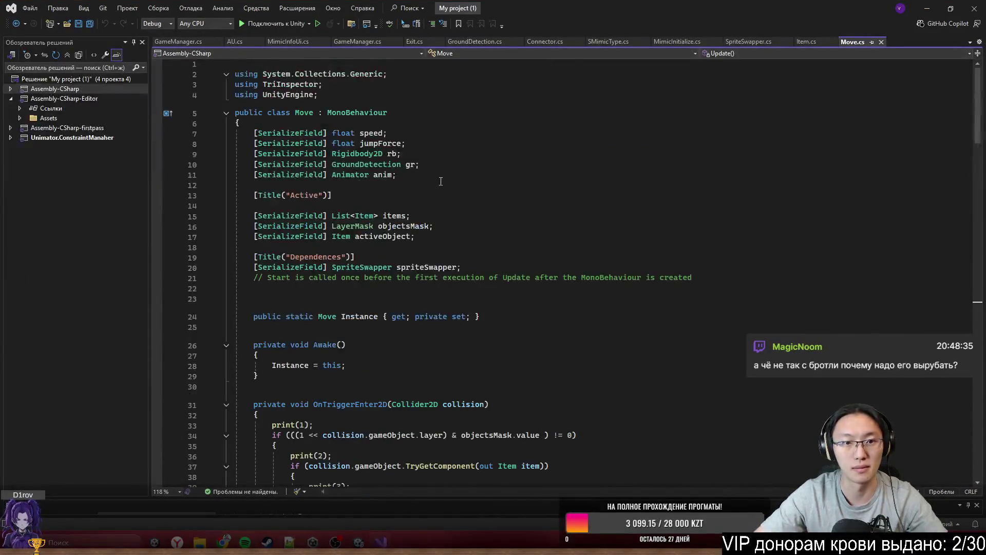
Step: Declare a 'private AudioSource ass;' field in Move.cs
click(434, 291)
key(Return)
text(pr)
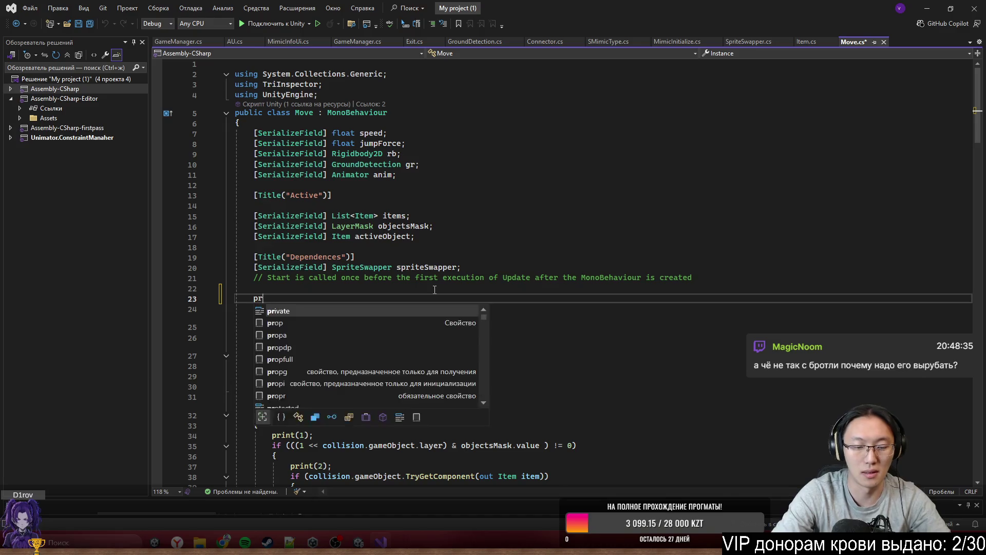
text(ivate Audi)
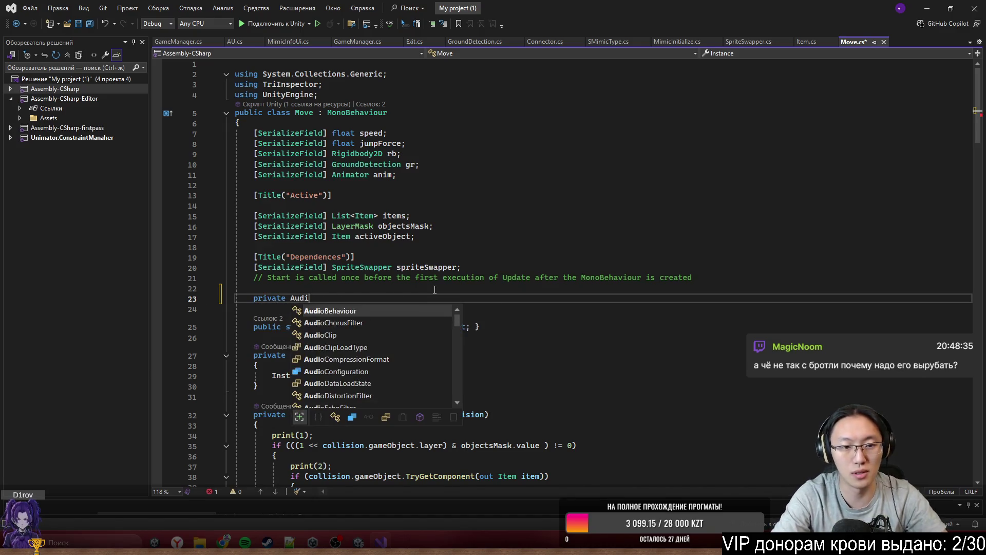
text(oSource ass;)
Step: Assign ass = GetComponent<AudioSource>() inside Awake, without the loop setting
click(382, 375)
key(Return)
text(ass.)
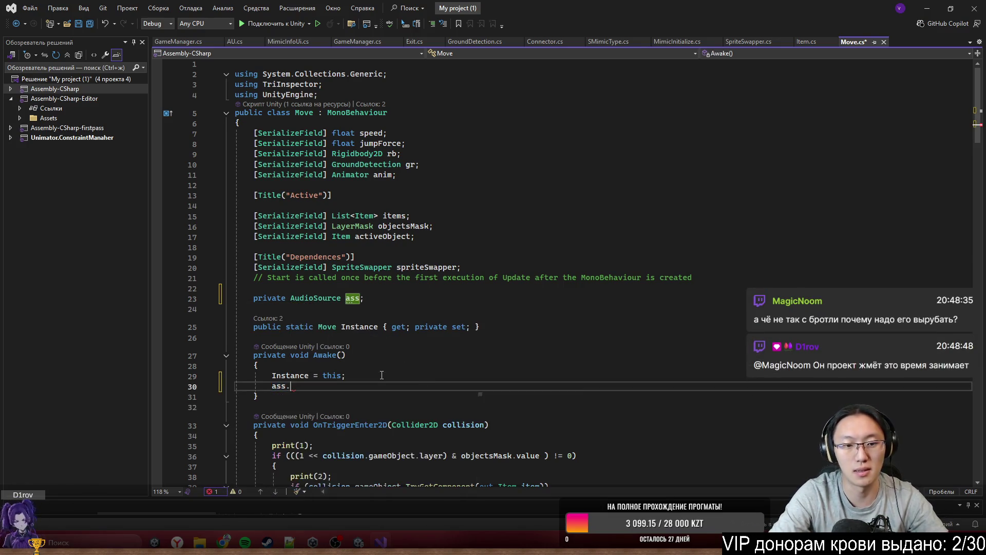
text(GetComponent<AudioSource>().loop = false;)
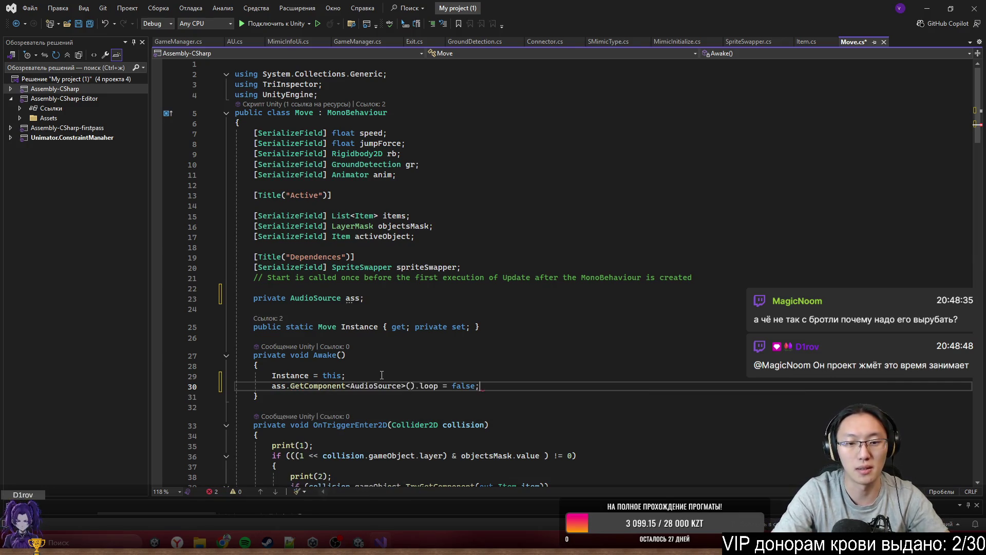
drag(491, 389, 416, 389)
key(Left)
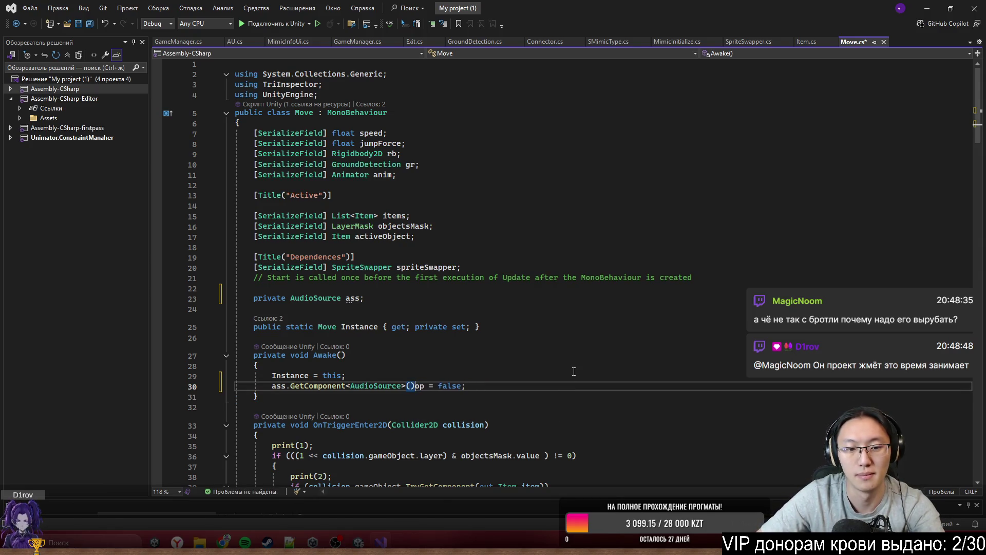
key(Delete)
Step: Add an empty public void PlayStep() method below Awake
click(295, 397)
key(Return)
text(public void )
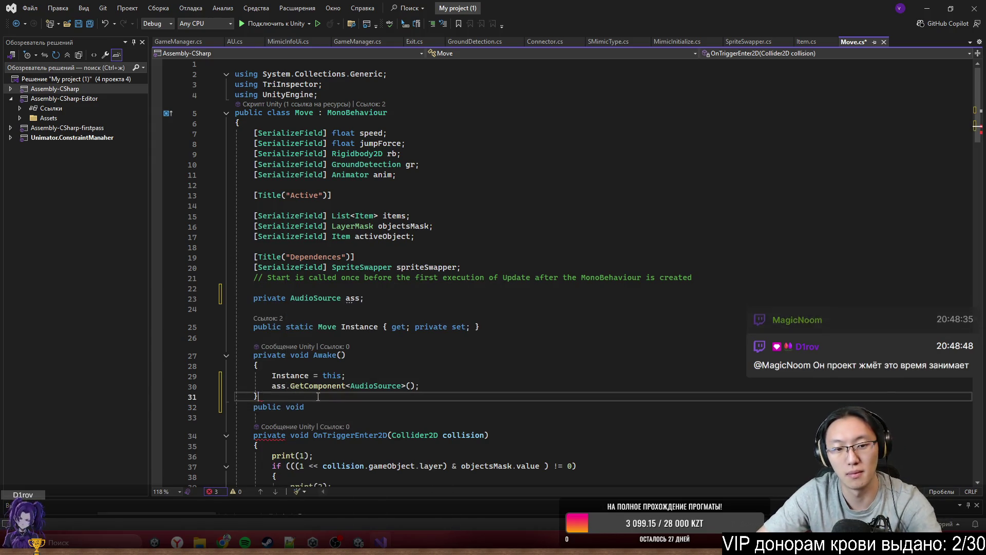
text(PlayStep)
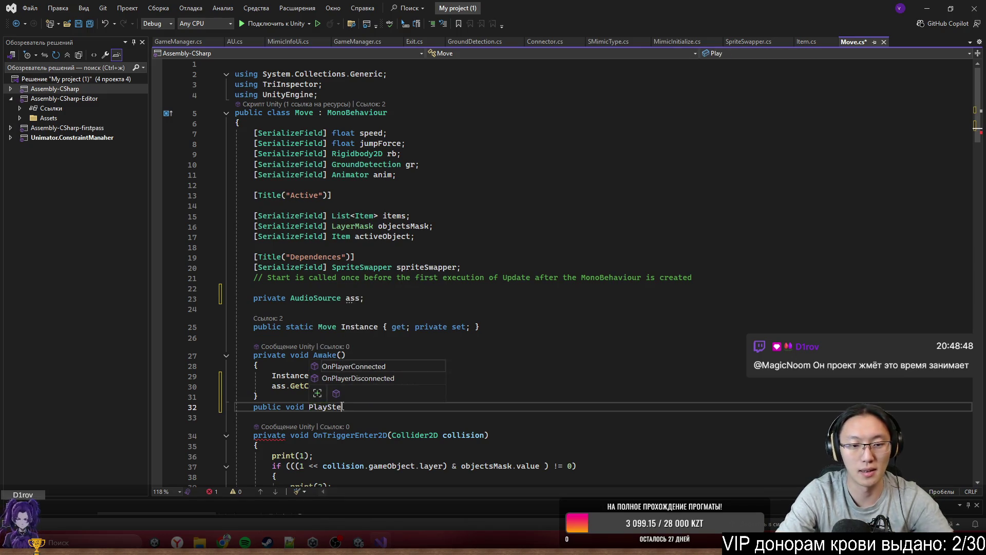
text(())
key(Return)
text({)
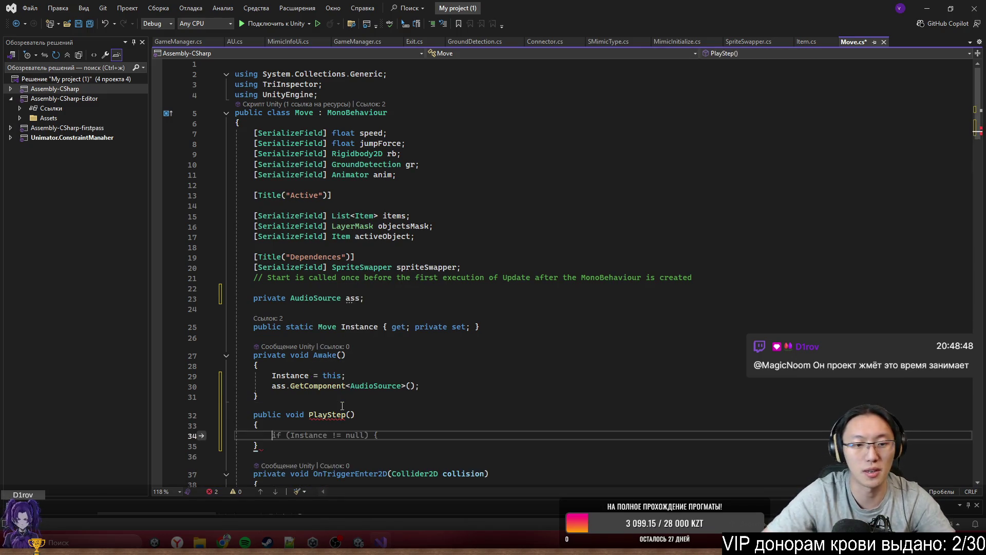
key(Return)
scroll(391, 308, down, 4)
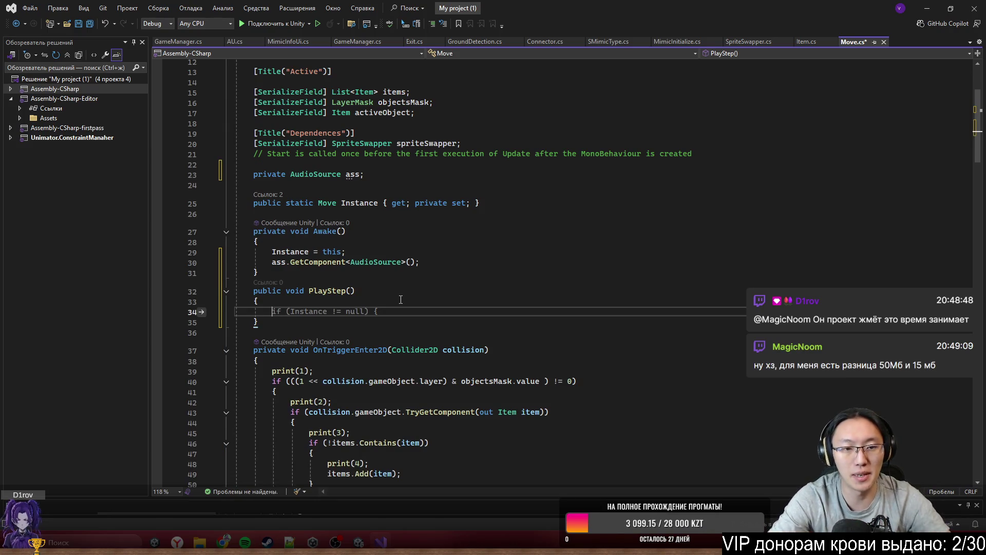
Step: Make PlayStep call ass.PlayOneShot(ass.clip) and save Move.cs
text(ass.P)
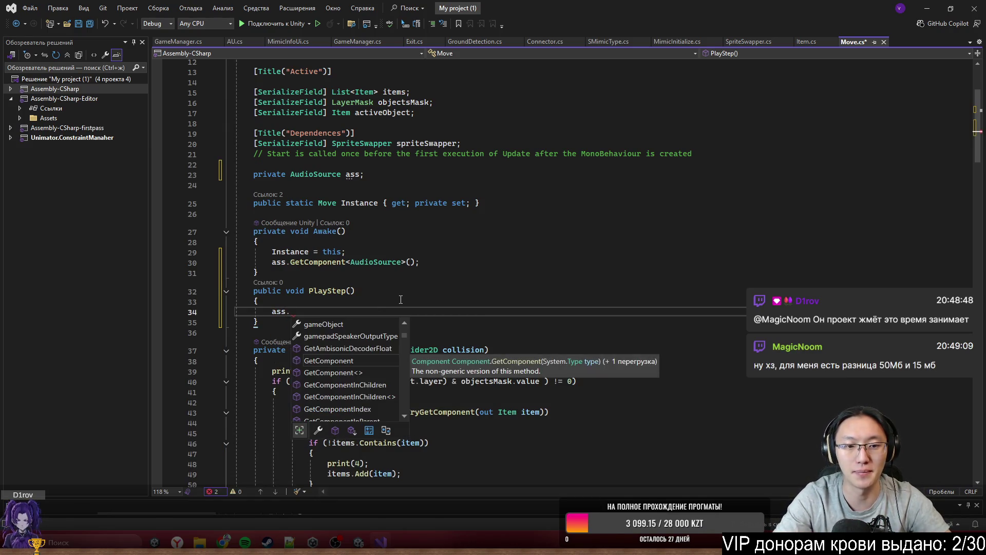
text(l)
key(Tab)
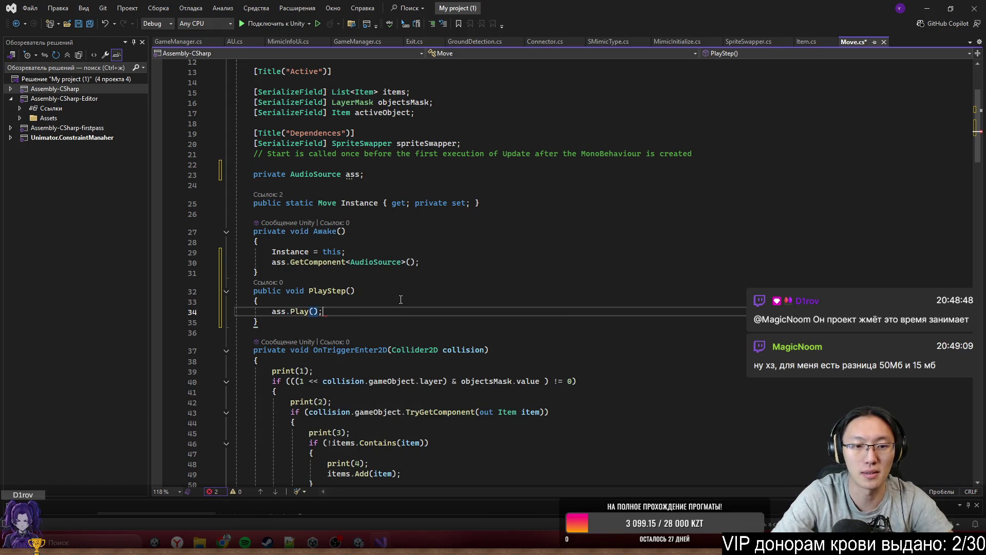
click(470, 262)
drag(295, 311, 319, 311)
key(BackSpace)
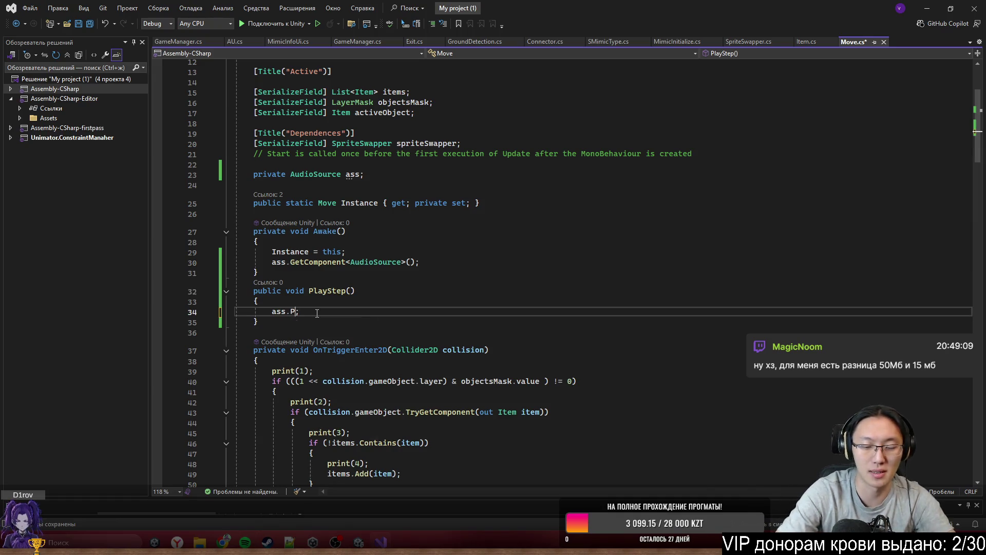
key(Down)
key(Down)
key(Down)
key(Tab)
text((ass.clip)
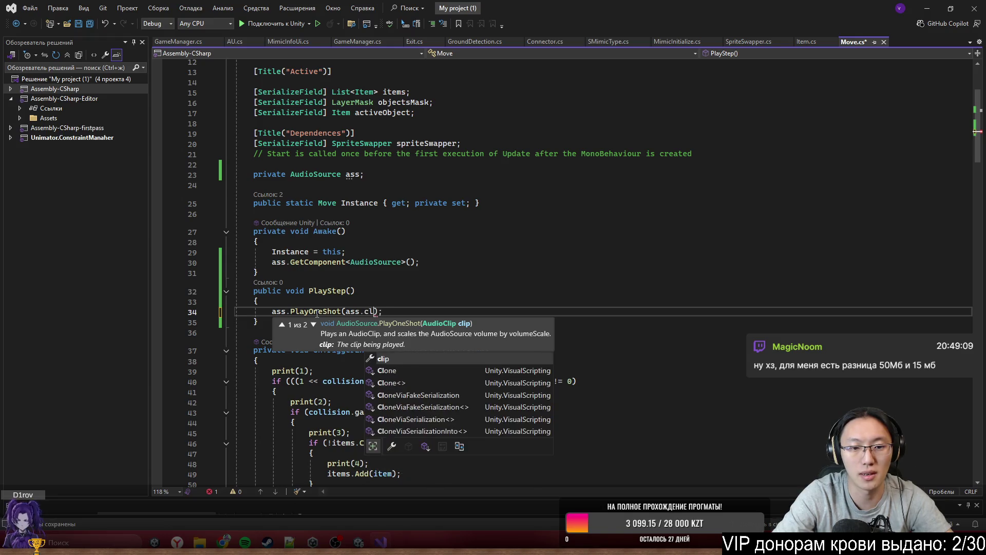
text())
key(ctrl+s)
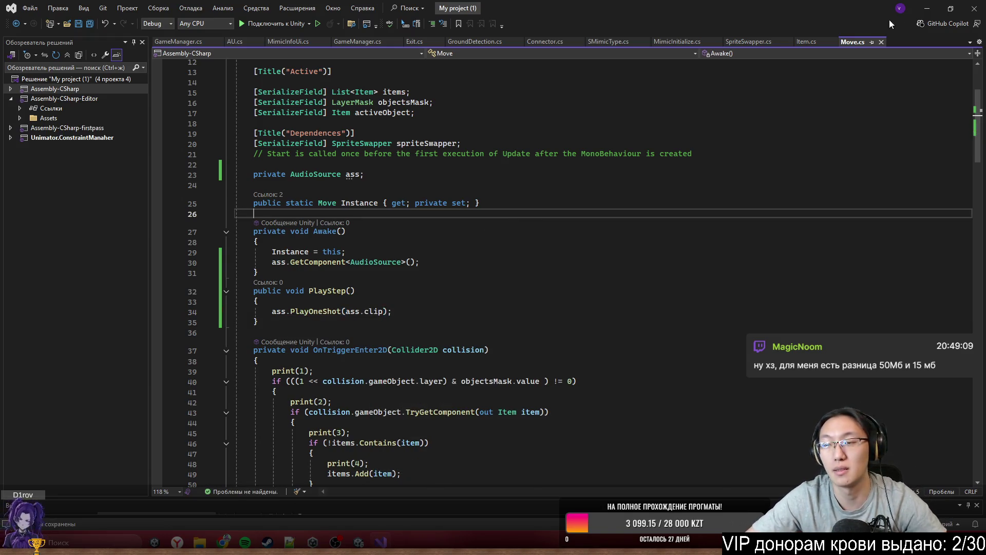
click(927, 8)
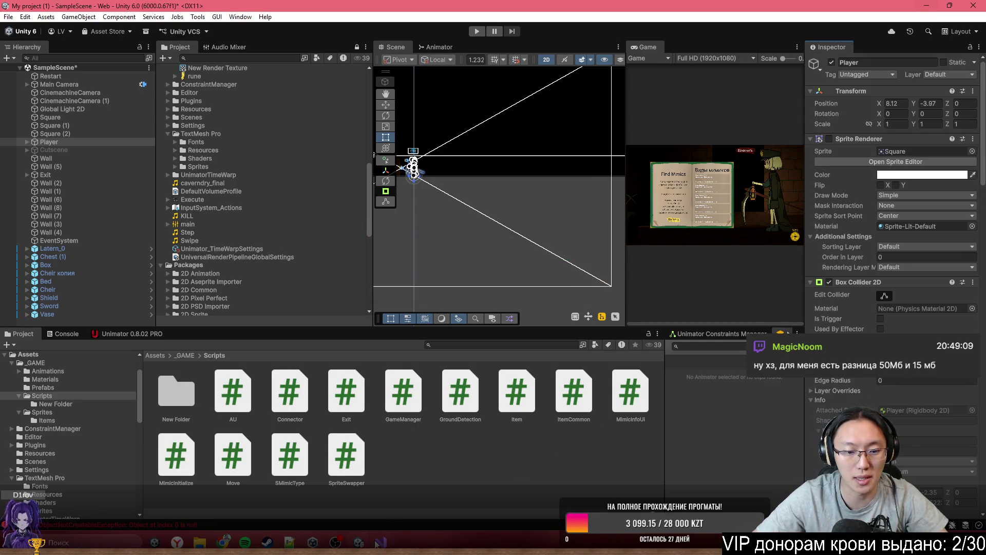
Step: Show the Unimator timeline and select Tanya under the expanded Player object
scroll(905, 302, down, 4)
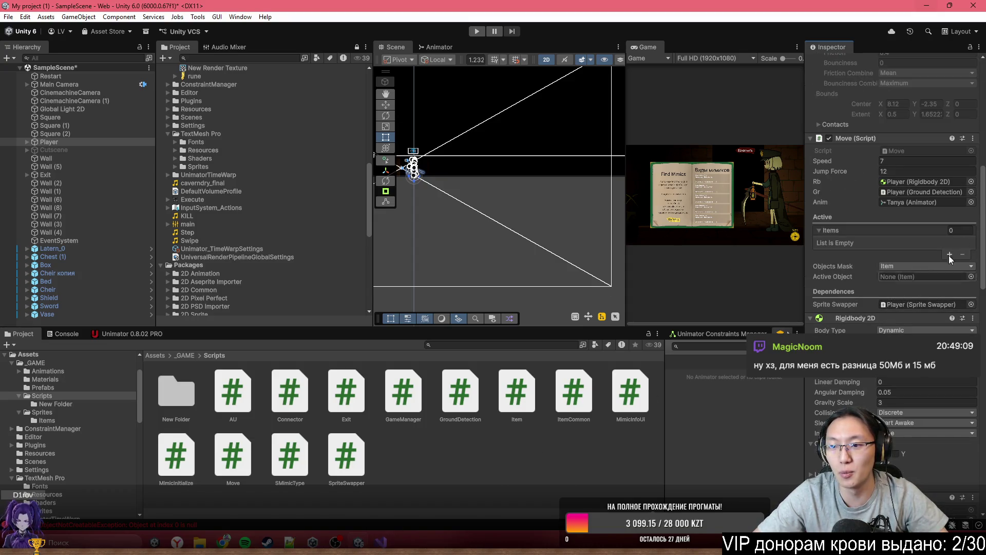
click(105, 333)
click(23, 139)
click(26, 140)
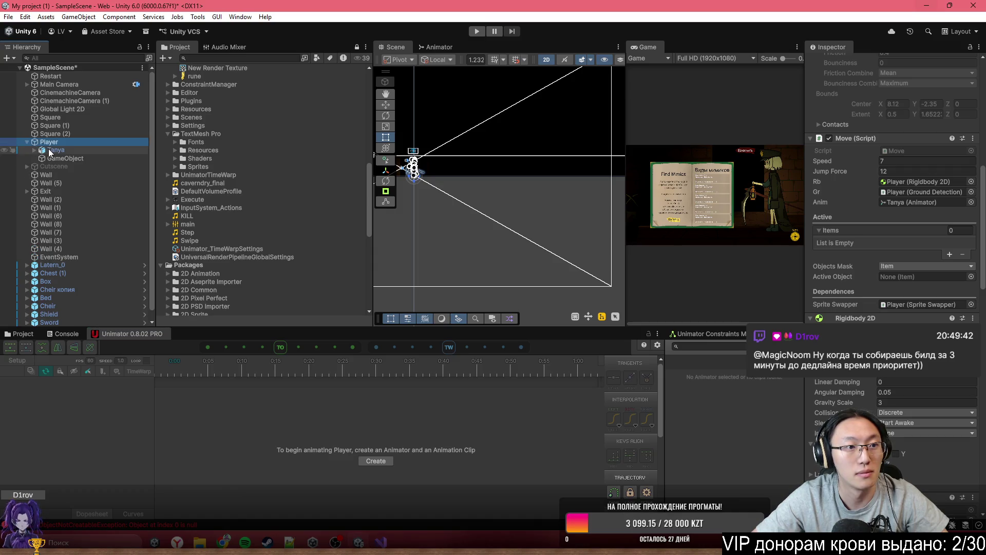
click(51, 151)
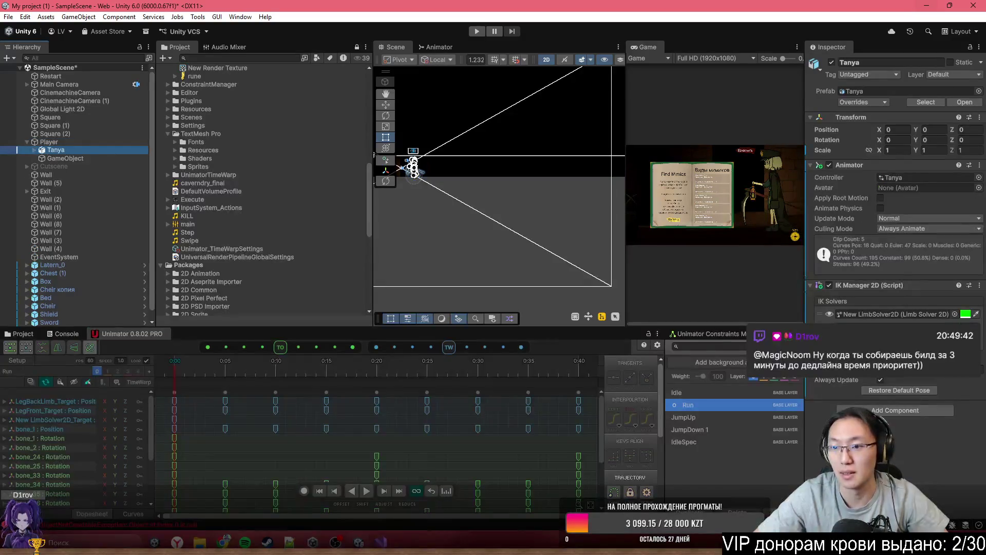
Step: Add a Connector script to Tanya with one event entry calling Move.PlayStep
click(909, 414)
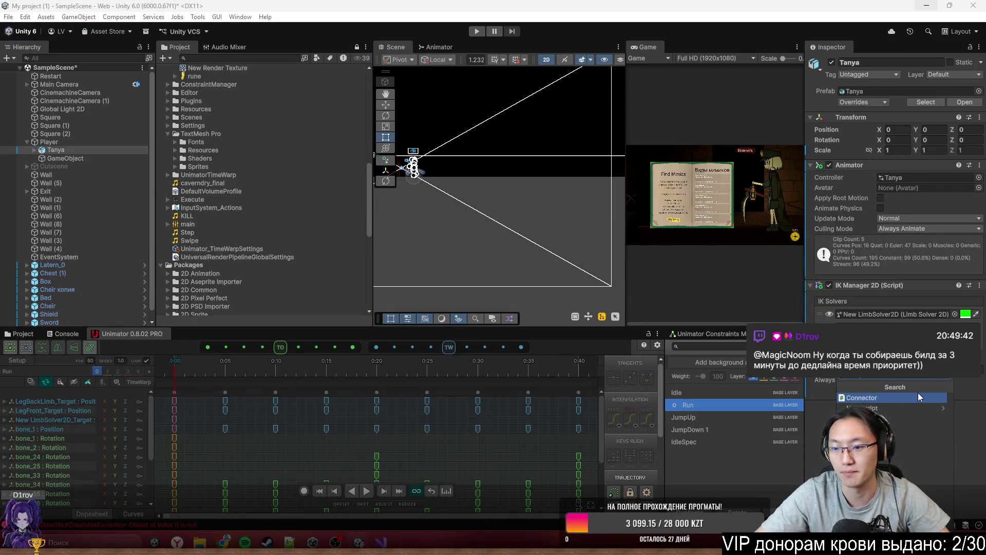
click(917, 397)
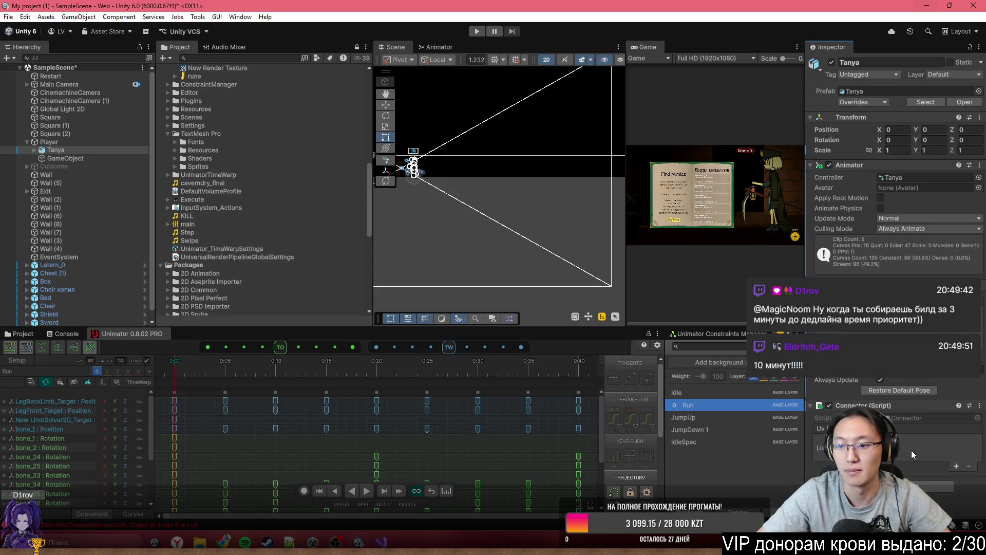
click(956, 465)
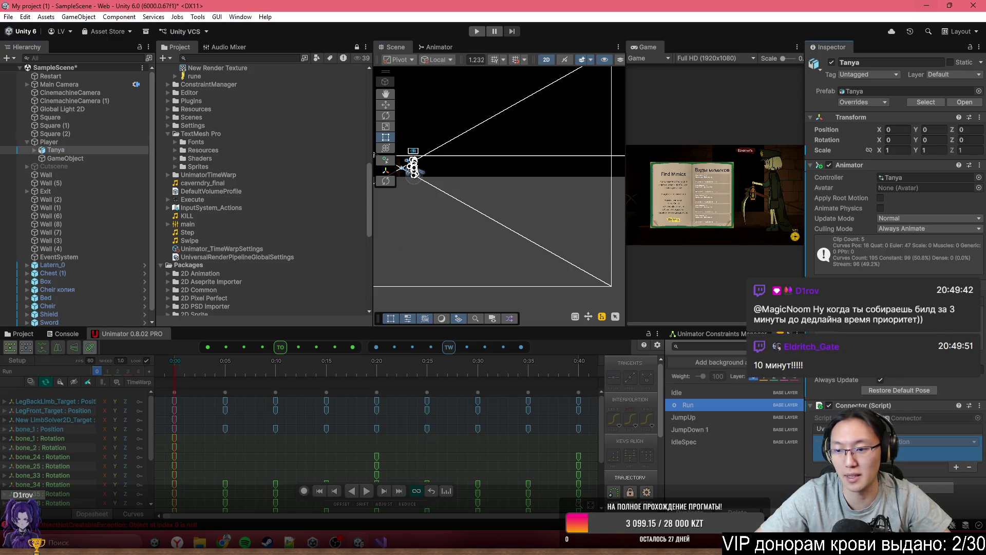
click(919, 441)
mouse_move(933, 439)
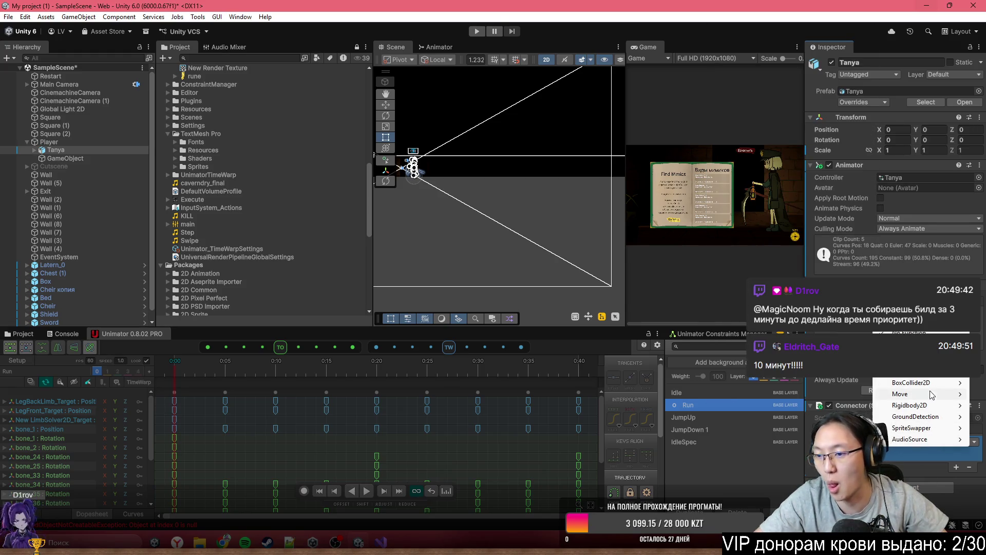
mouse_move(919, 378)
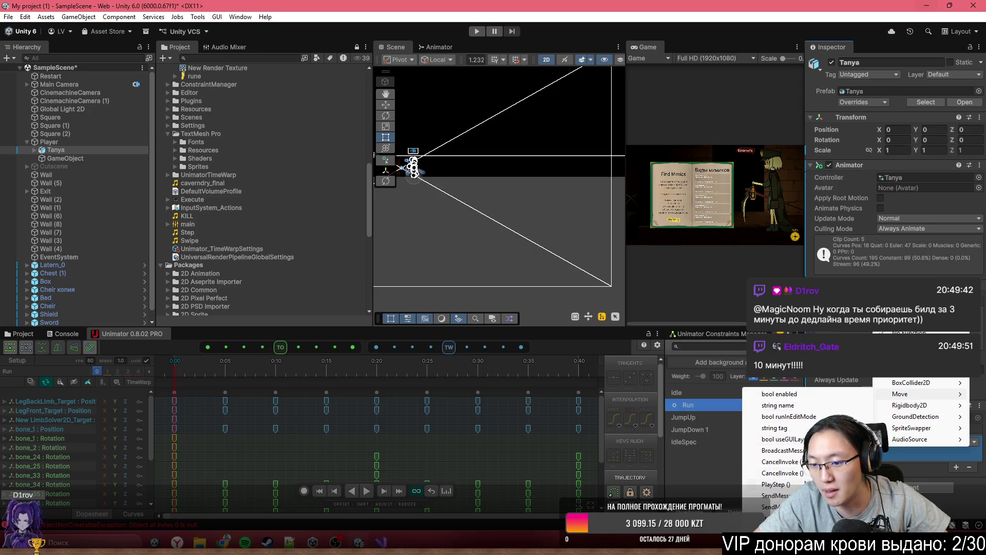
click(776, 485)
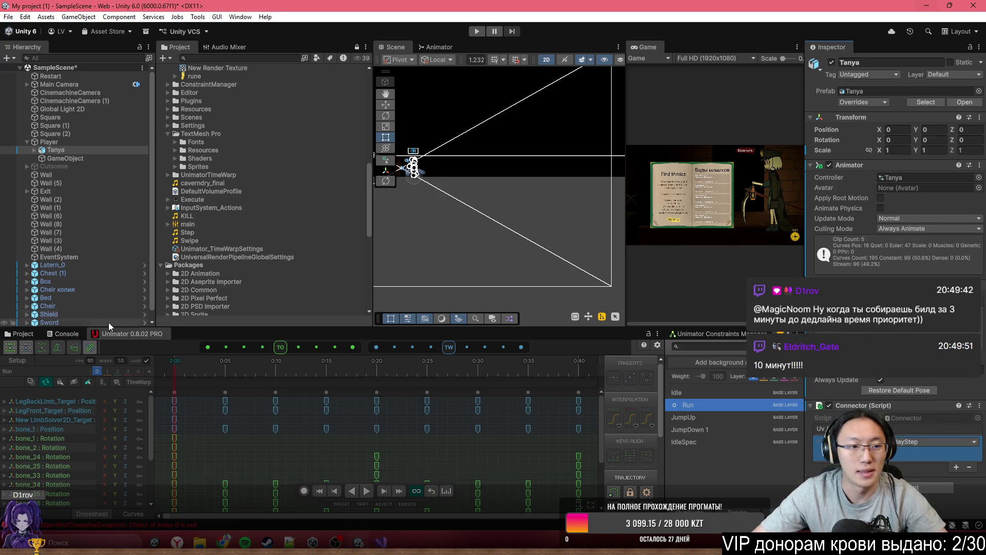
mouse_move(186, 361)
mouse_down()
mouse_move(190, 370)
mouse_move(314, 369)
mouse_move(108, 378)
mouse_up()
Step: Add Run animation events at 0:06 and 0:25 calling Activate ( ), then maximize the Game view
drag(170, 383, 214, 389)
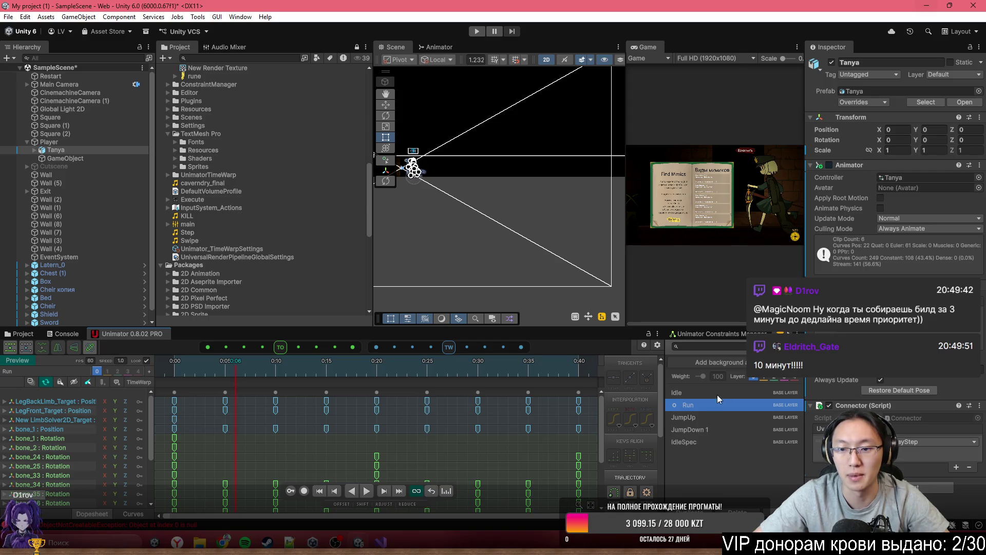
click(118, 382)
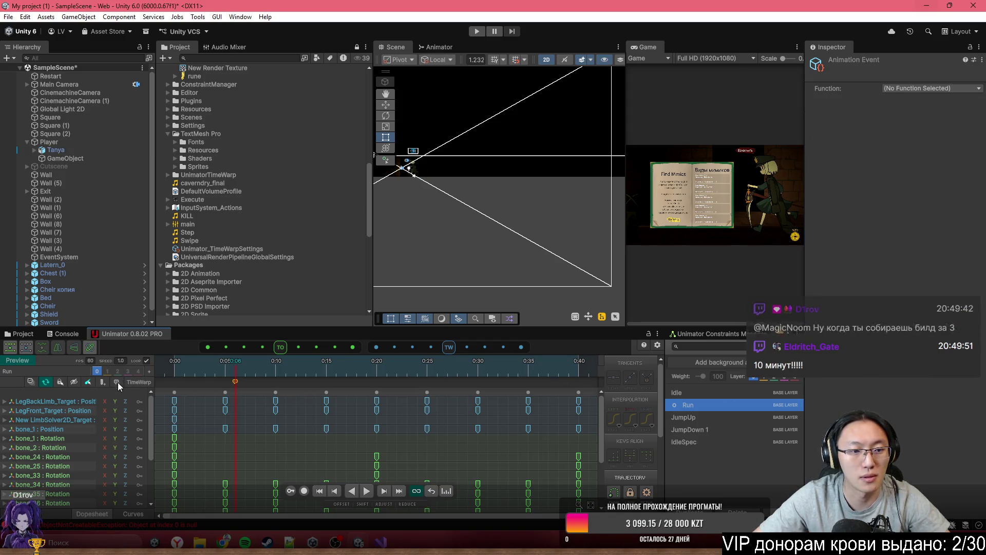
click(929, 88)
click(924, 324)
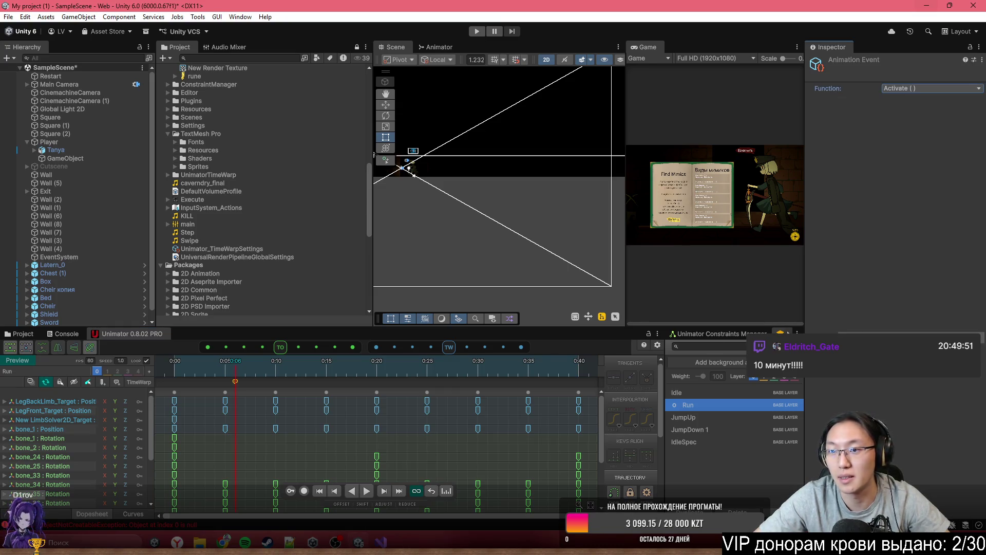
click(428, 400)
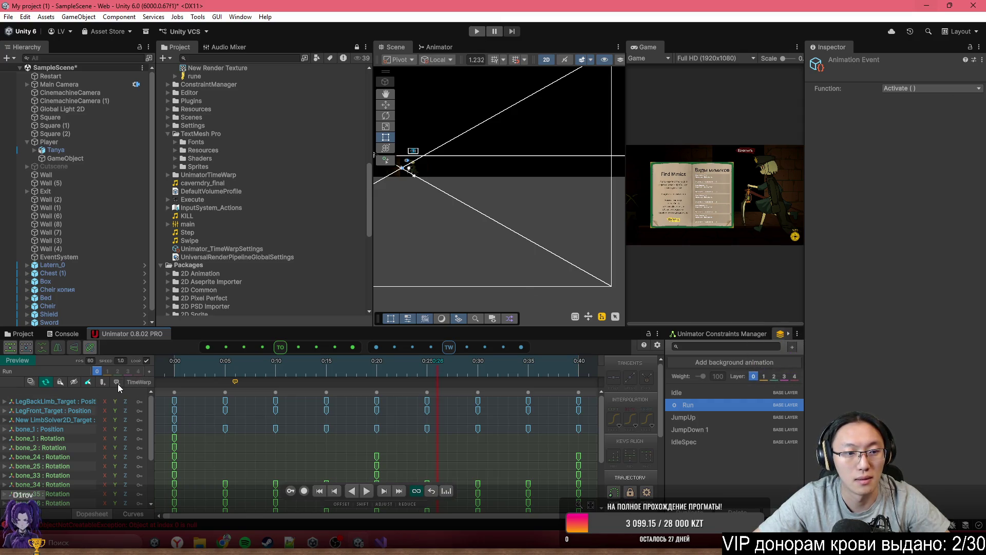
click(931, 88)
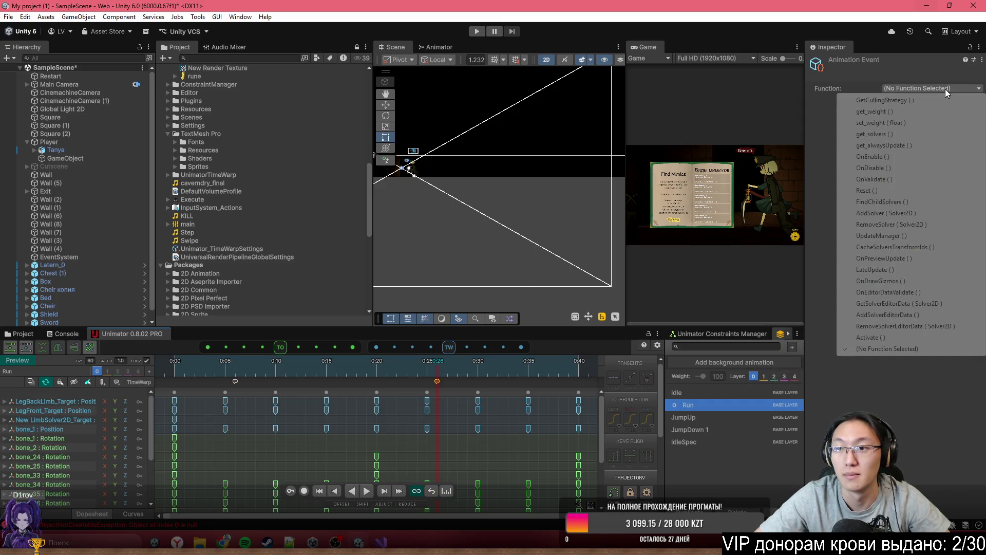
click(874, 338)
click(397, 399)
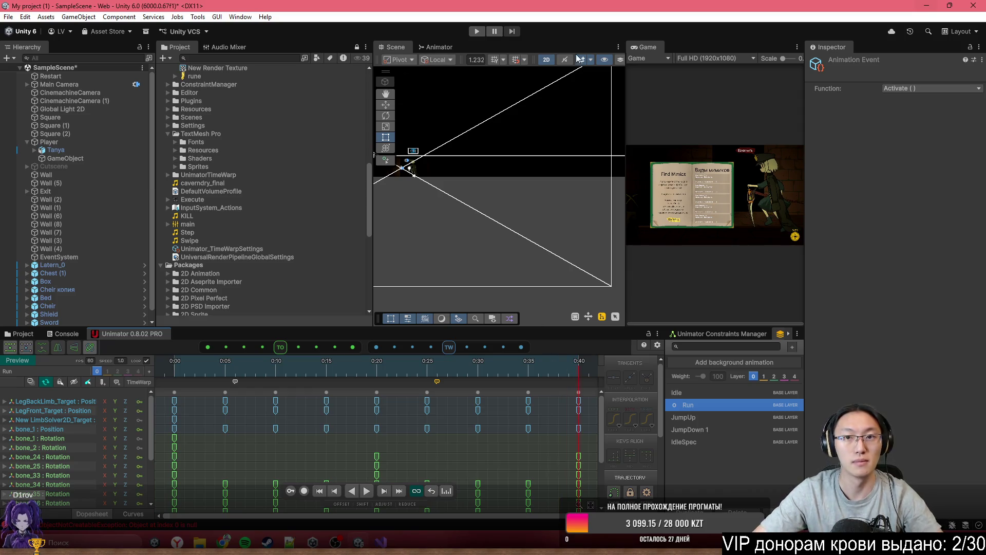
double_click(649, 48)
click(482, 33)
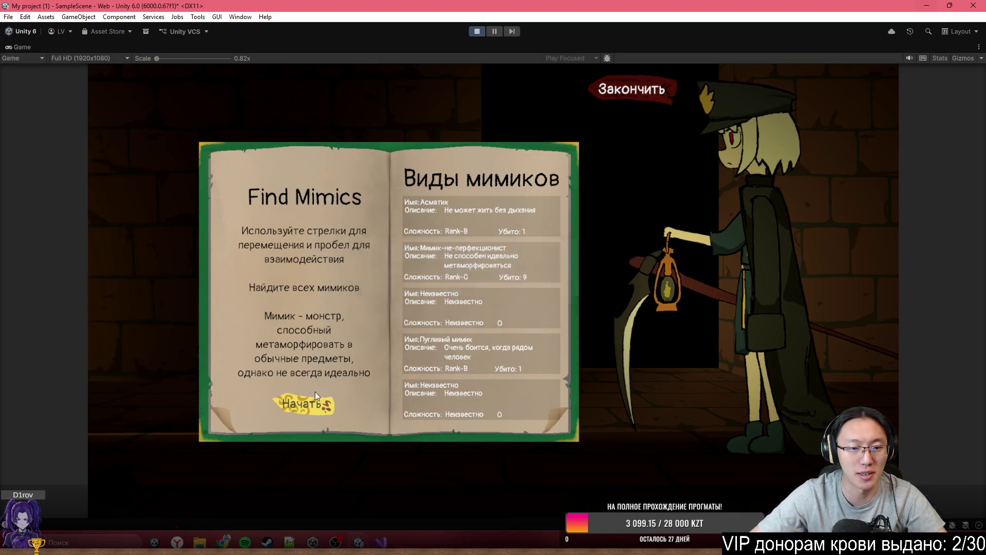
Step: Begin the game from the intro book, stop the test, and restore the full editor layout
key(space)
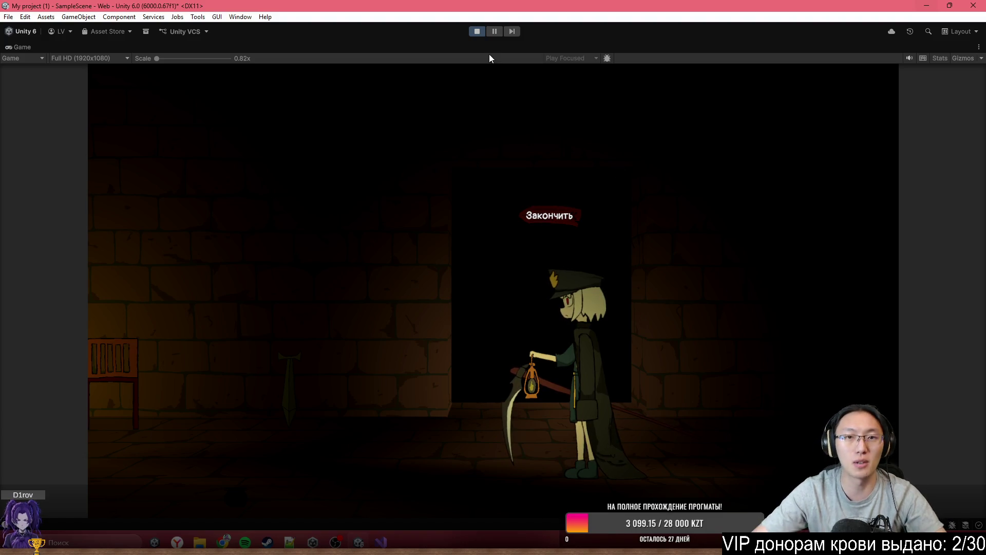
click(476, 31)
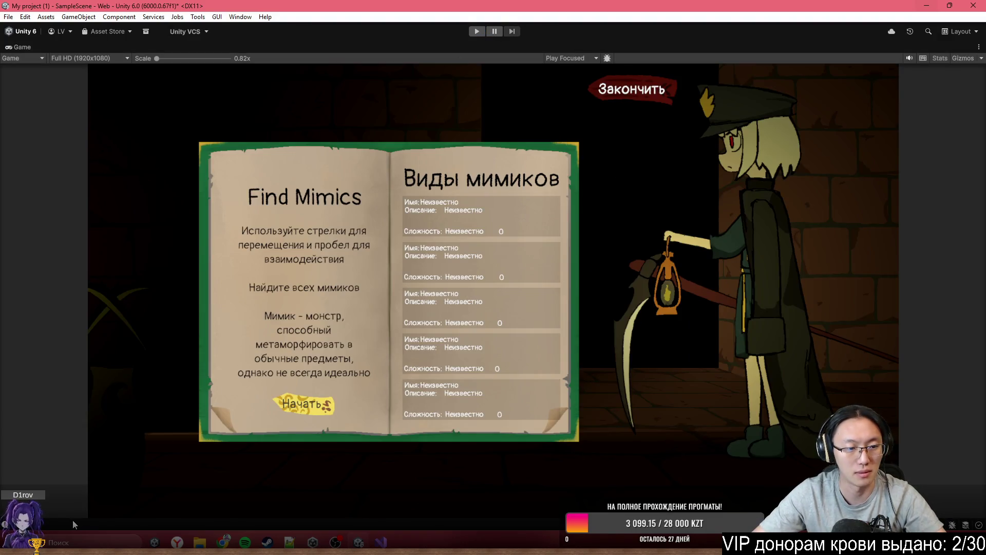
key(shift+space)
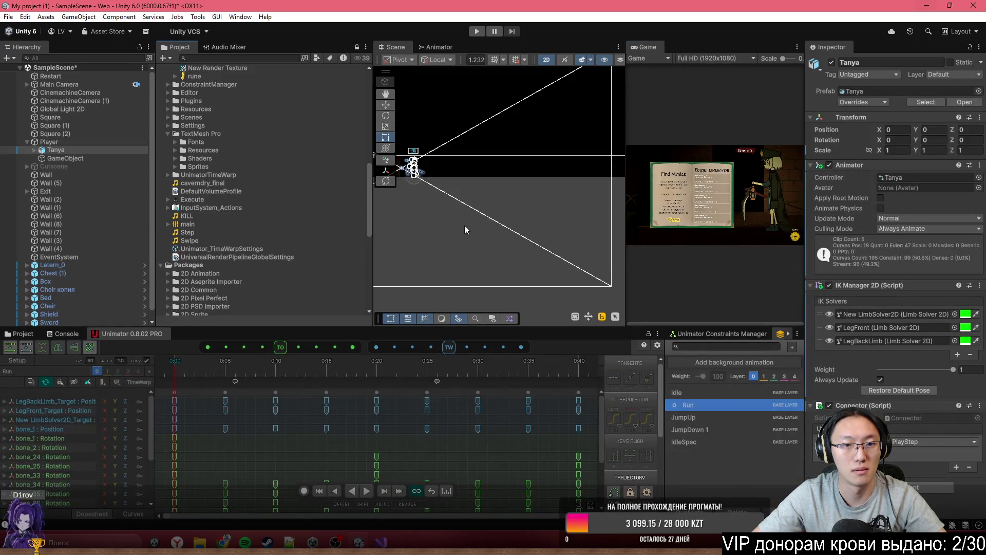
Step: Show the Console and clear all its messages
click(21, 333)
click(60, 335)
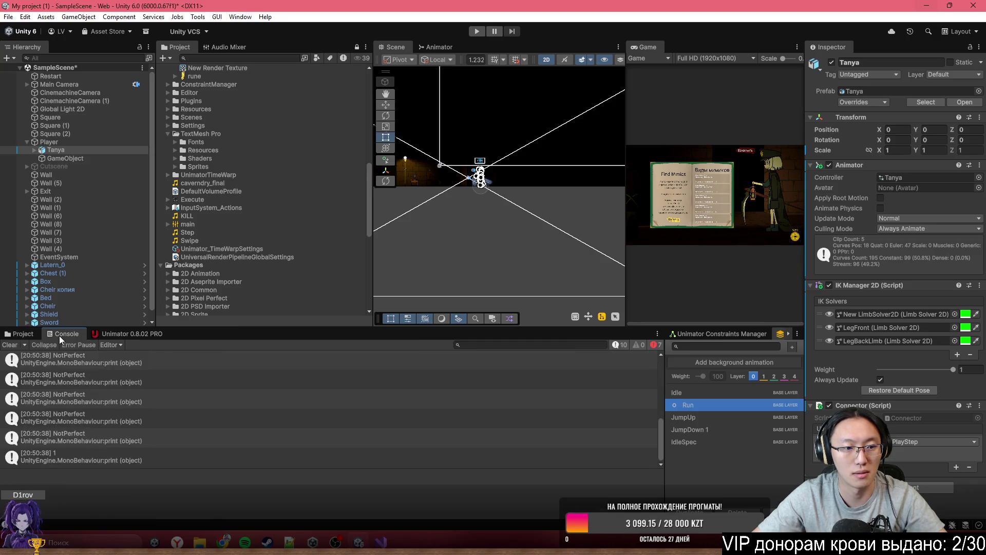
scroll(241, 402, up, 5)
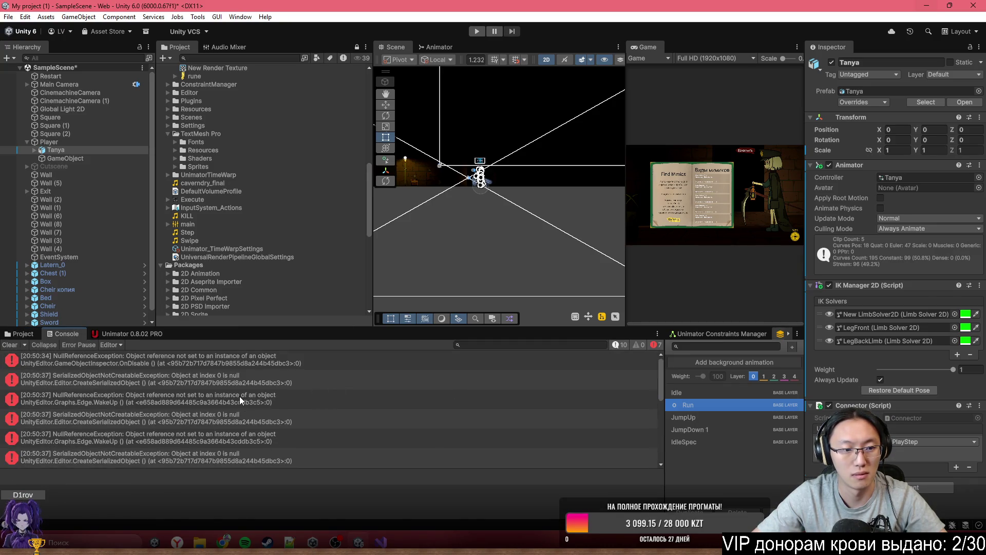
click(10, 345)
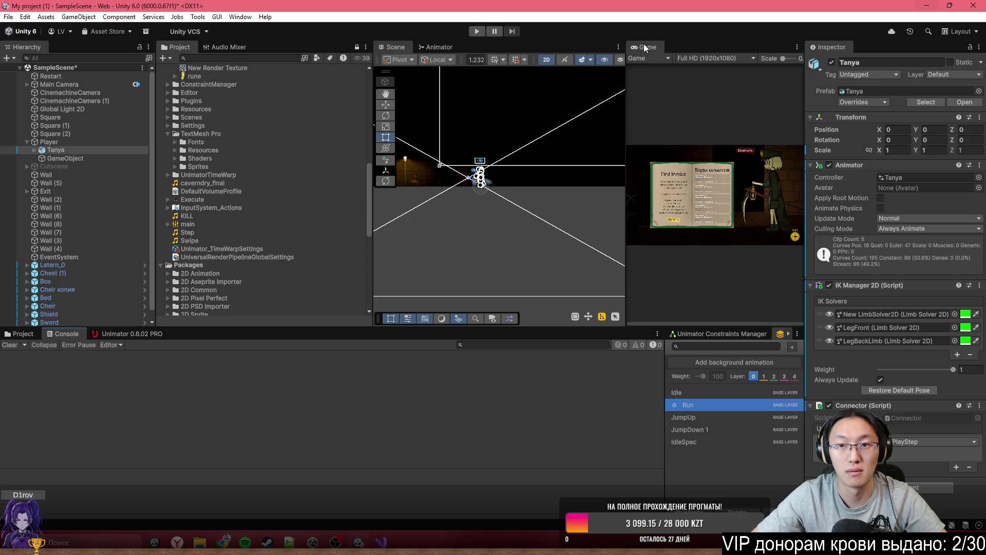
Step: Run a maximized play test starting from the intro book, stop it, and bring Visual Studio forward
double_click(643, 44)
click(476, 33)
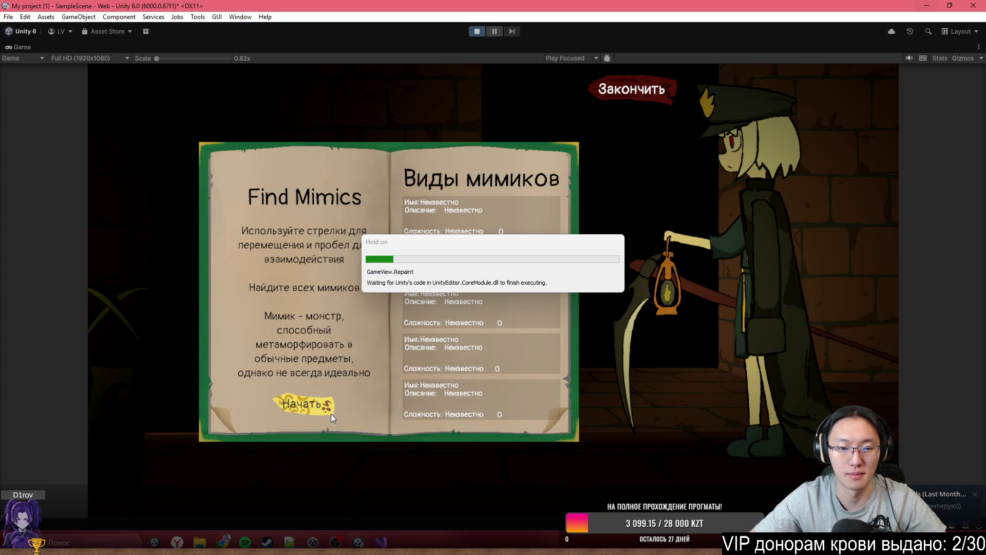
click(310, 406)
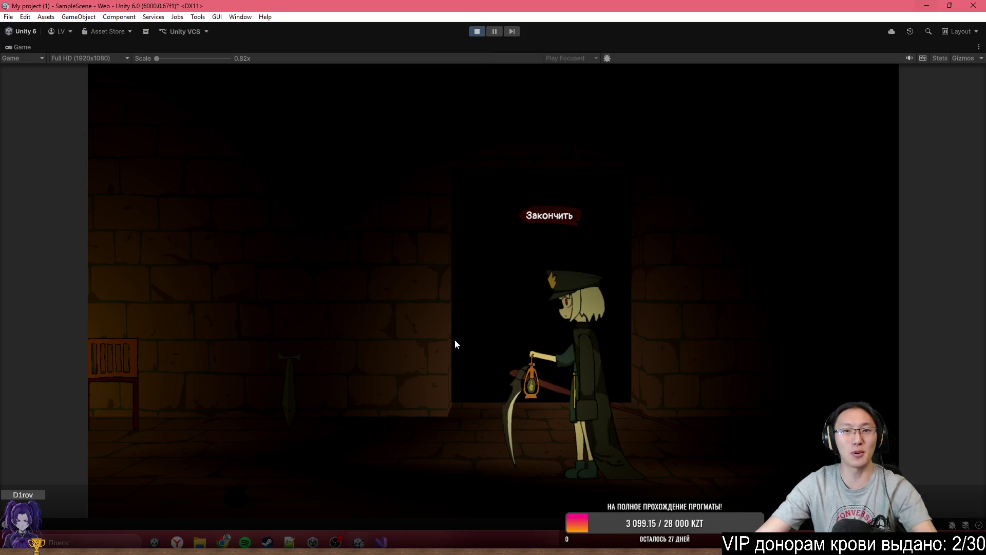
click(476, 31)
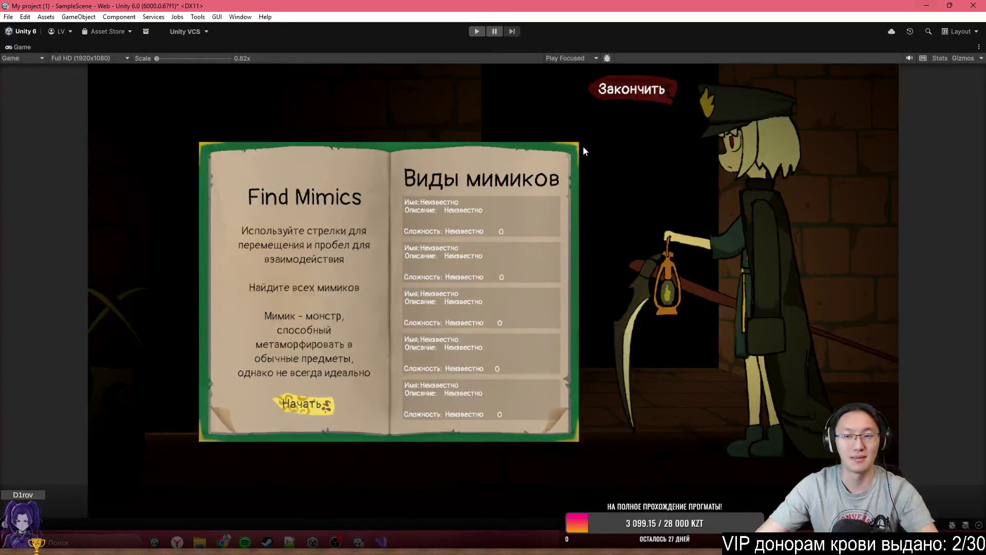
click(381, 541)
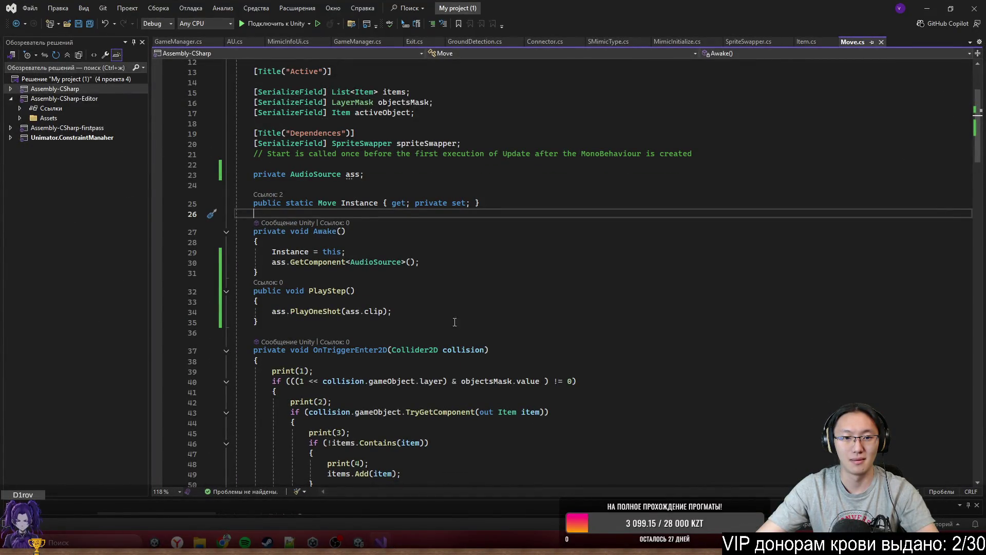
Step: Return to Unity in the full layout and frame the Player in the Scene view
click(930, 10)
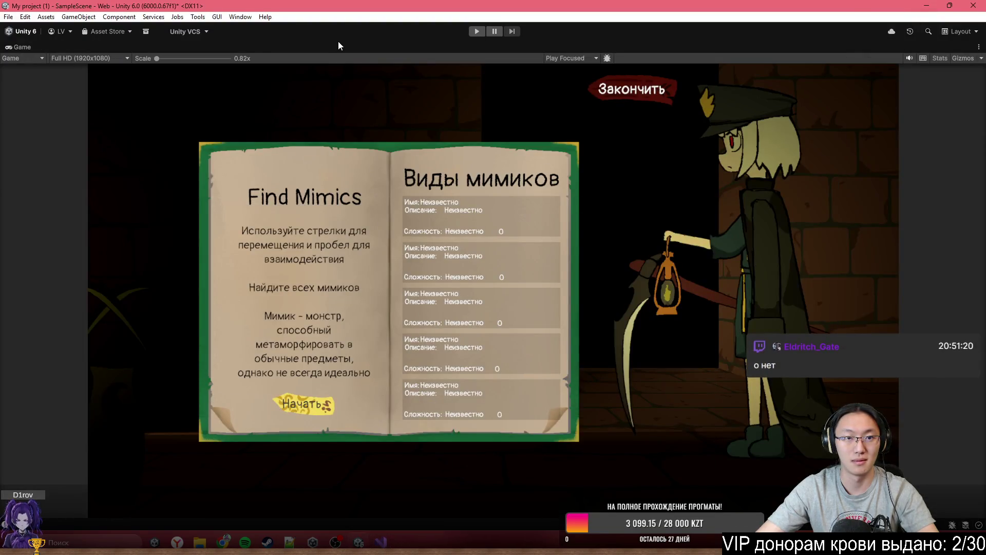
key(shift+space)
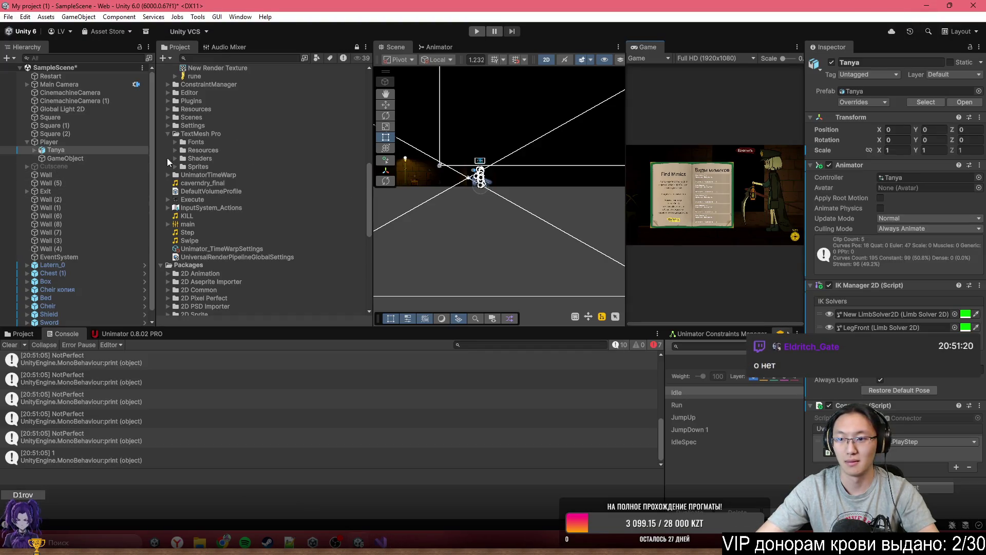
click(49, 142)
scroll(884, 385, down, 5)
scroll(884, 382, down, 10)
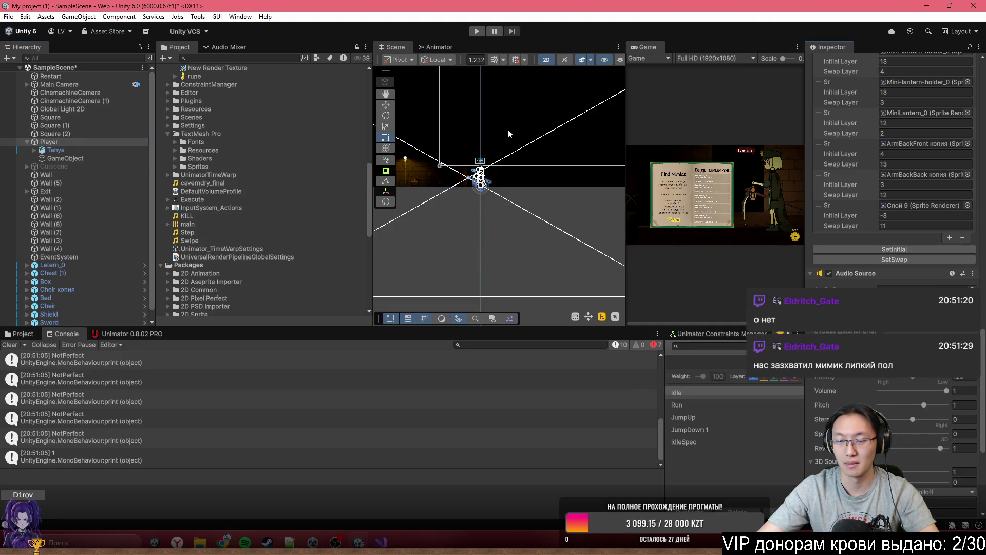
key(f)
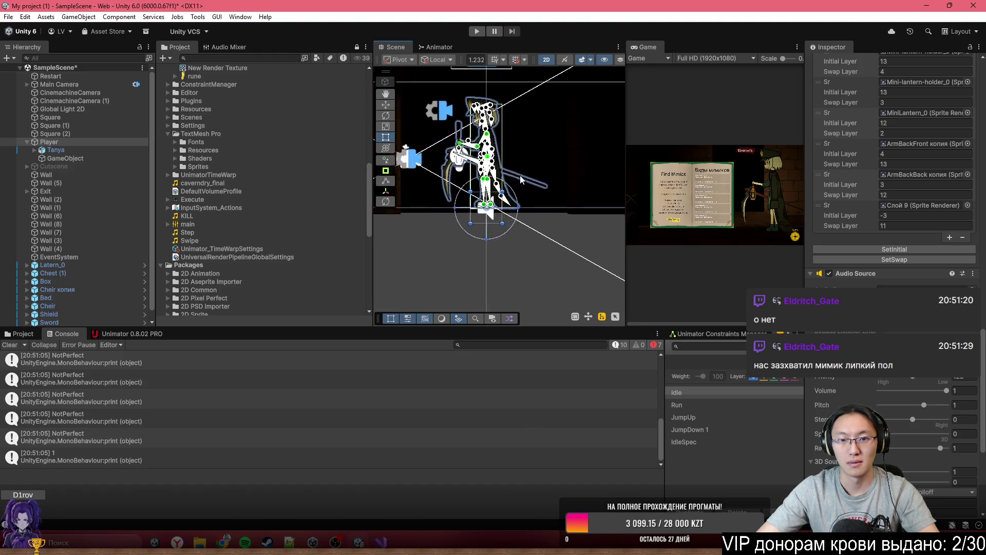
Step: Select Tanya, then the Restart object, and start Play mode
click(581, 193)
key(f)
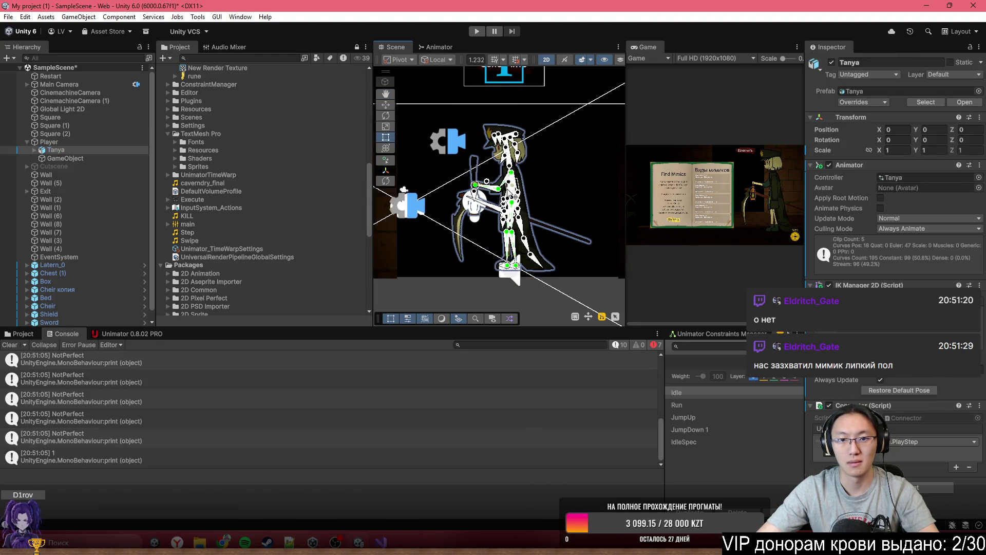
key(Up)
key(Up)
key(Up)
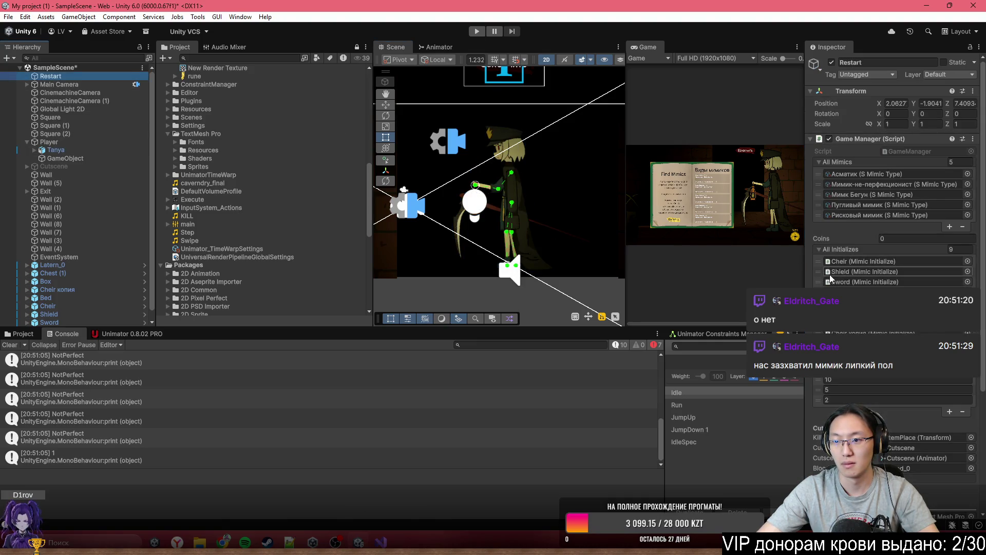
scroll(843, 276, down, 3)
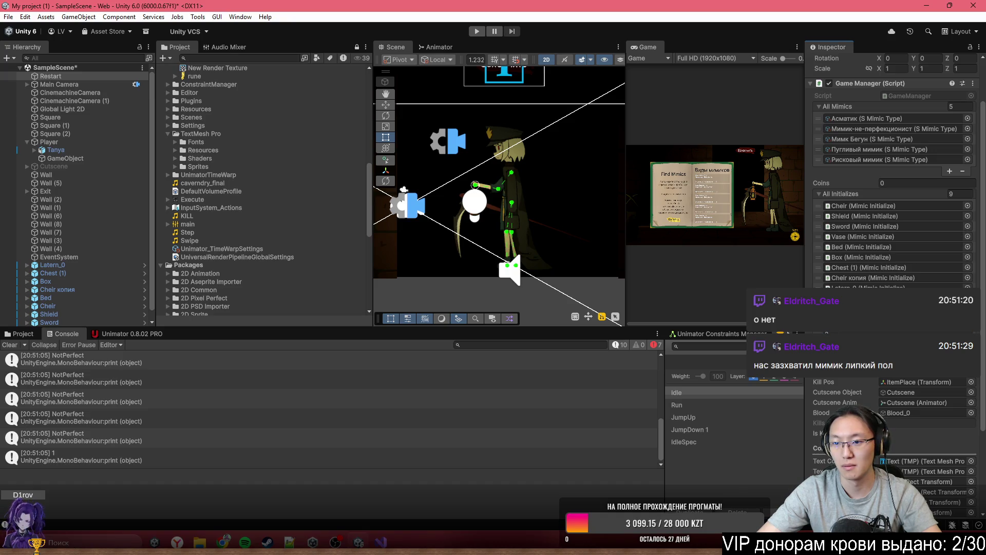
click(475, 31)
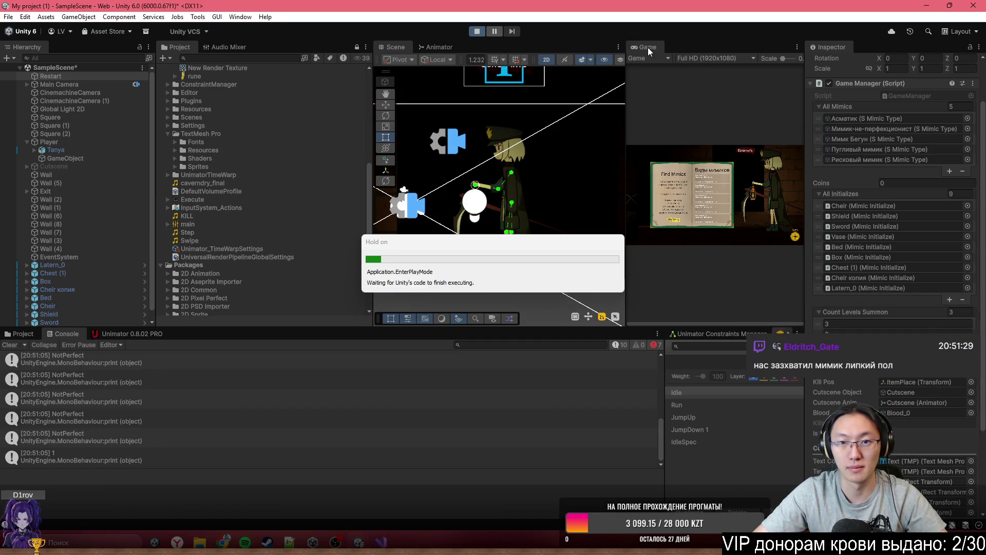
Step: In the maximized game, start, restart and start again, then stop and switch to Visual Studio
double_click(648, 47)
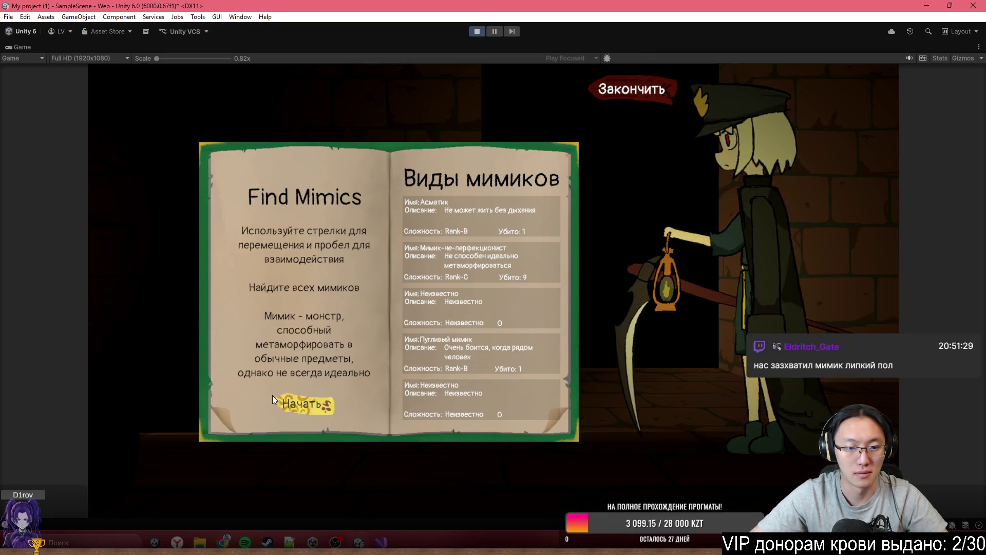
click(288, 403)
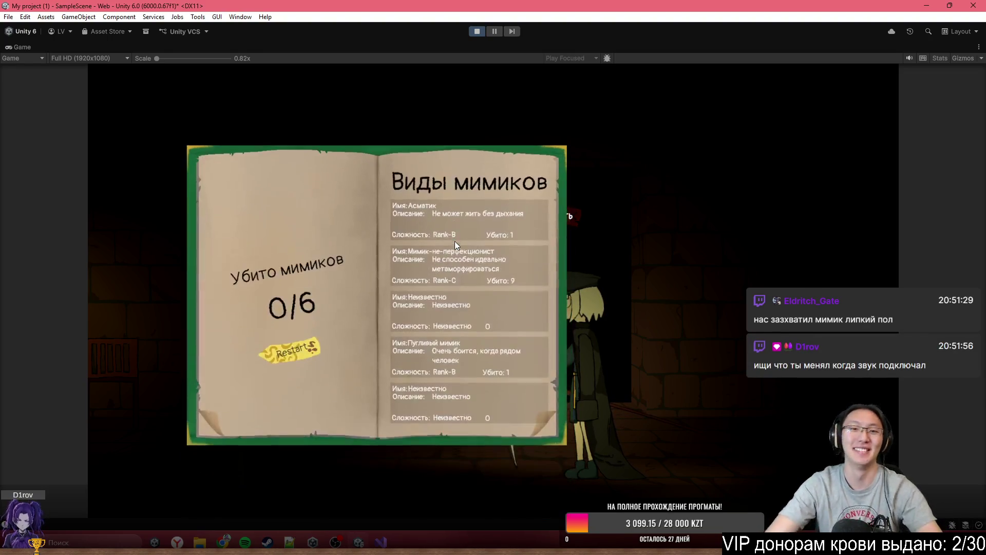
click(302, 354)
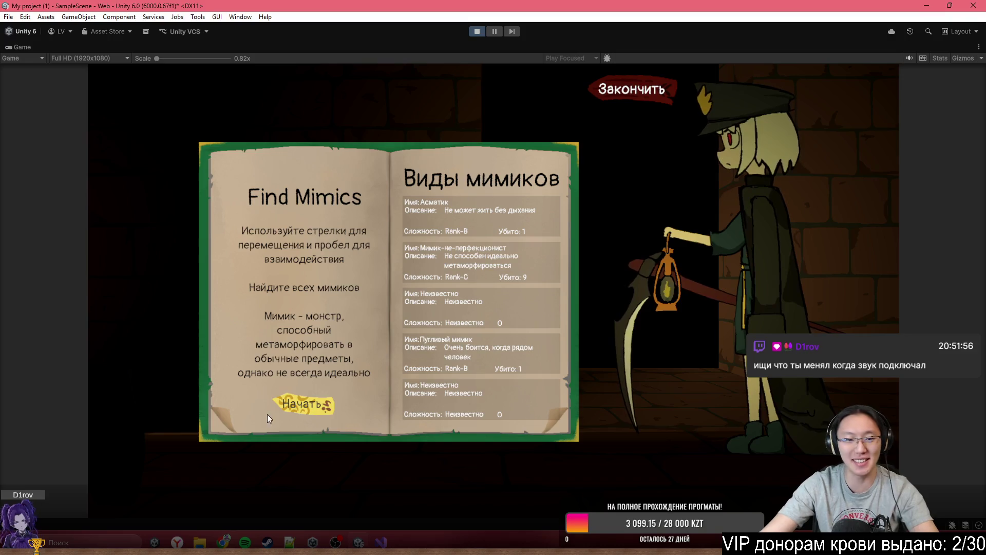
click(257, 405)
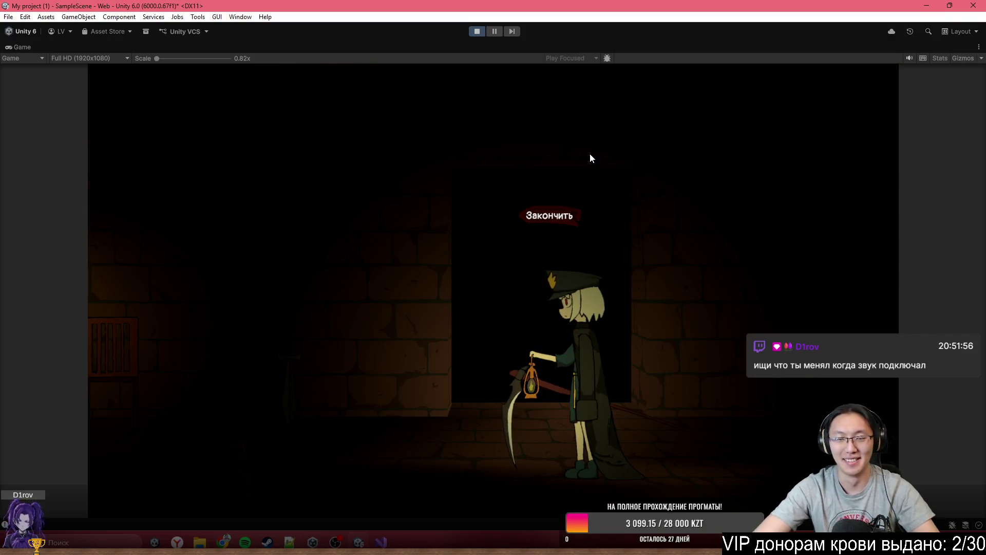
click(477, 33)
key(alt+Tab)
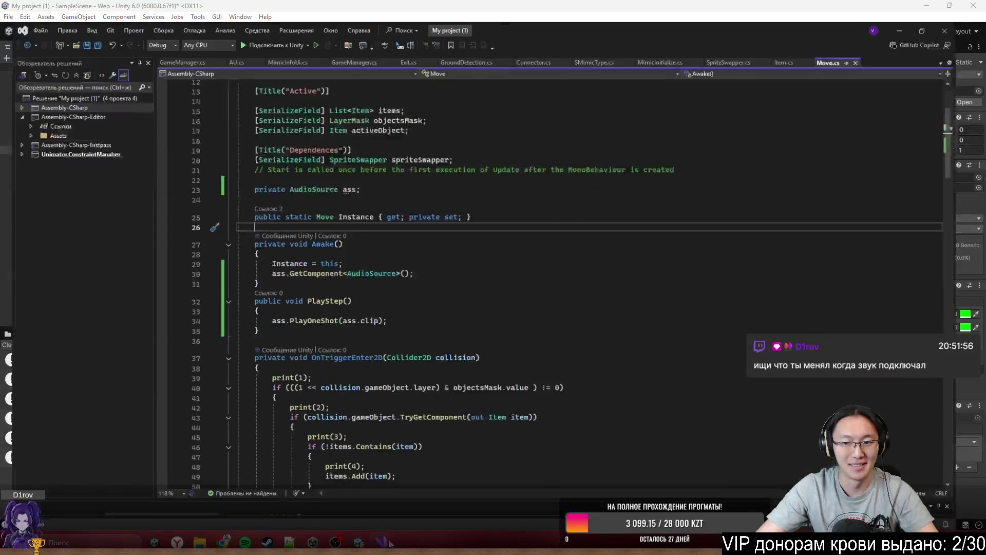
Step: Remove the ass.GetComponent<AudioSource>() line from Awake
scroll(524, 217, down, 15)
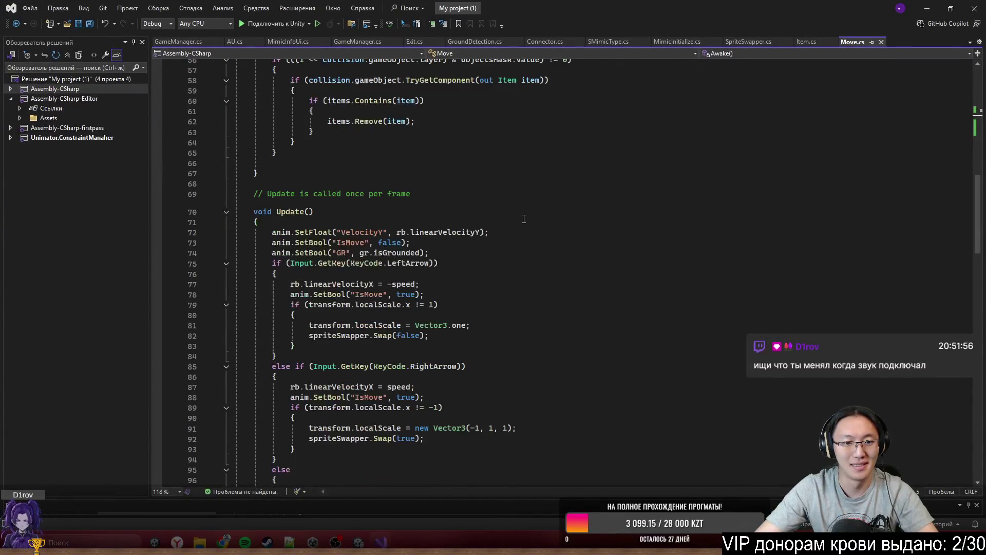
double_click(288, 212)
scroll(345, 257, down, 4)
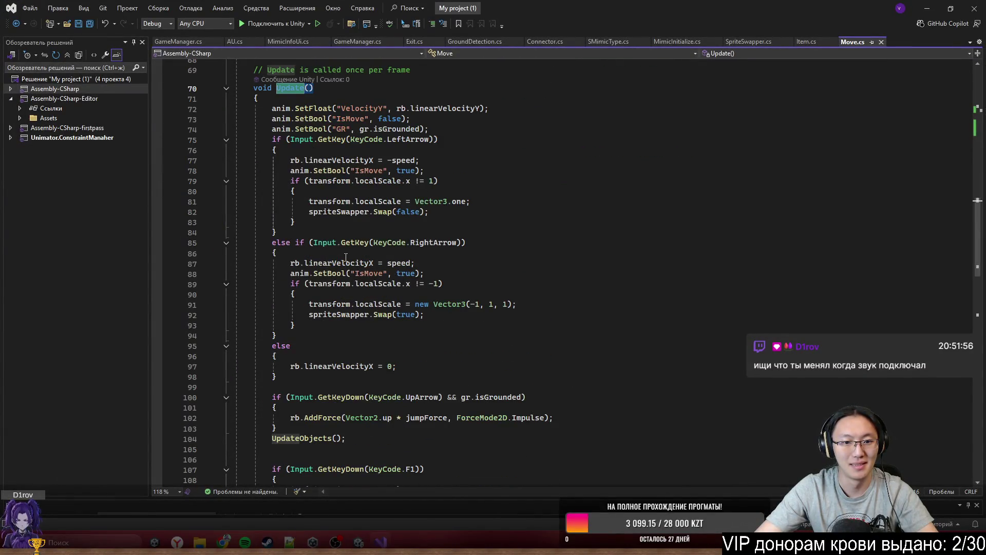
click(431, 148)
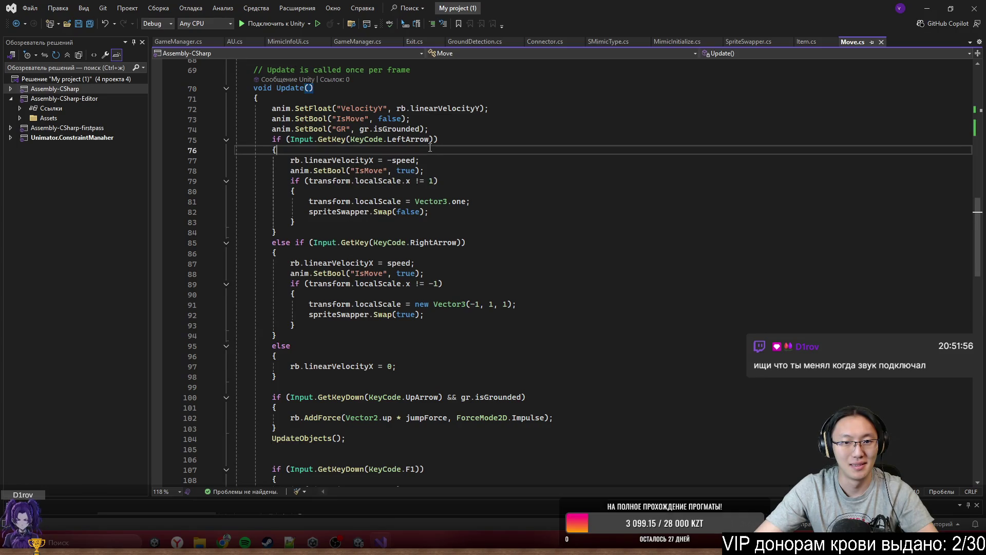
click(328, 161)
scroll(462, 257, down, 5)
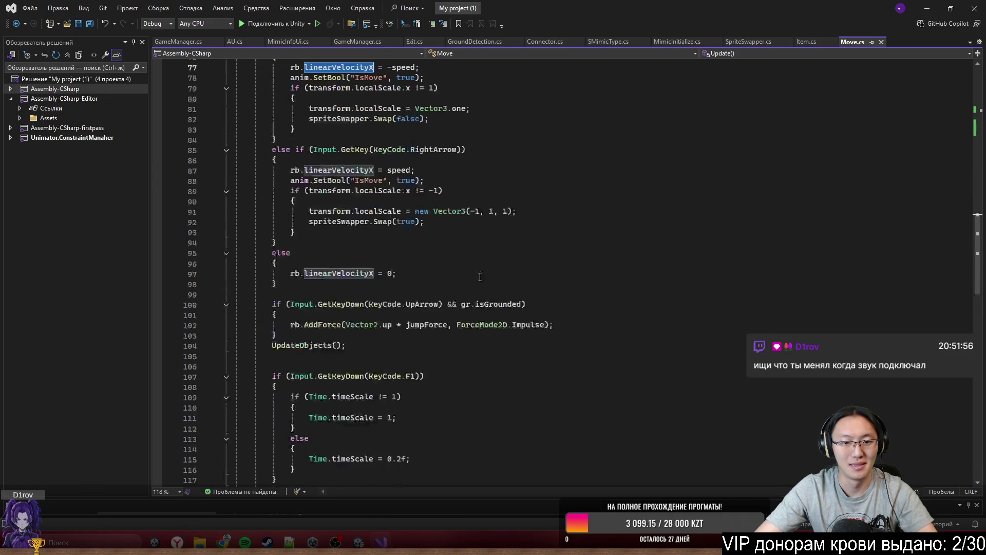
scroll(480, 277, down, 7)
scroll(479, 280, up, 20)
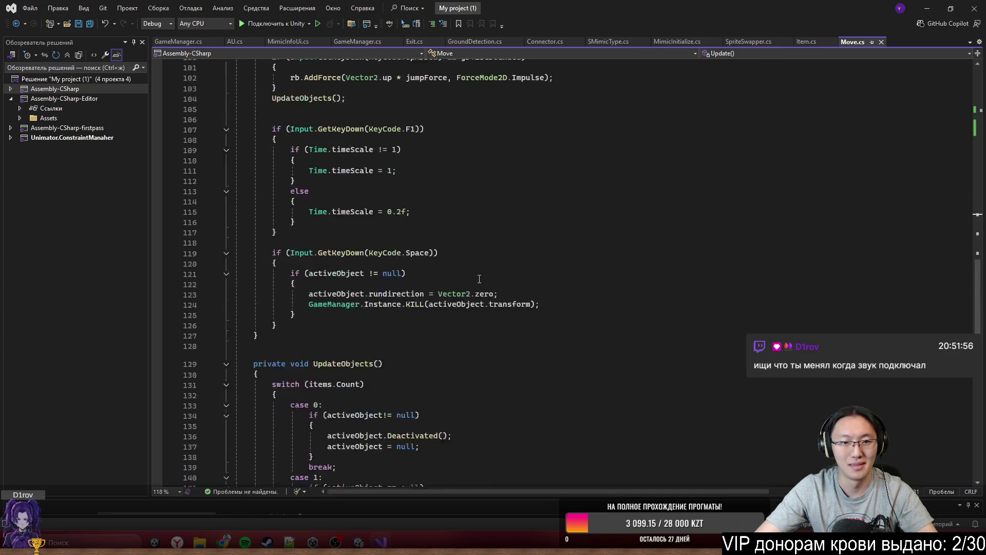
scroll(479, 280, up, 6)
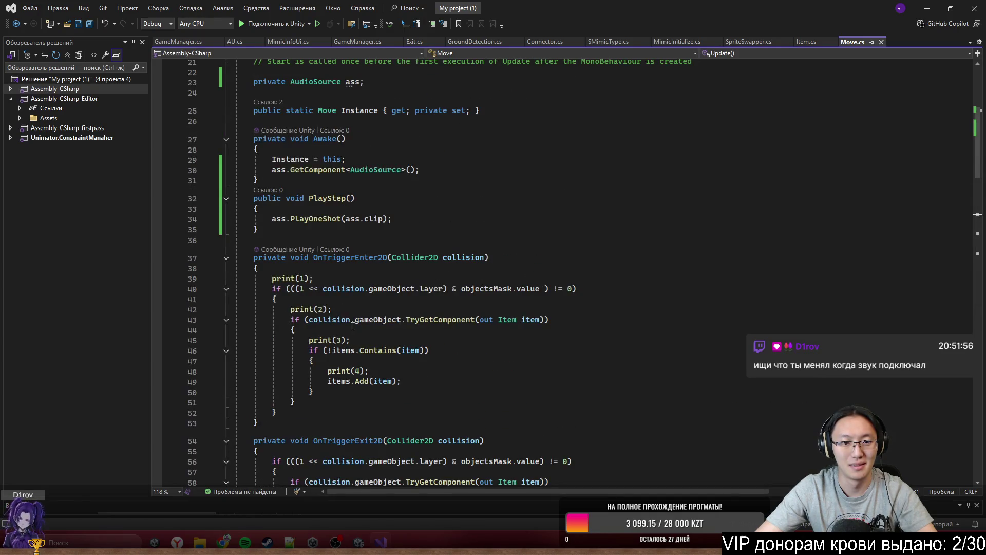
drag(272, 169, 440, 169)
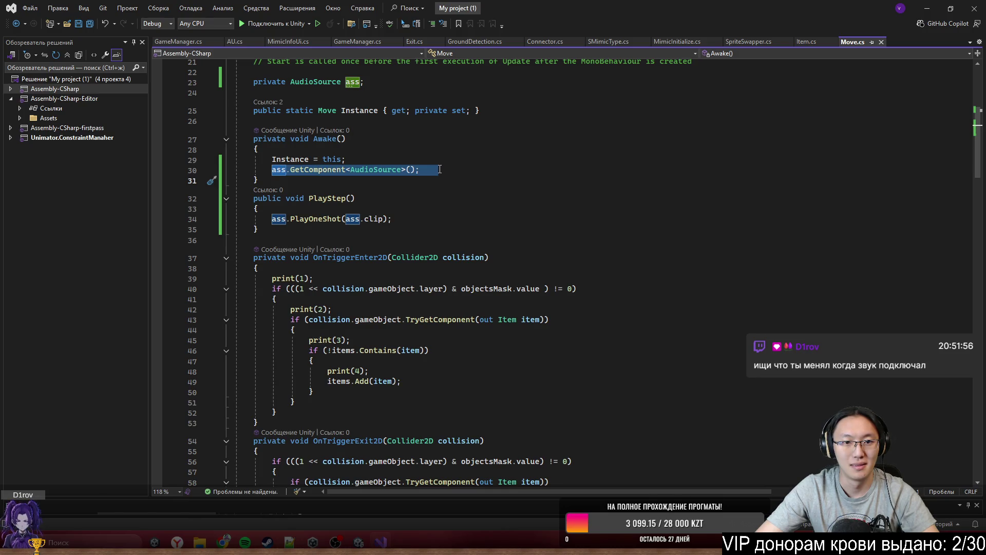
key(Delete)
Step: Create a new Start() method below Awake via autocomplete
click(351, 171)
key(Return)
key(Return)
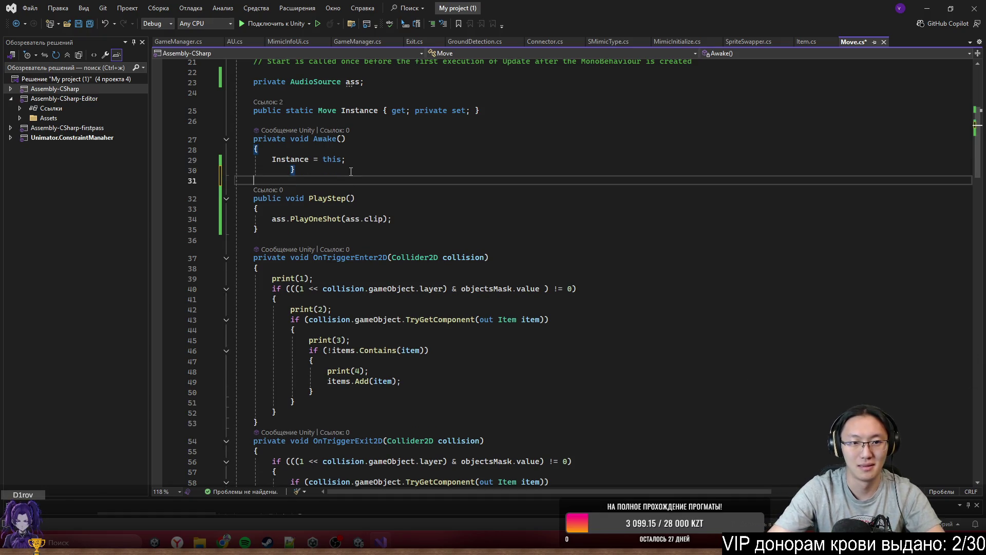
text(Stae)
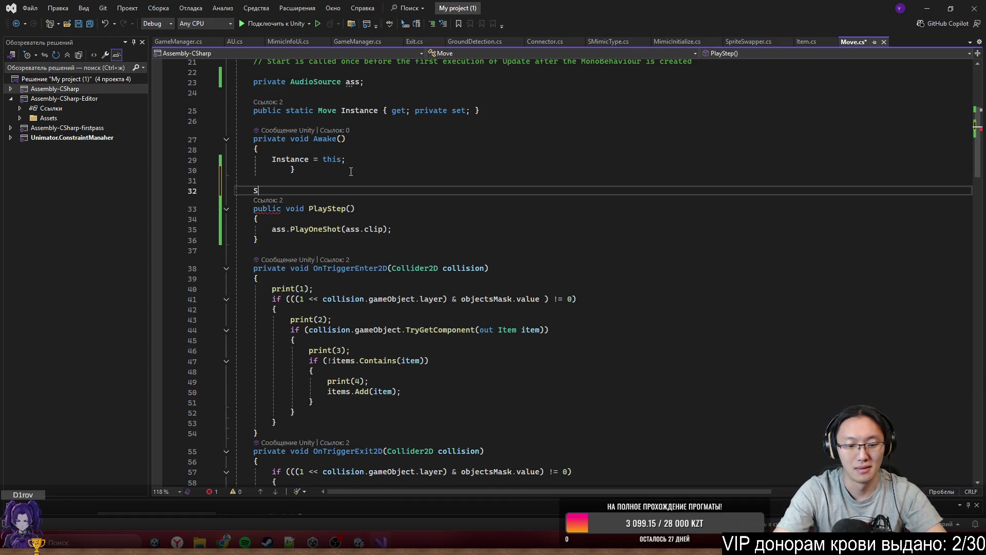
key(BackSpace)
key(BackSpace)
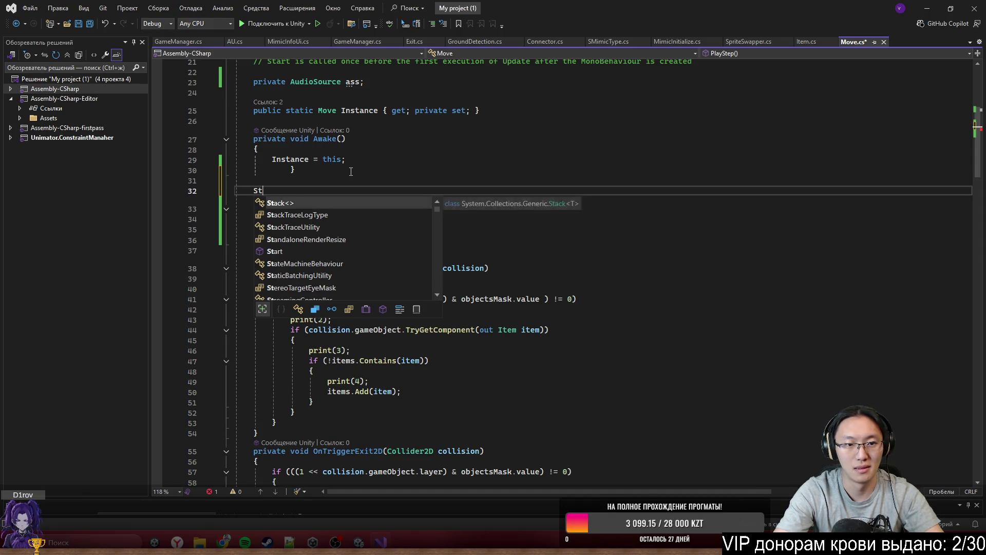
text(rt)
key(Tab)
key(Tab)
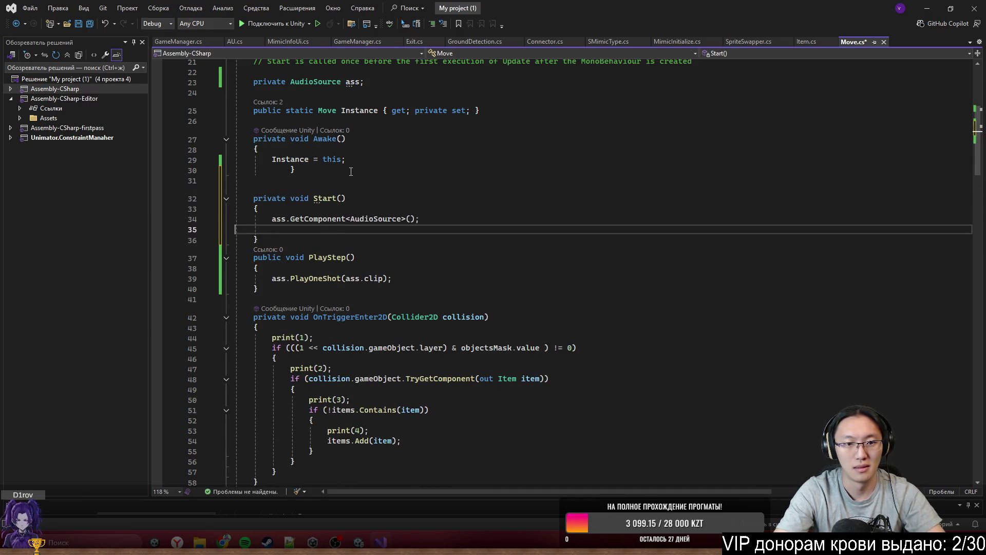
Step: Comment out the AudioSource lookup line in Start with //, then return to Unity
click(271, 220)
text(//)
click(504, 161)
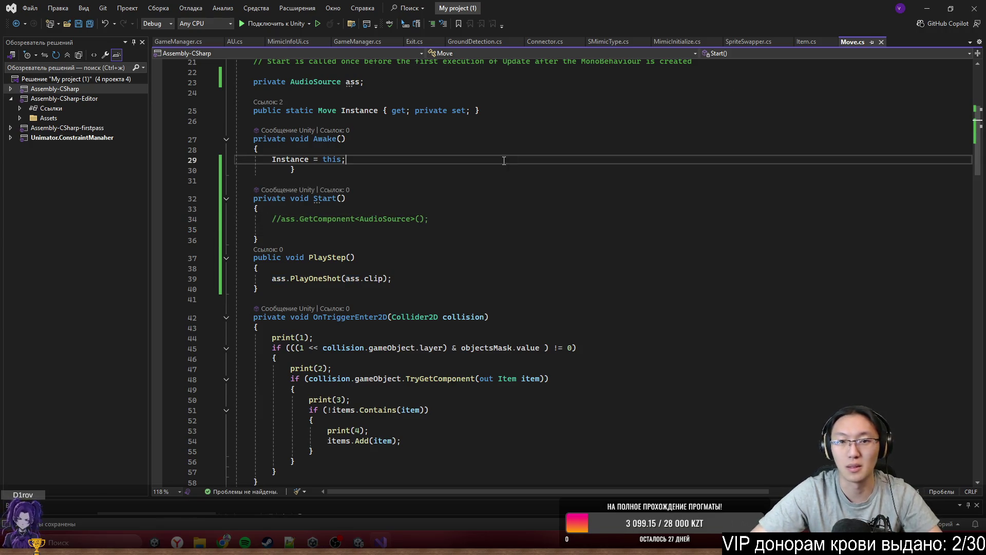
click(932, 6)
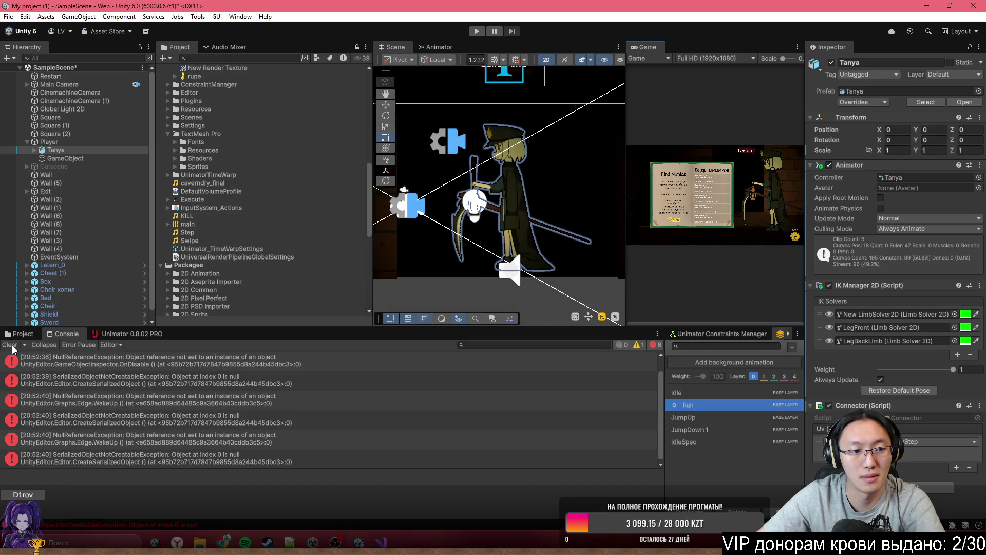
Step: Clear the old Console errors and start play mode to test the recompiled scripts
click(12, 346)
click(476, 32)
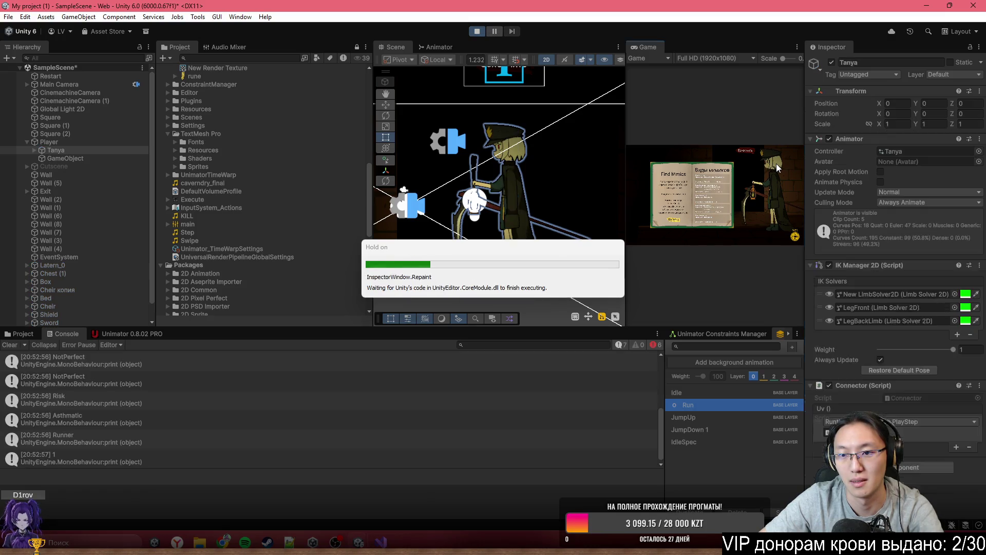
Step: Stop play mode and inspect the NullReferenceException's stack trace
click(477, 32)
click(250, 420)
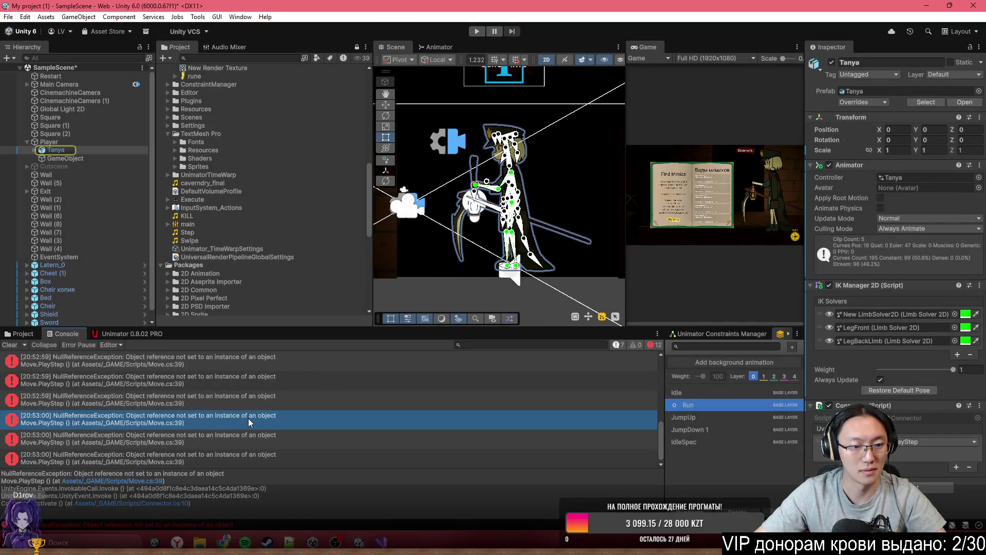
key(alt+Tab)
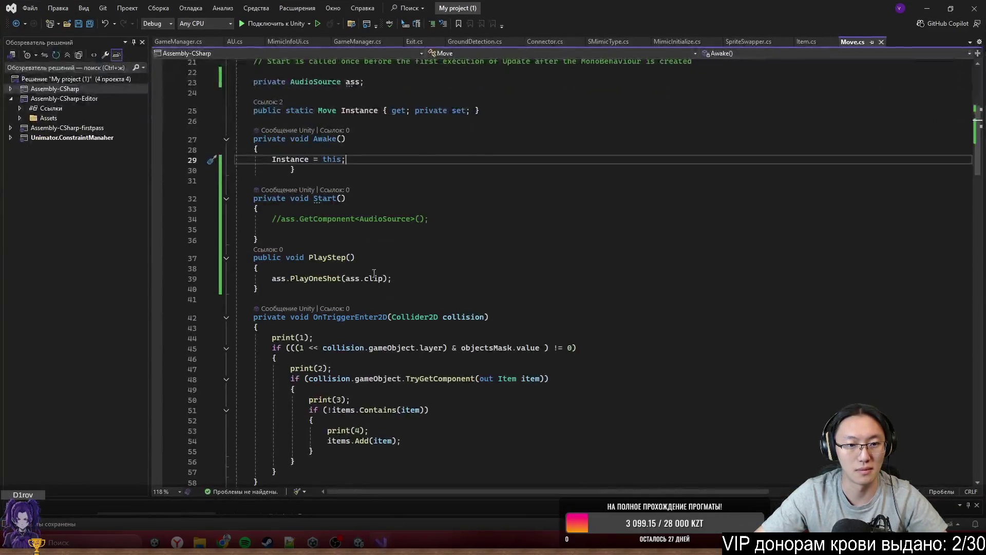
Step: Uncomment line 34 of Move.cs so Start assigns ass = GetComponent<AudioSource>()
click(281, 219)
key(BackSpace)
key(BackSpace)
scroll(452, 253, up, 1)
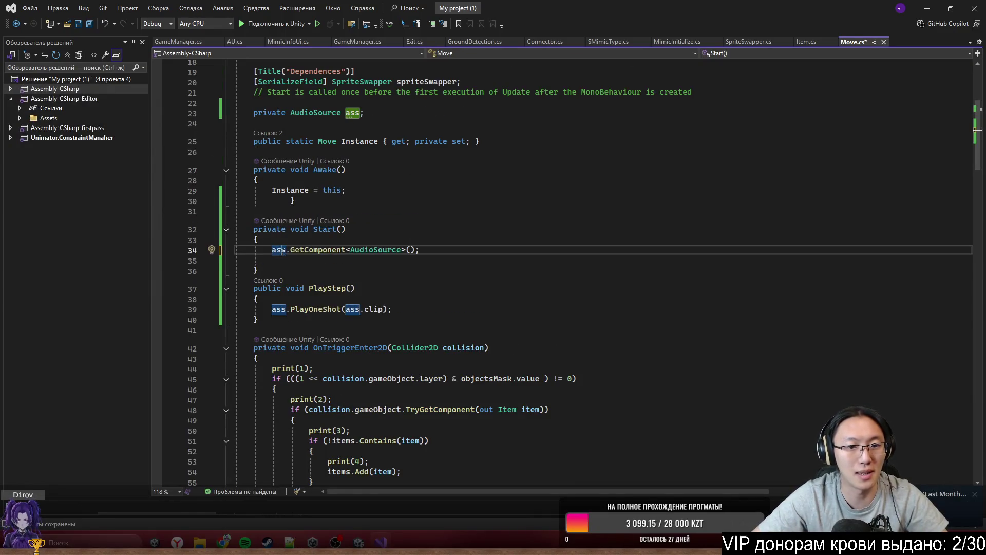
key(Delete)
key(Delete)
key(Delete)
text(ass)
click(443, 190)
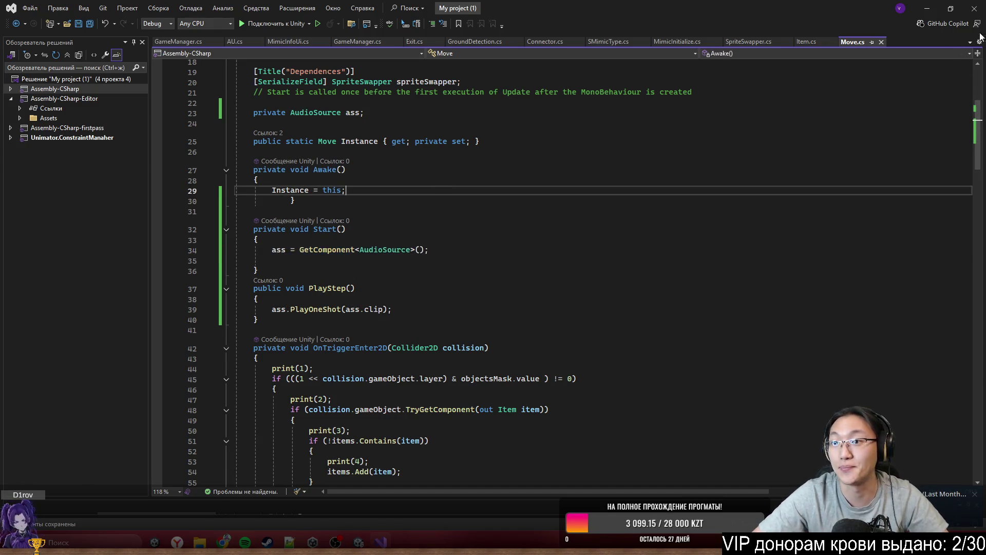
click(927, 8)
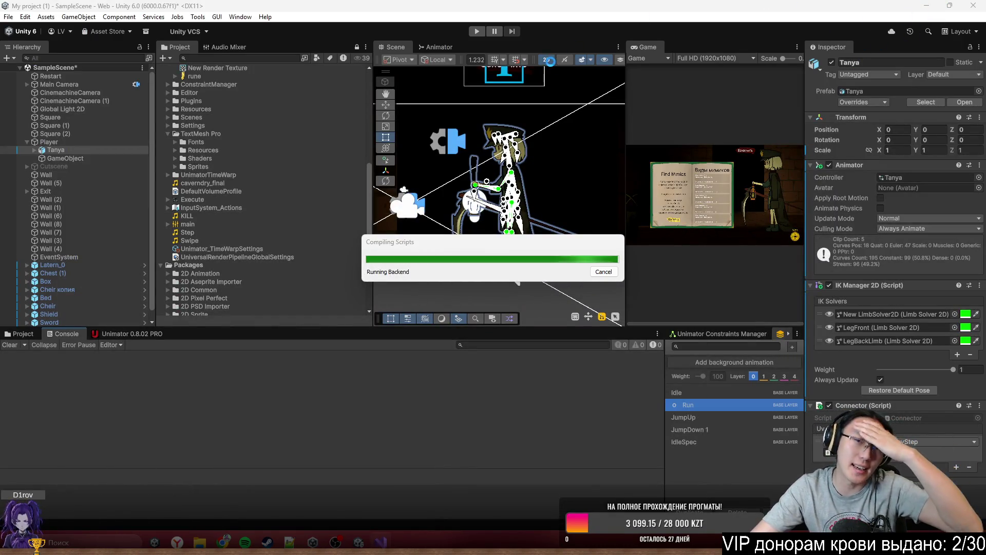
Step: Play-test the game from Начать until a mimic is killed, then stop play mode
click(477, 36)
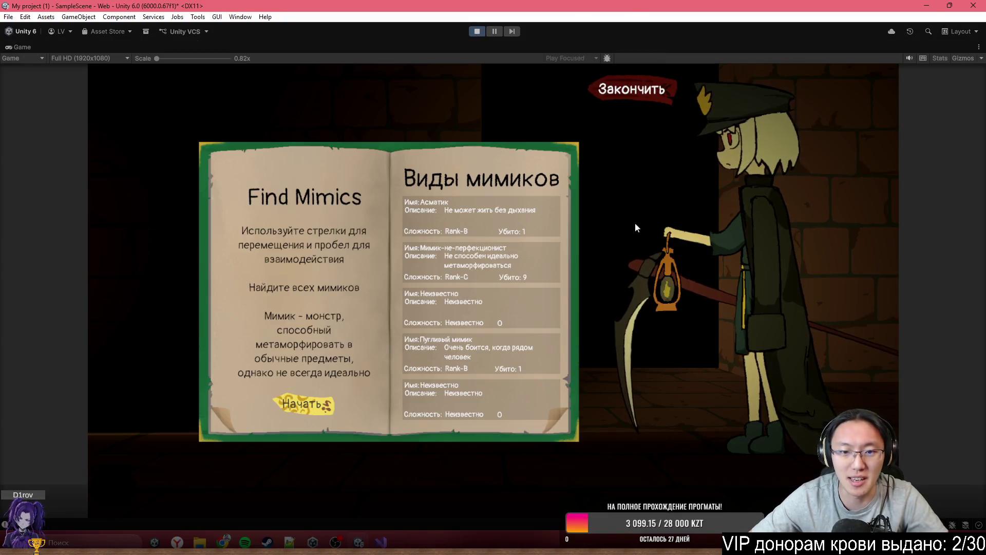
click(303, 404)
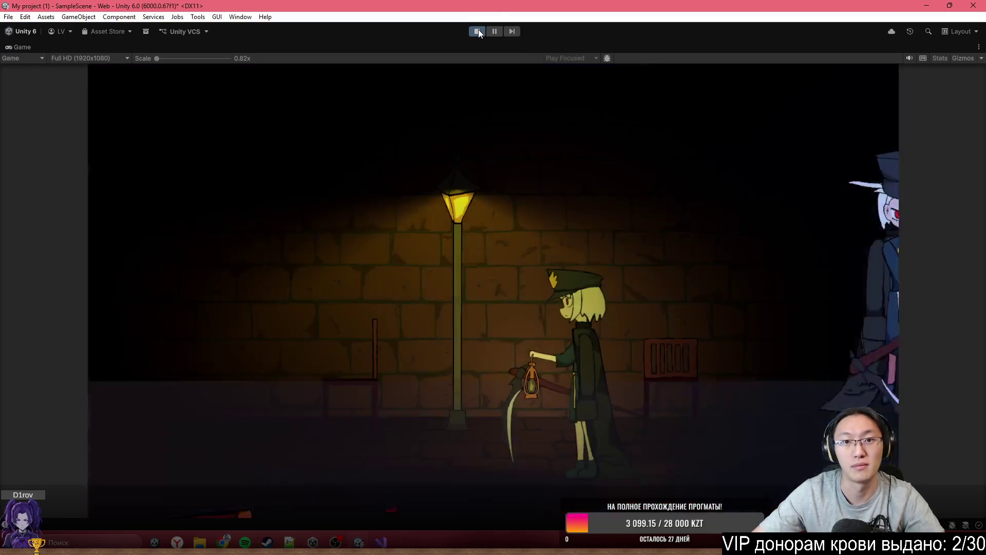
click(478, 31)
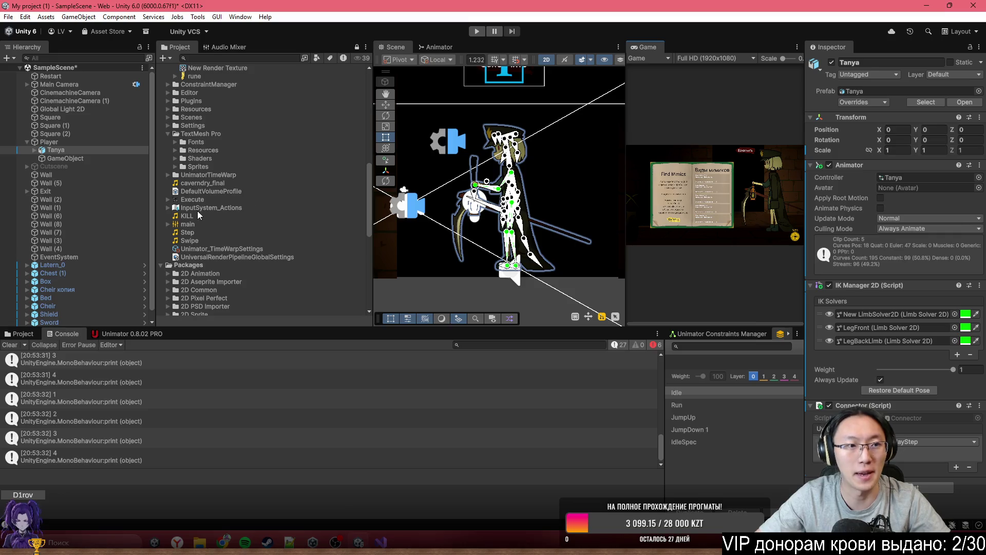
Step: Turn the Player's step sound volume down to 0.275
click(100, 158)
click(103, 143)
scroll(922, 334, down, 10)
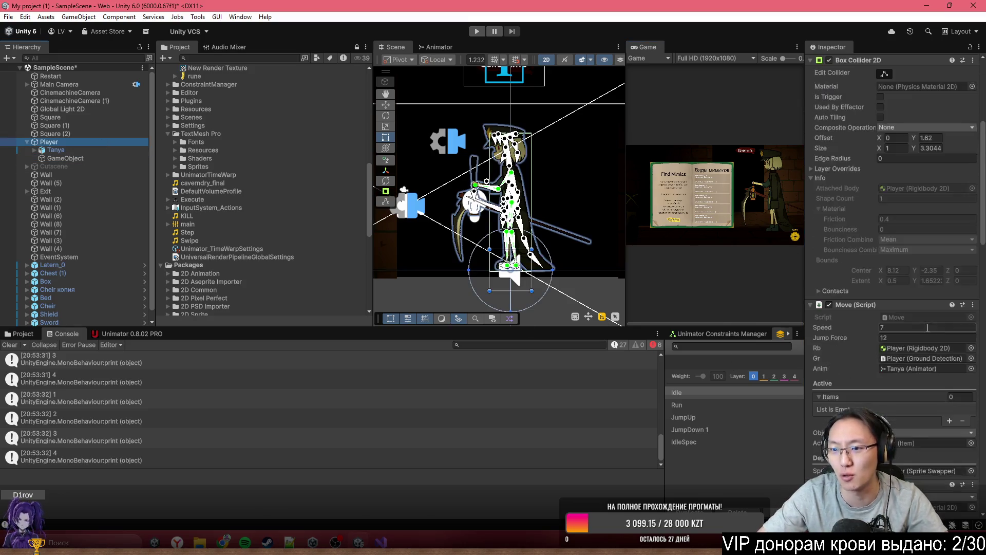
scroll(917, 351, down, 15)
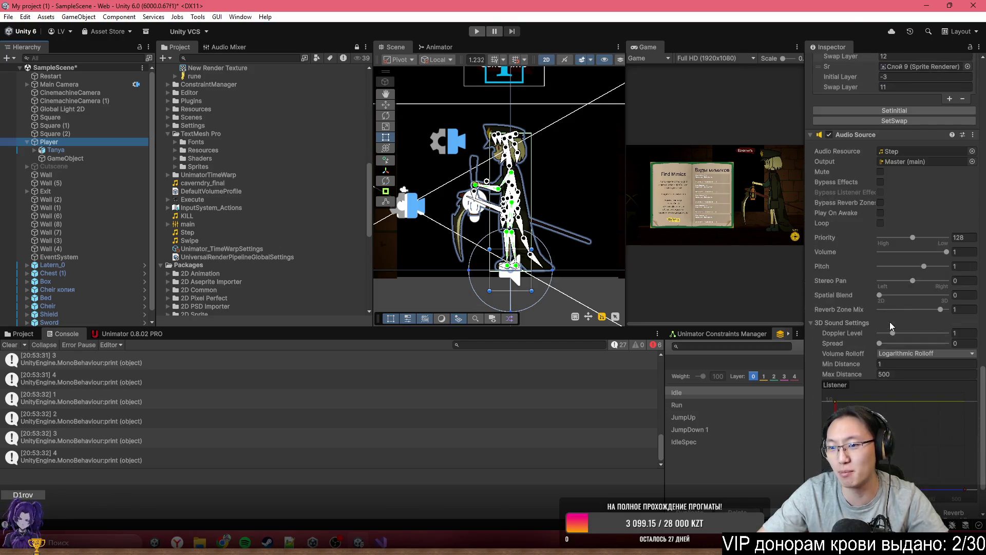
drag(914, 251, 898, 253)
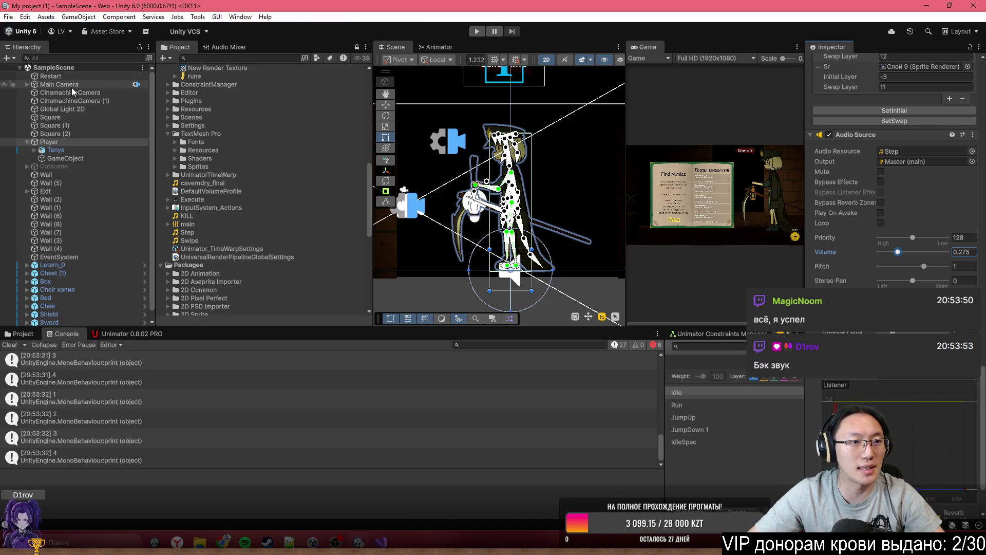
Step: Set Global Light 2D intensity to 1 and switch the Scene view to 3D
click(78, 108)
double_click(924, 171)
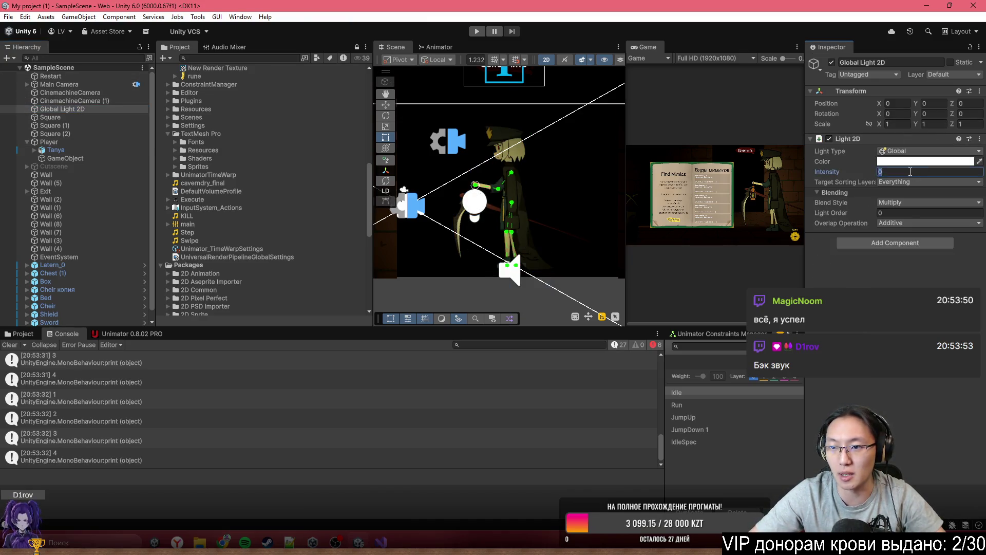
text(1)
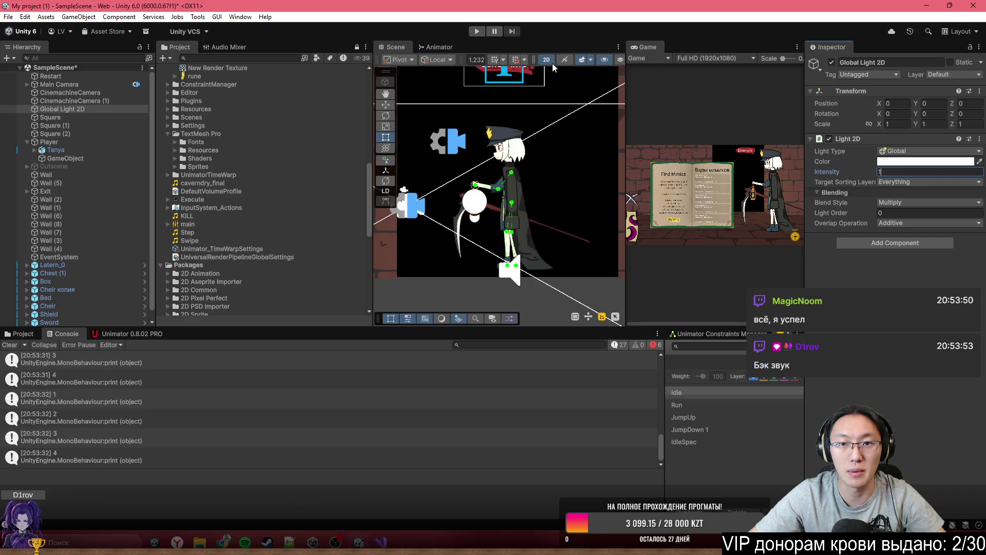
click(550, 62)
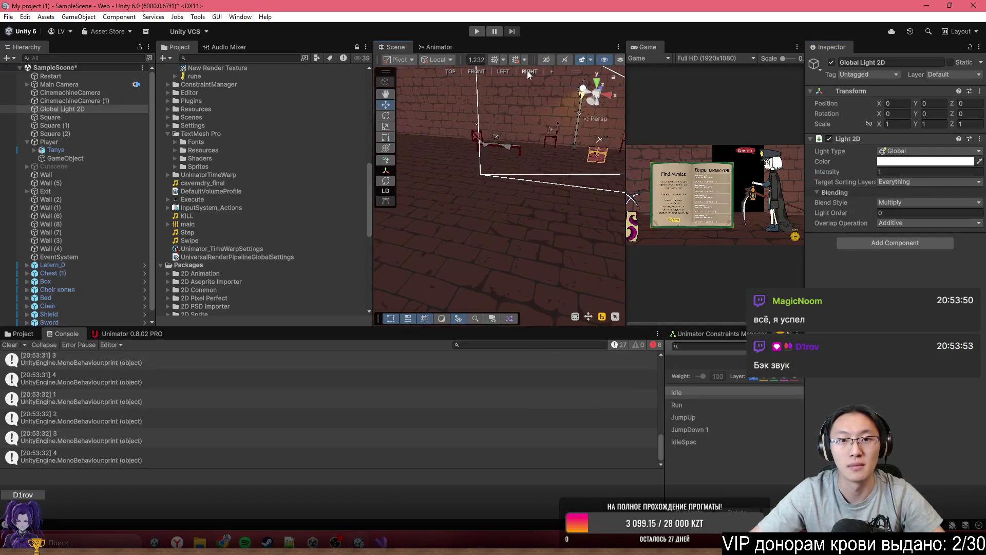
Step: Maximize the Scene view, duplicate the bench and move the copy further left
double_click(488, 45)
drag(517, 70, 627, 218)
click(693, 276)
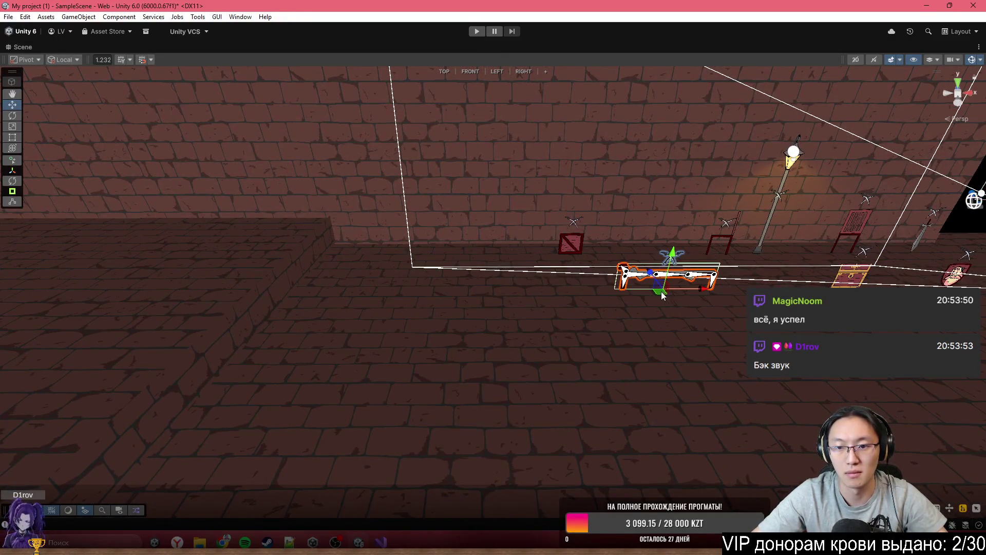
key(ctrl+d)
drag(700, 288, 437, 298)
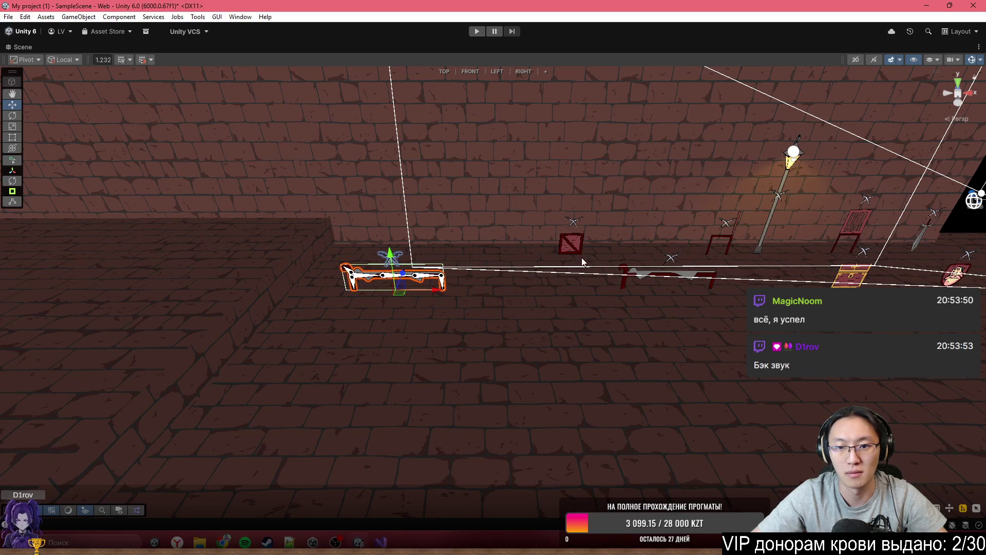
Step: Move the face object onto the upper-left ledge and lower it slightly
click(581, 248)
mouse_move(569, 256)
mouse_down()
mouse_move(325, 205)
mouse_move(246, 222)
mouse_move(288, 212)
mouse_move(310, 175)
mouse_move(404, 242)
mouse_move(386, 180)
mouse_up()
key(w)
drag(363, 140, 366, 147)
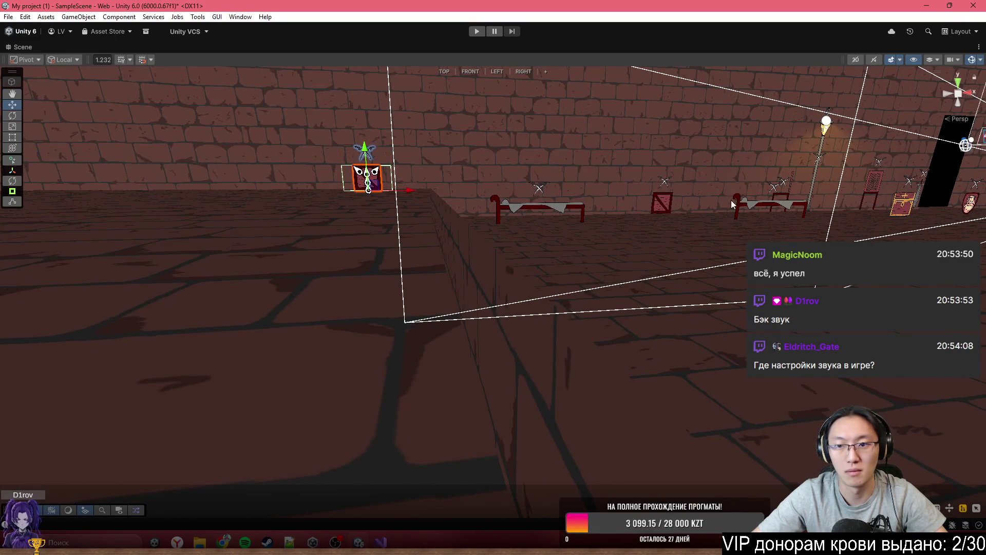
Step: Move the small box and the small chair to the left wall
click(741, 200)
click(898, 204)
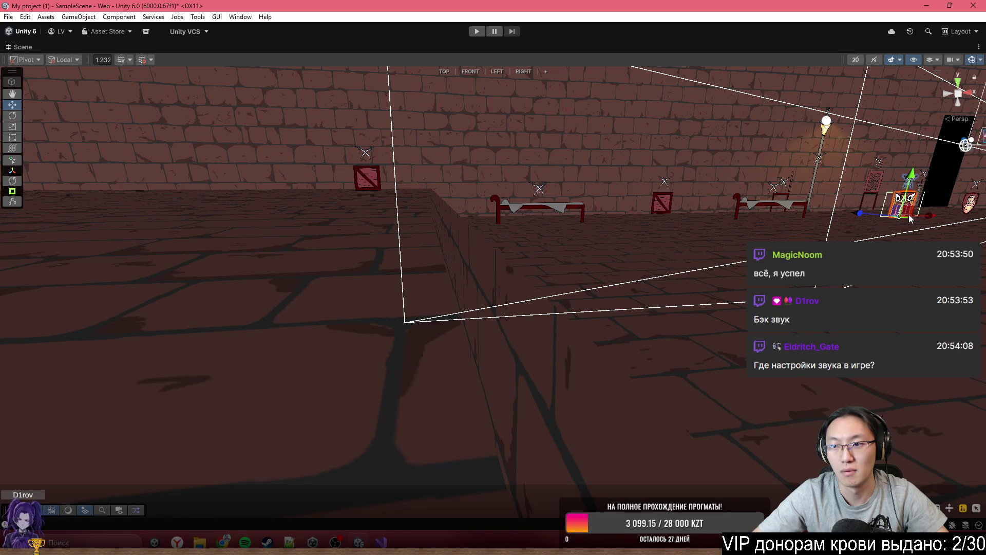
mouse_move(899, 215)
mouse_down()
mouse_move(220, 169)
mouse_move(236, 178)
mouse_move(565, 174)
mouse_up()
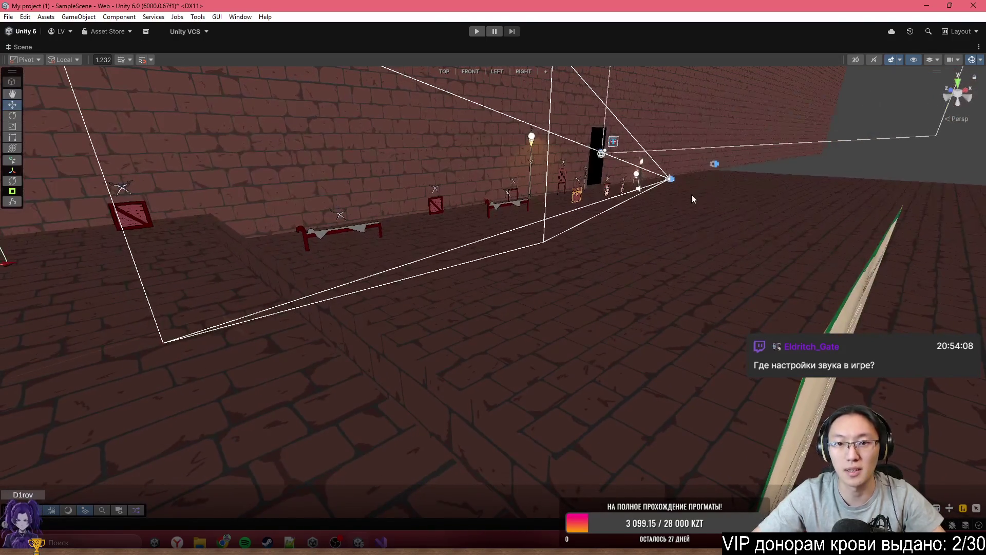
click(566, 183)
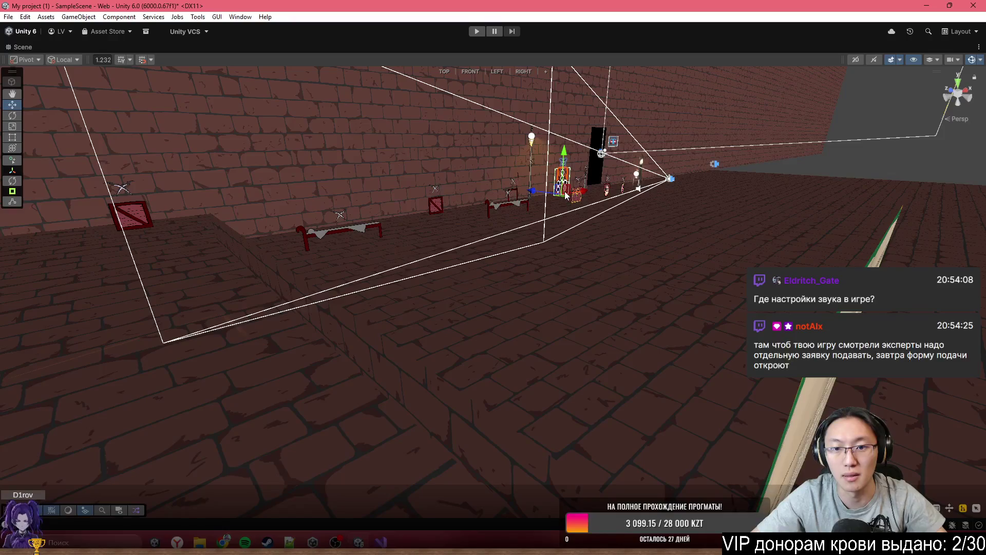
drag(561, 193, 69, 165)
key(f)
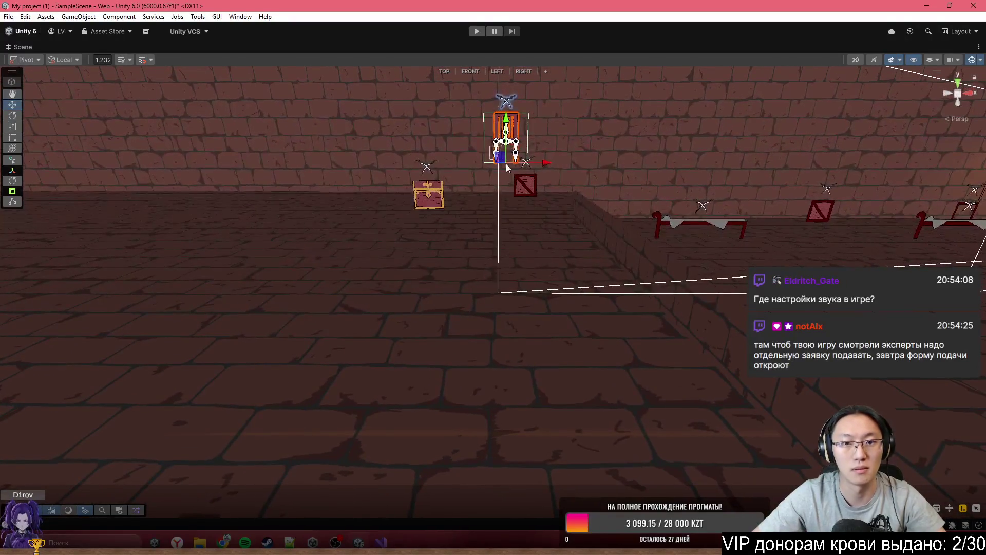
mouse_move(505, 164)
mouse_down()
mouse_move(316, 190)
mouse_move(282, 205)
mouse_move(311, 185)
mouse_move(288, 189)
mouse_up()
click(242, 195)
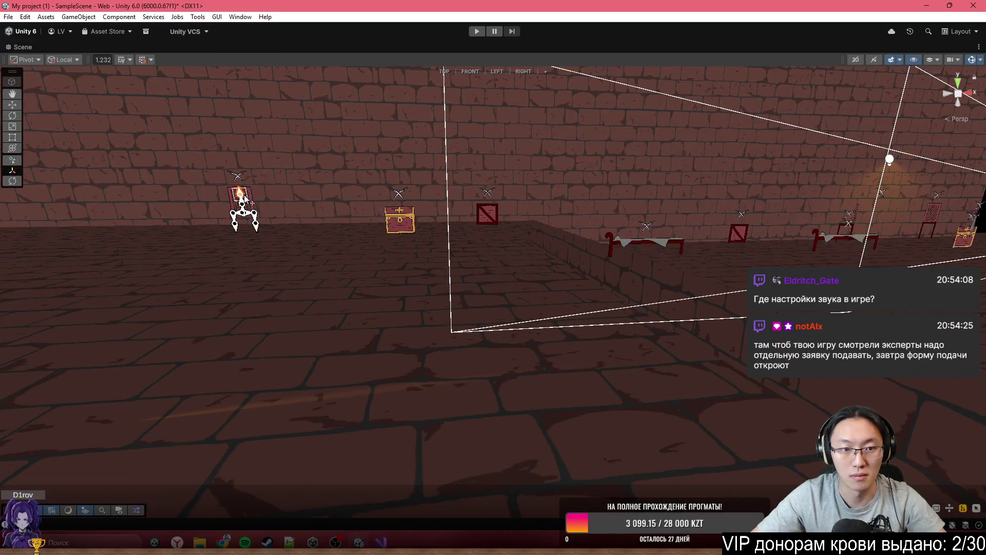
click(242, 196)
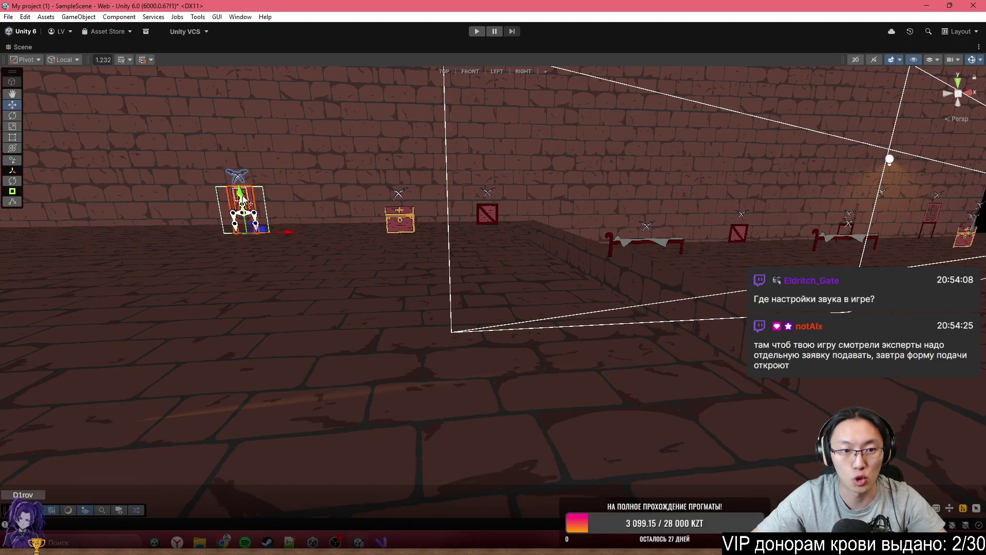
Step: Duplicate the small crate and nudge the copy down-left
mouse_move(583, 242)
mouse_down()
mouse_move(667, 211)
mouse_move(664, 221)
mouse_move(393, 220)
mouse_move(474, 220)
mouse_move(475, 200)
mouse_up()
click(664, 221)
key(ctrl+d)
right_click(395, 211)
key(f)
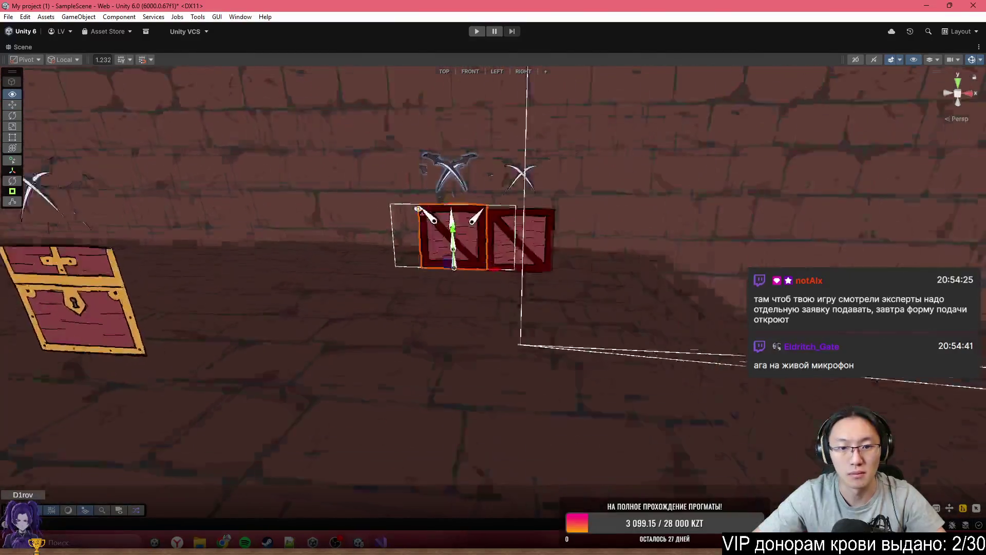
mouse_move(534, 249)
mouse_down()
mouse_move(574, 132)
mouse_move(754, 216)
mouse_move(597, 294)
mouse_move(231, 327)
mouse_move(319, 291)
mouse_move(614, 290)
mouse_up()
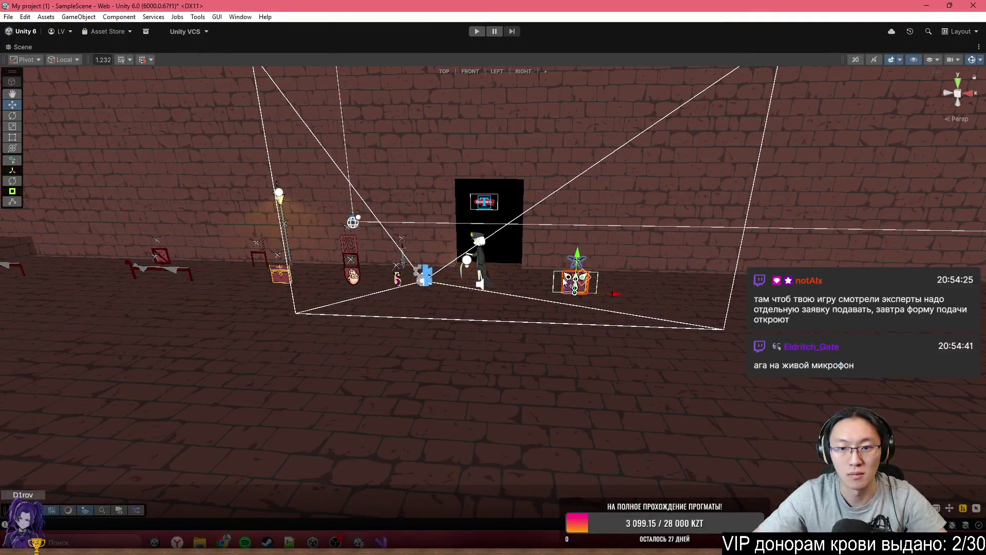
Step: Slide the shield, chair and bench to the right along X
click(351, 255)
drag(389, 269, 763, 286)
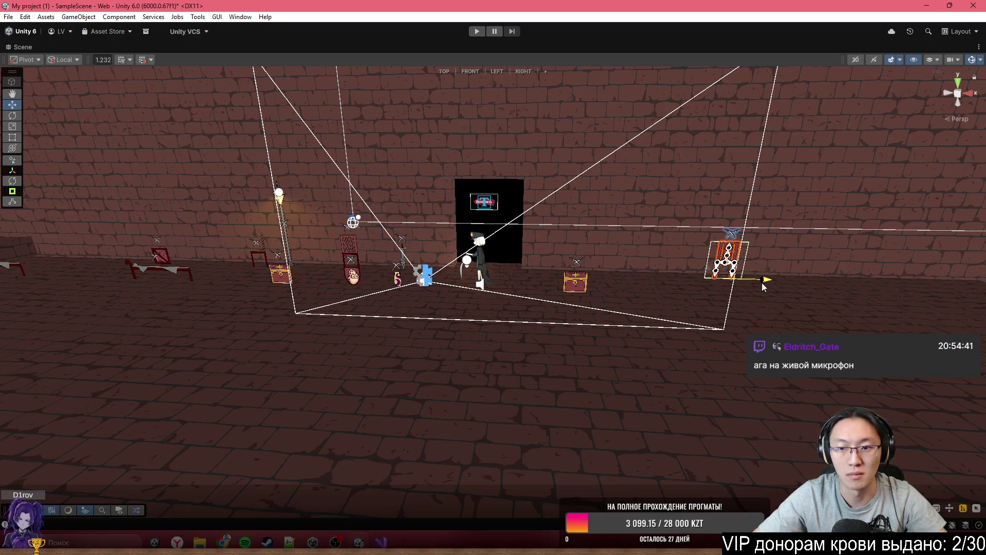
click(266, 254)
mouse_move(305, 272)
mouse_down()
mouse_move(737, 281)
mouse_move(747, 292)
mouse_move(729, 287)
mouse_up()
click(222, 262)
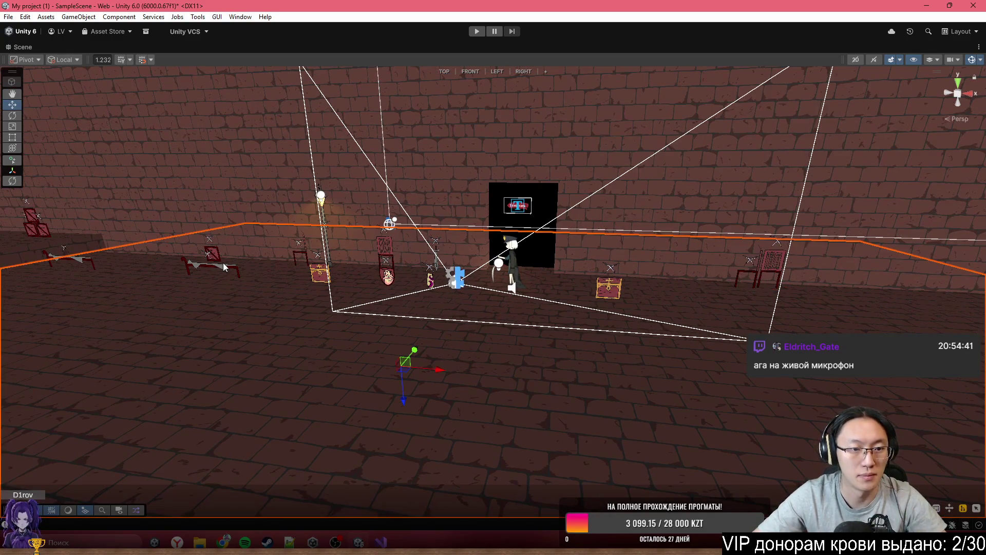
click(225, 269)
drag(249, 279, 934, 295)
mouse_move(680, 315)
mouse_down()
mouse_move(788, 312)
mouse_move(432, 303)
mouse_move(229, 266)
mouse_move(251, 269)
mouse_up()
Step: Shift the left wall and its smaller wall panel right along X
click(251, 269)
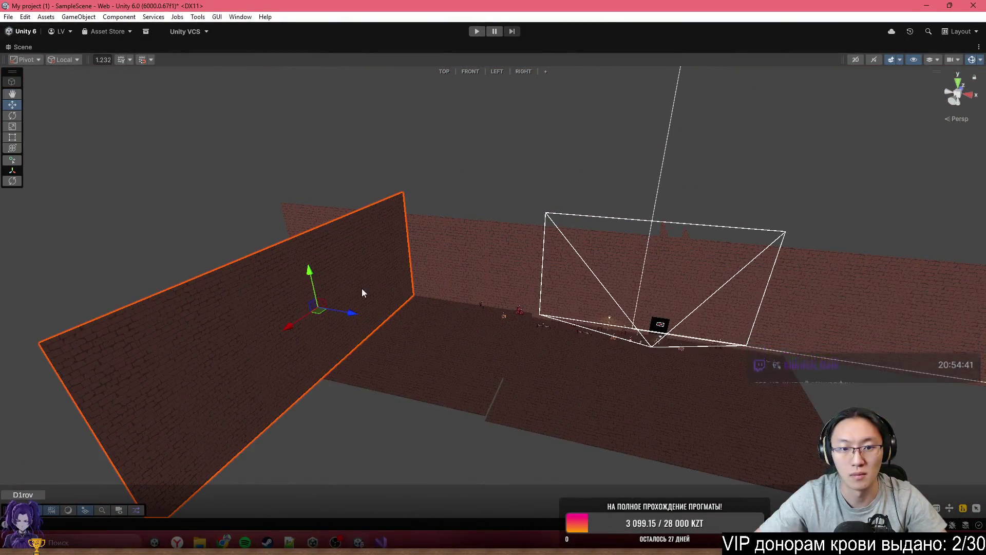
mouse_move(362, 317)
mouse_down()
mouse_move(976, 400)
mouse_move(895, 297)
mouse_move(537, 159)
mouse_move(383, 254)
mouse_move(305, 249)
mouse_up()
click(273, 234)
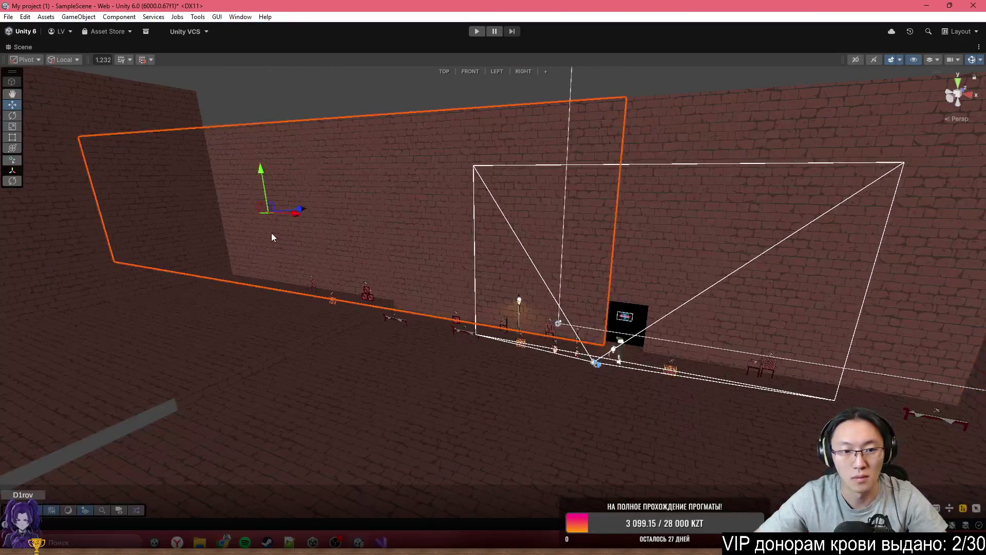
click(192, 200)
mouse_move(182, 220)
mouse_down()
mouse_move(470, 260)
mouse_move(822, 264)
mouse_move(591, 271)
mouse_up()
mouse_move(324, 280)
mouse_down()
mouse_move(570, 305)
mouse_move(397, 325)
mouse_up()
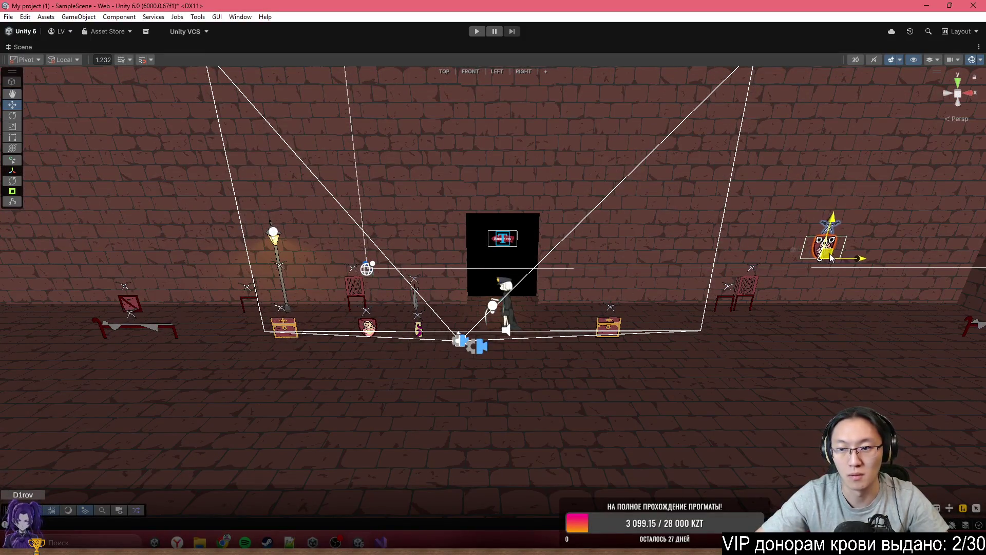
key(f)
double_click(643, 43)
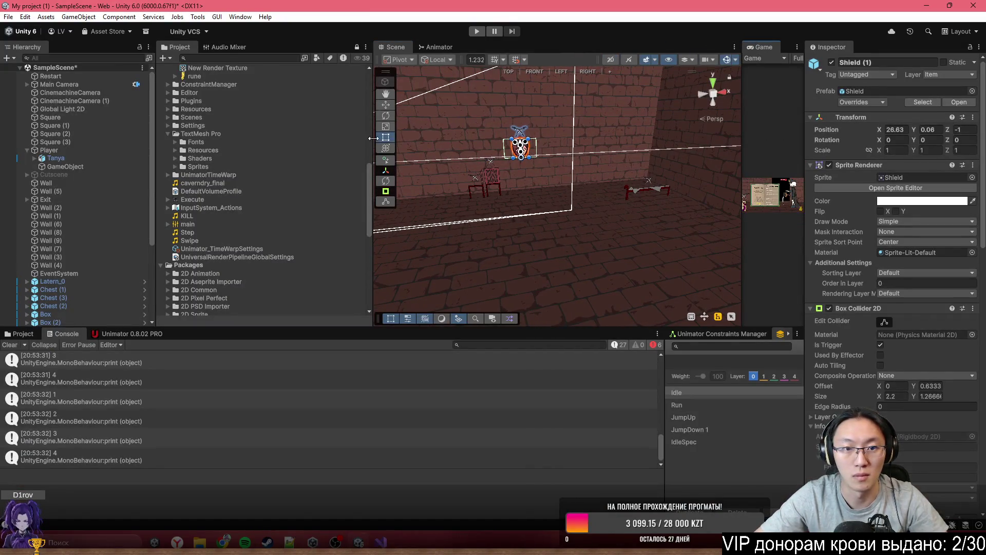
Step: Enlarge the scene panel and set the shield's Z position to 5.06
drag(373, 138, 242, 156)
drag(483, 330, 483, 373)
mouse_move(483, 215)
mouse_down()
mouse_move(545, 257)
mouse_move(502, 310)
mouse_move(529, 288)
mouse_move(422, 168)
mouse_move(521, 203)
mouse_move(508, 189)
mouse_up()
drag(448, 171, 496, 177)
mouse_move(496, 178)
mouse_down()
mouse_move(525, 175)
mouse_move(478, 206)
mouse_move(609, 191)
mouse_move(515, 159)
mouse_up()
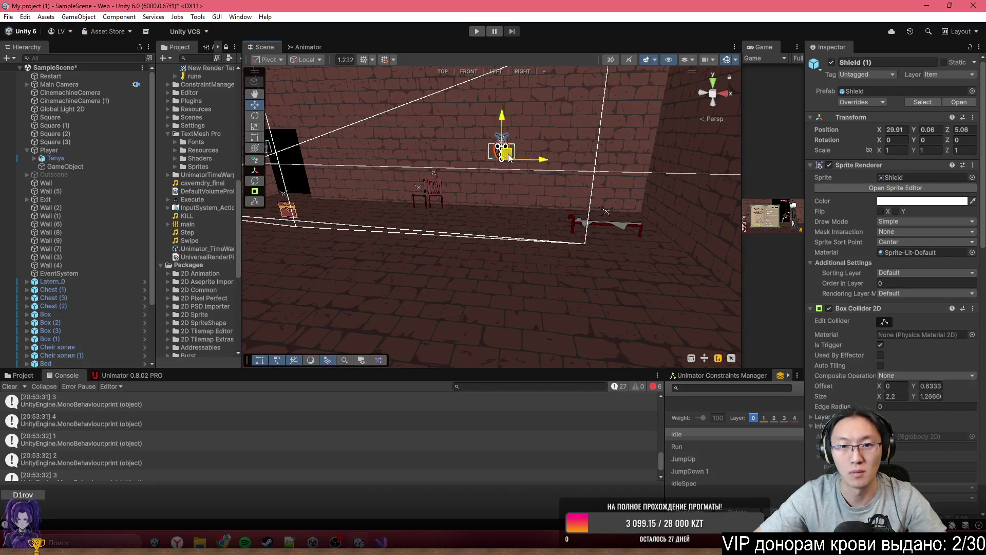
Step: Duplicate the shield and place copies, including Shield (3), along the wall
key(ctrl+d)
drag(378, 160, 446, 178)
key(ctrl+d)
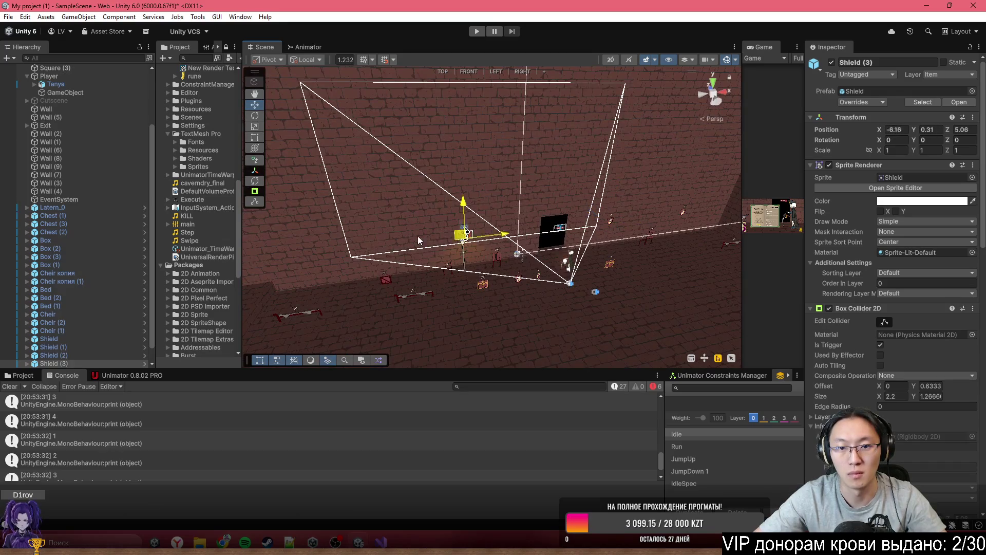
click(431, 235)
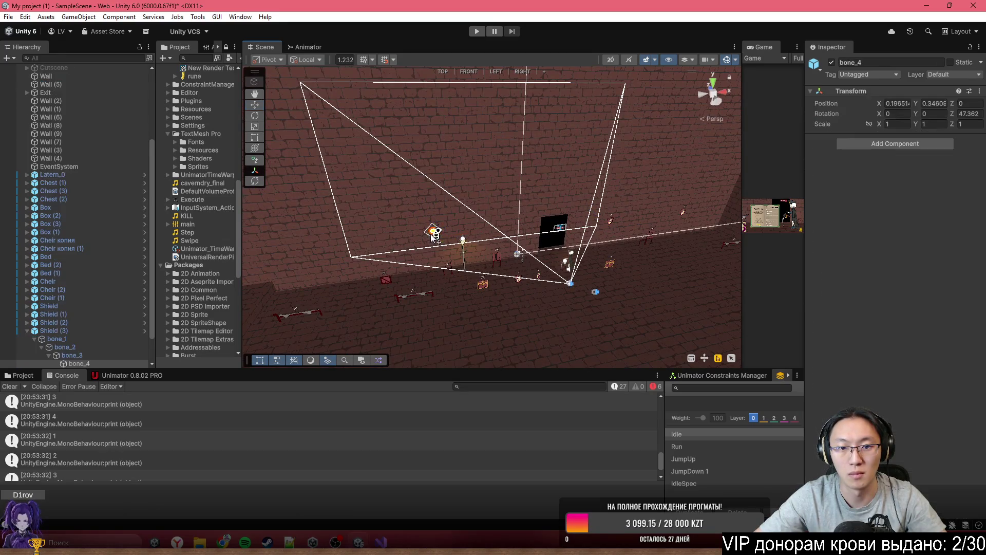
click(434, 241)
drag(434, 242, 460, 162)
right_click(460, 182)
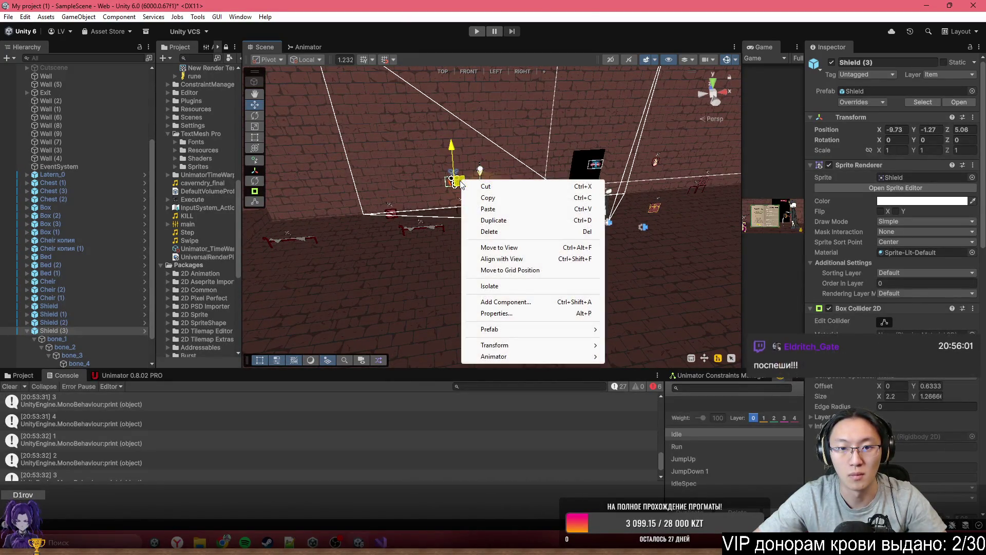
click(461, 183)
scroll(513, 180, up, 5)
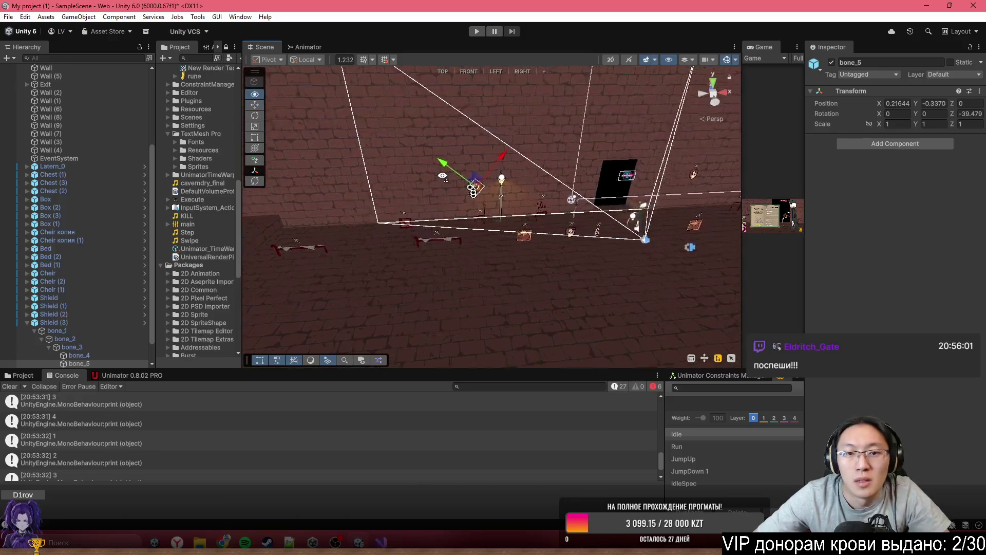
click(641, 174)
click(622, 162)
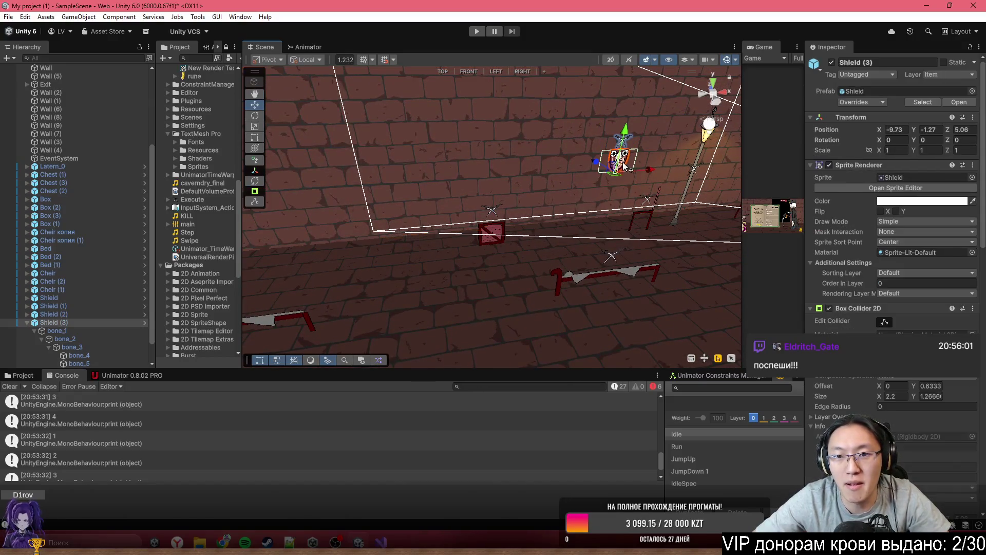
drag(611, 173, 282, 192)
Step: Add further shield copies up to Shield (7) and move it further left
key(ctrl+d)
scroll(282, 191, down, 5)
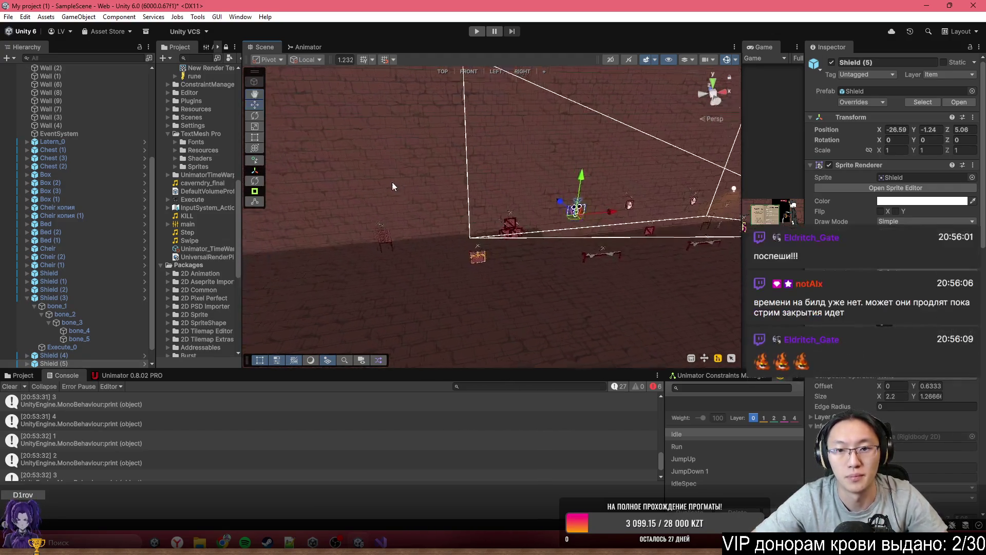
key(ctrl+d)
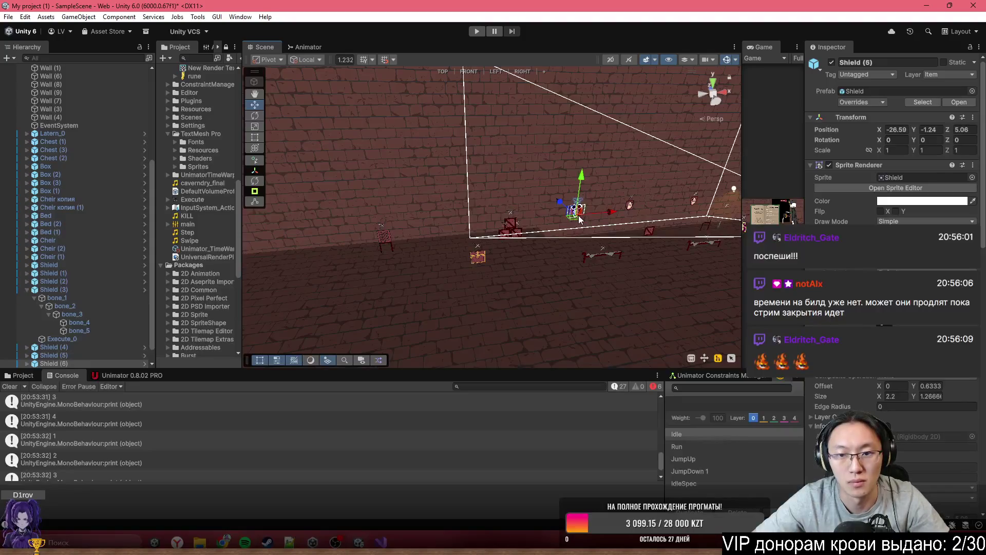
key(ctrl+d)
key(f)
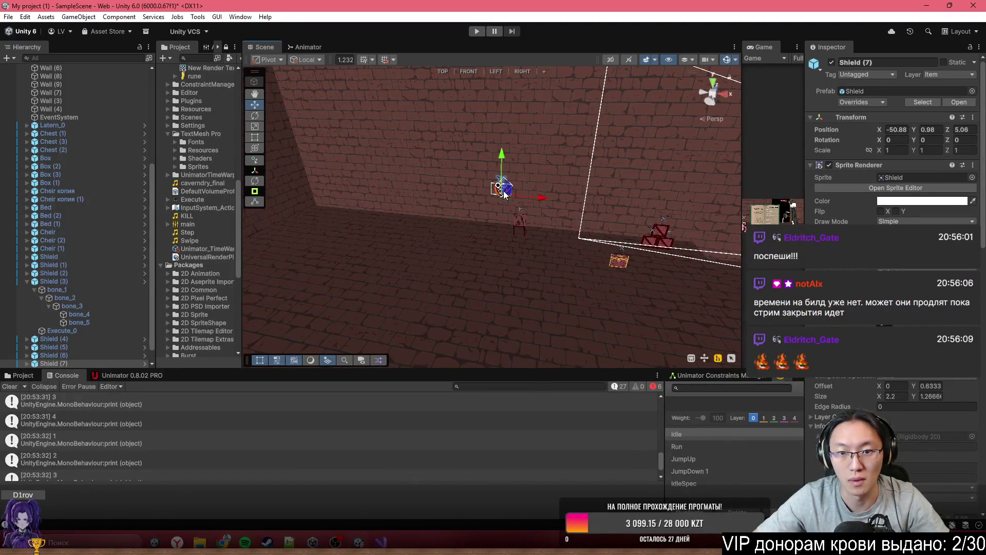
mouse_move(423, 183)
mouse_down()
mouse_move(385, 177)
mouse_move(596, 215)
mouse_move(557, 210)
mouse_move(572, 201)
mouse_move(393, 180)
mouse_move(599, 206)
mouse_up()
Step: Duplicate Chest (1)
click(573, 201)
key(ctrl+d)
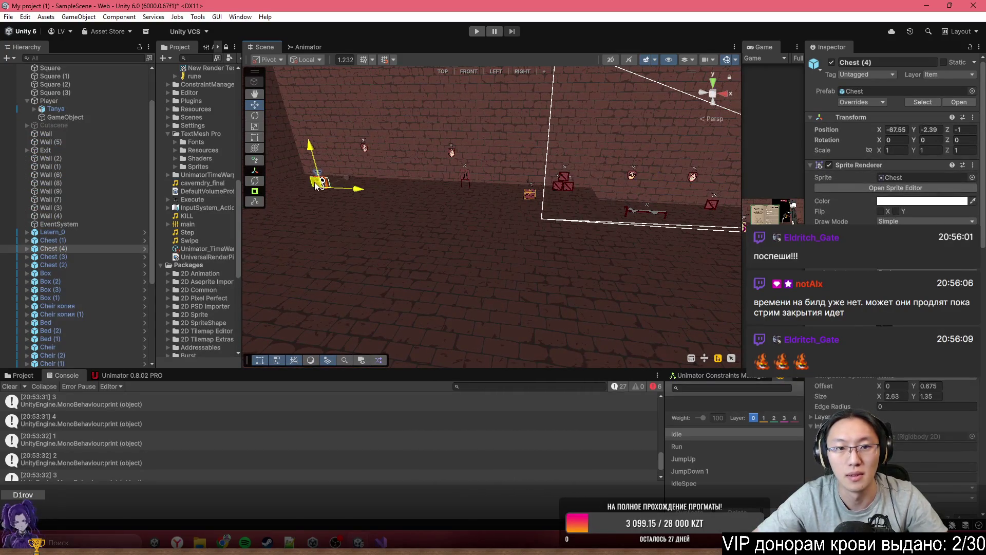
mouse_move(313, 186)
mouse_down()
mouse_move(455, 184)
mouse_move(344, 201)
mouse_up()
Step: Duplicate the lantern several times and spread the copies along the wall
click(344, 186)
key(ctrl+d)
mouse_move(391, 217)
mouse_down()
mouse_move(739, 222)
mouse_move(319, 211)
mouse_up()
key(ctrl+d)
key(ctrl+d)
mouse_move(318, 210)
mouse_down()
mouse_move(493, 266)
mouse_move(553, 210)
mouse_move(478, 177)
mouse_move(341, 190)
mouse_move(400, 174)
mouse_up()
key(ctrl+d)
right_click(341, 190)
key(ctrl+d)
drag(514, 178, 313, 173)
key(ctrl+d)
mouse_move(444, 204)
mouse_down()
mouse_move(486, 196)
mouse_move(452, 200)
mouse_move(452, 211)
mouse_move(483, 214)
mouse_move(520, 243)
mouse_up()
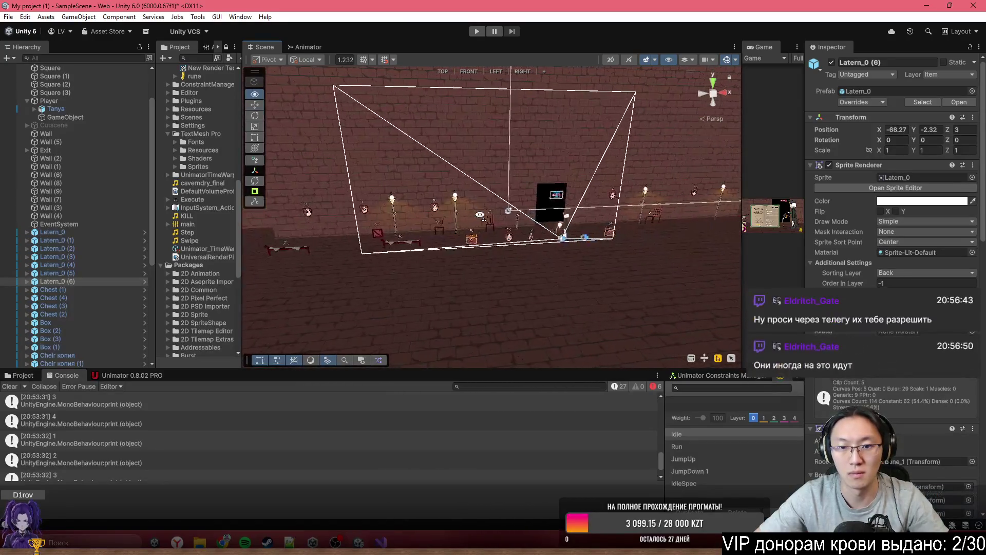
Step: Lower the vase onto the floor and place two vase copies along the room
click(533, 240)
mouse_move(300, 238)
mouse_down()
mouse_move(314, 257)
mouse_move(512, 243)
mouse_up()
key(ctrl+d)
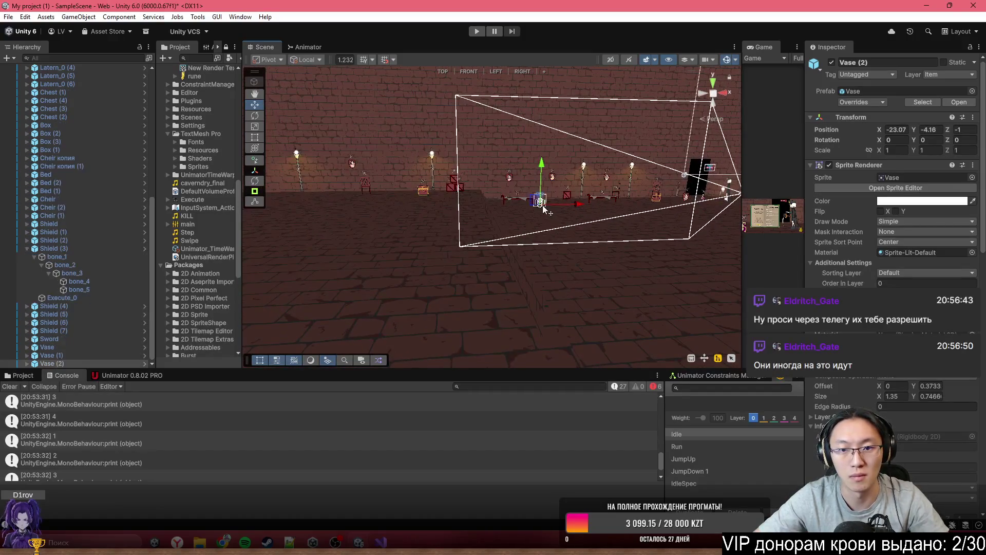
drag(539, 202, 322, 191)
key(ctrl+d)
mouse_move(392, 214)
mouse_down()
mouse_move(555, 240)
mouse_move(397, 265)
mouse_move(531, 256)
mouse_up()
Step: Turn the view to the back wall and inspect the Bed and Chest (1)
click(373, 260)
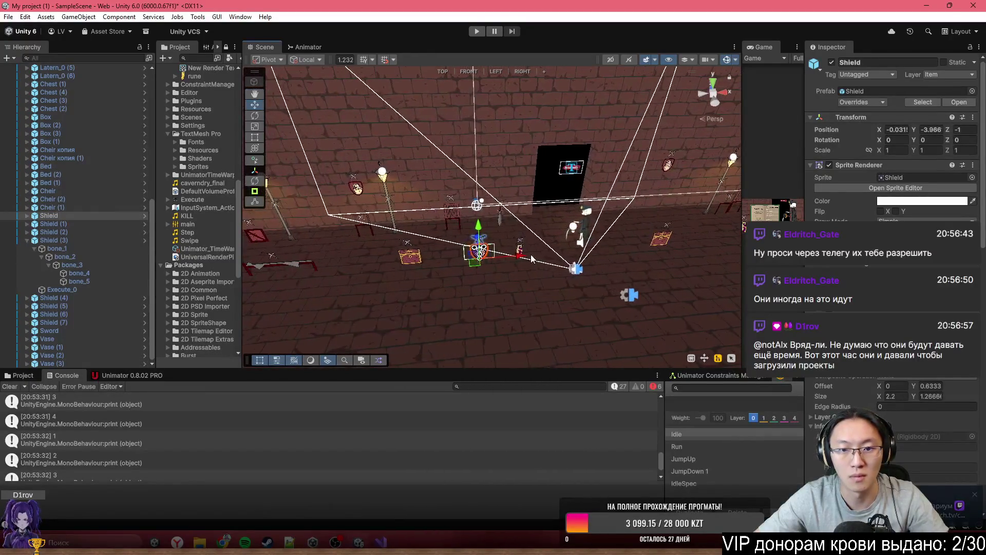
click(520, 253)
drag(629, 258, 383, 247)
mouse_move(538, 220)
mouse_down()
mouse_move(415, 197)
mouse_move(437, 209)
mouse_move(659, 213)
mouse_move(571, 182)
mouse_move(282, 121)
mouse_up()
click(408, 199)
click(470, 203)
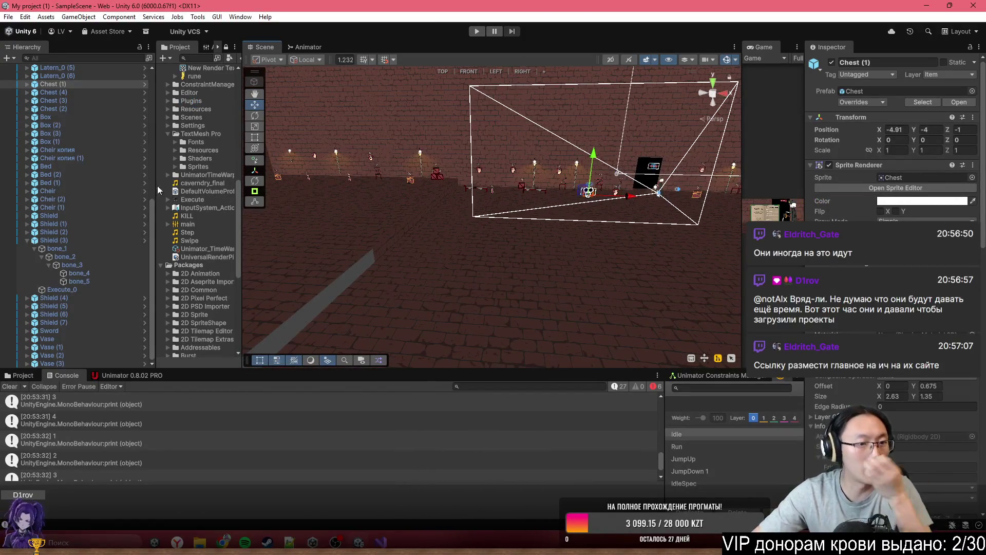
drag(152, 208, 158, 68)
Step: On the Restart object, set the first Count Levels Summon element to 8
click(88, 83)
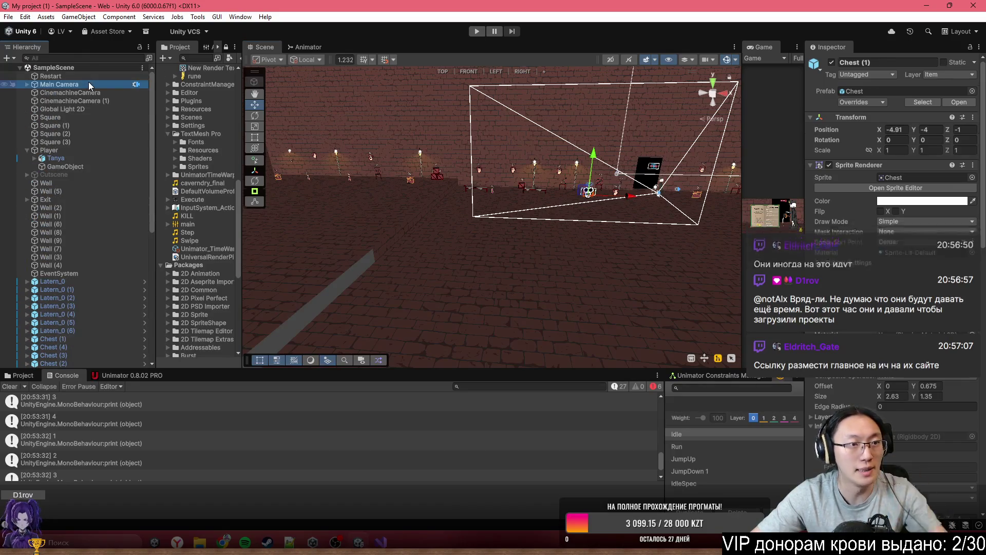
click(88, 76)
scroll(903, 407, down, 10)
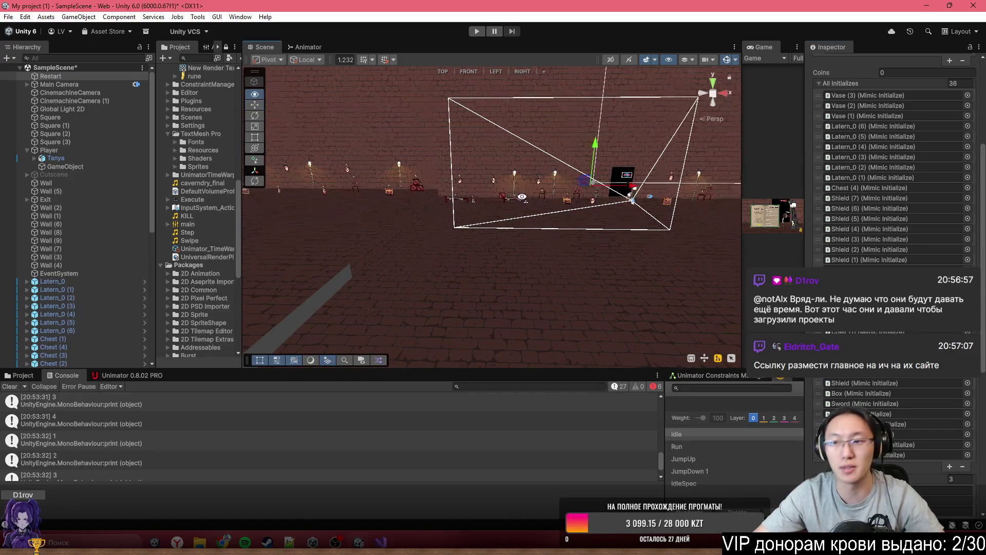
scroll(848, 406, down, 8)
scroll(867, 262, up, 6)
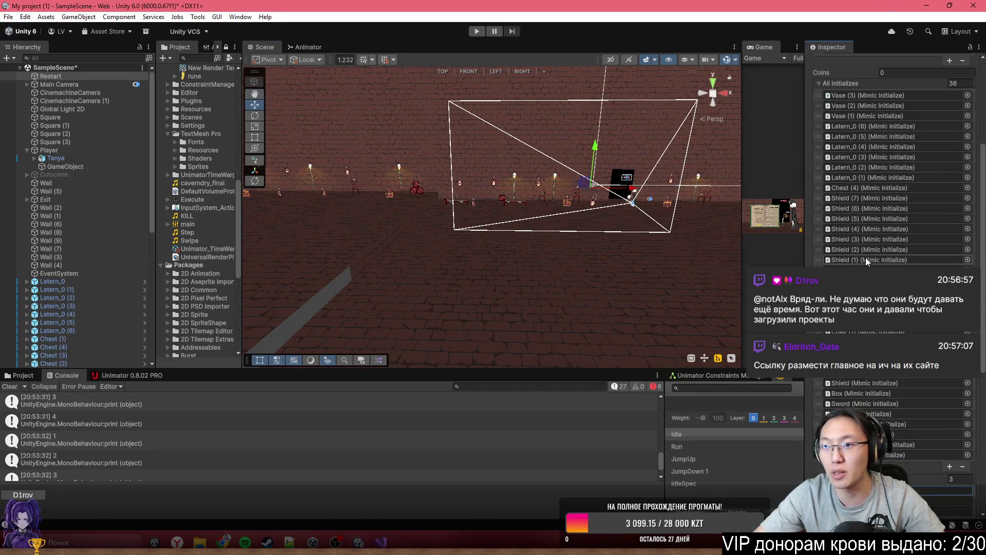
scroll(868, 261, down, 6)
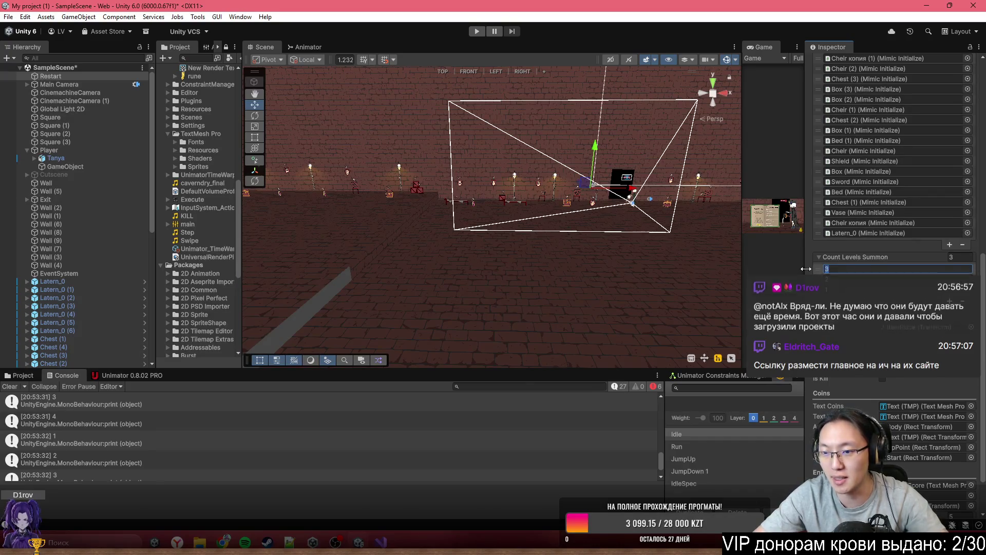
click(863, 268)
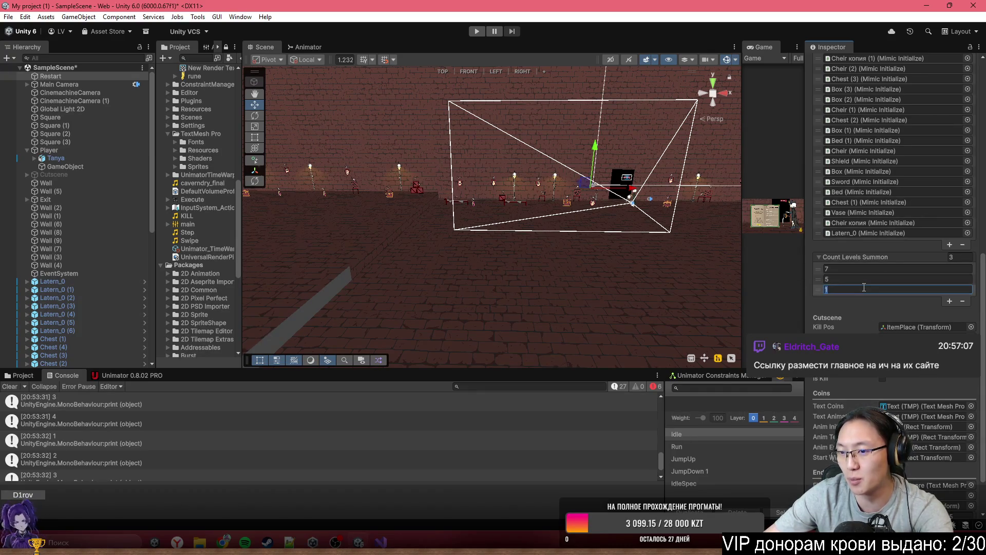
text(7)
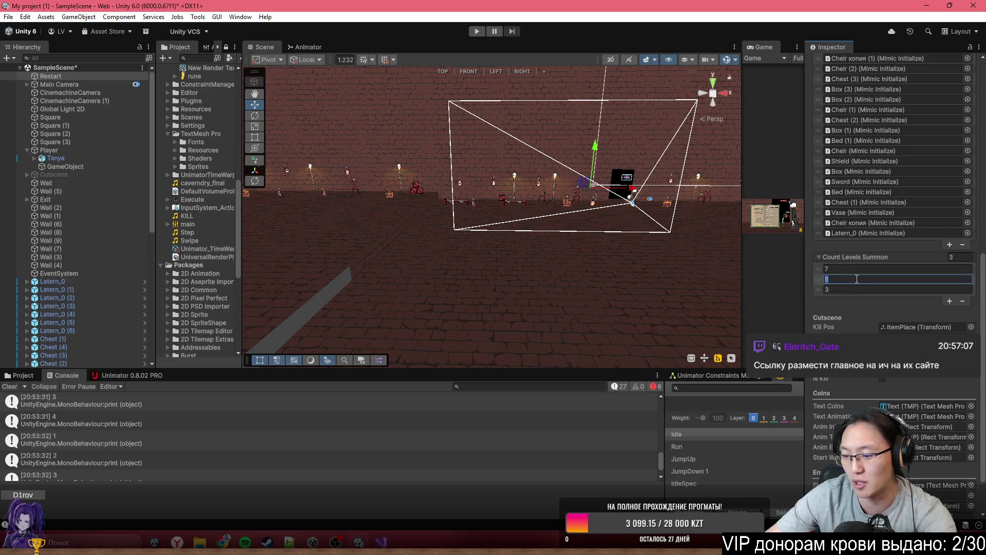
text(8)
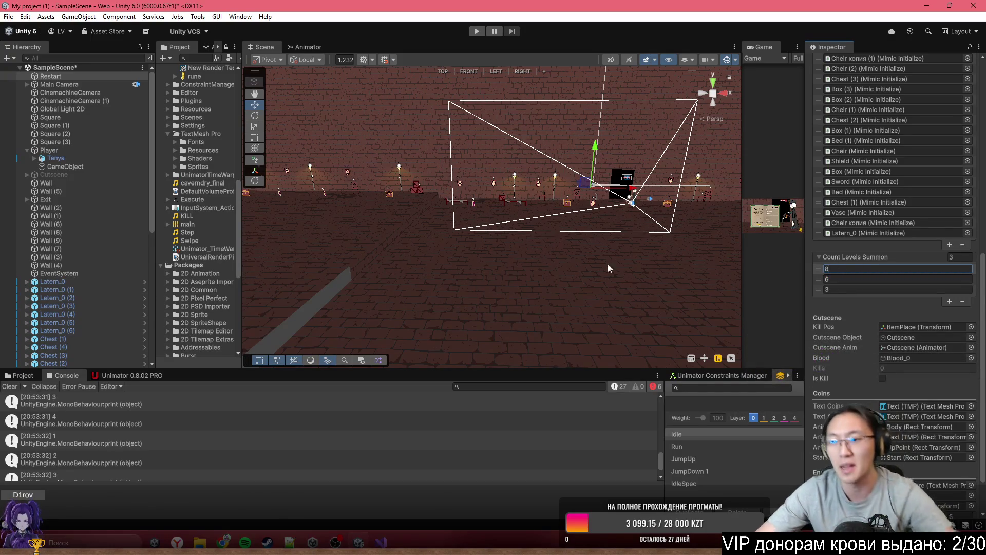
click(514, 247)
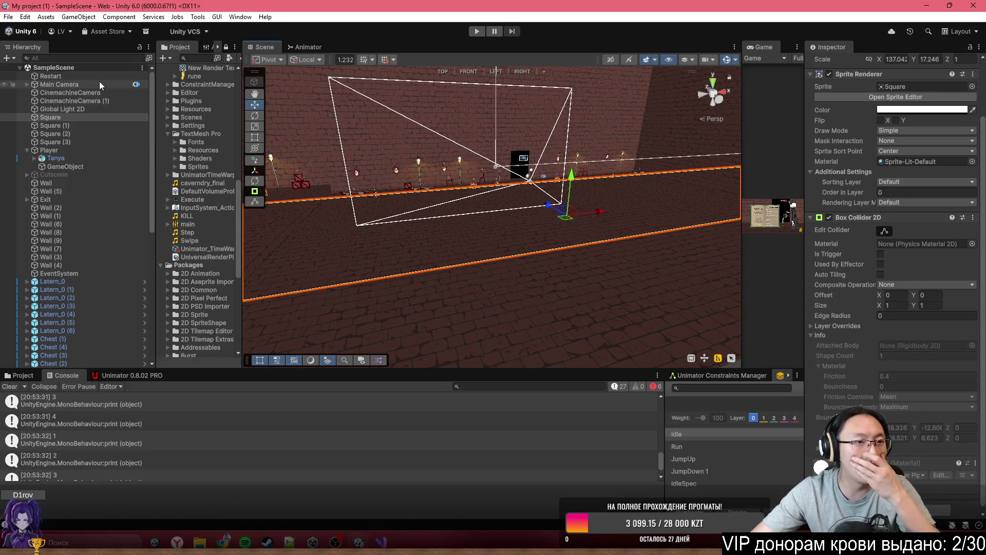
Step: Select CinemachineCamera (1) in the scene and add an Audio Source component to it
click(99, 133)
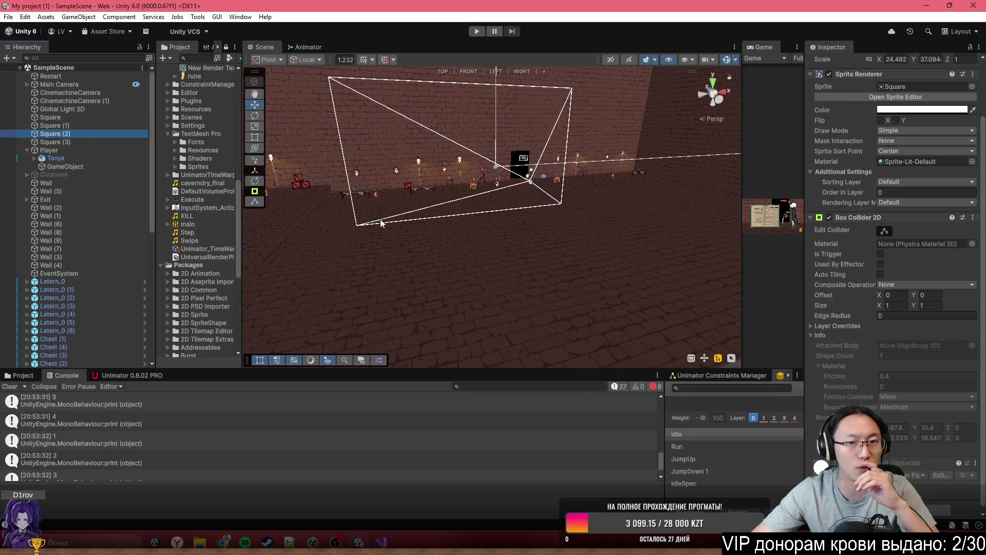
drag(515, 212, 517, 174)
mouse_move(384, 196)
mouse_down()
mouse_move(479, 203)
mouse_move(616, 192)
mouse_up()
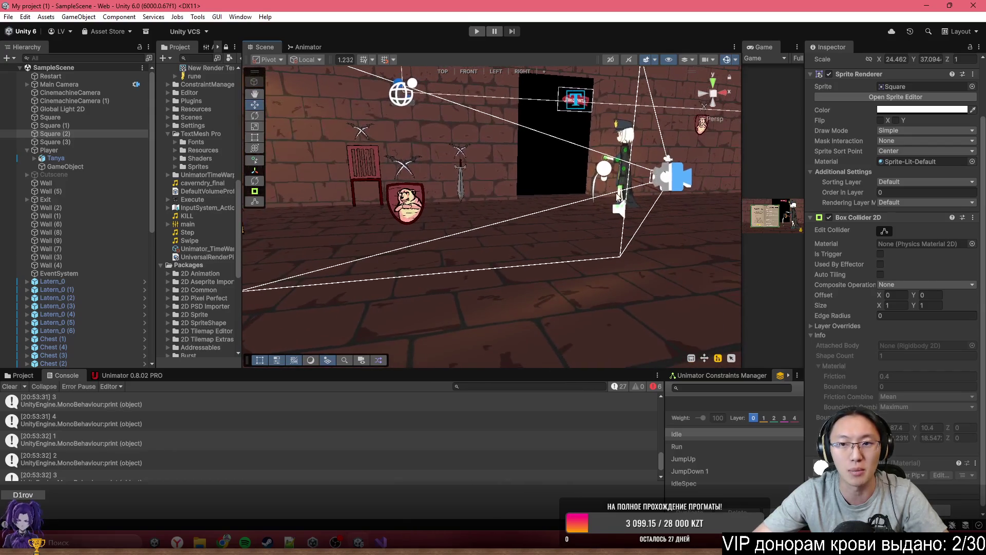
click(683, 175)
click(891, 353)
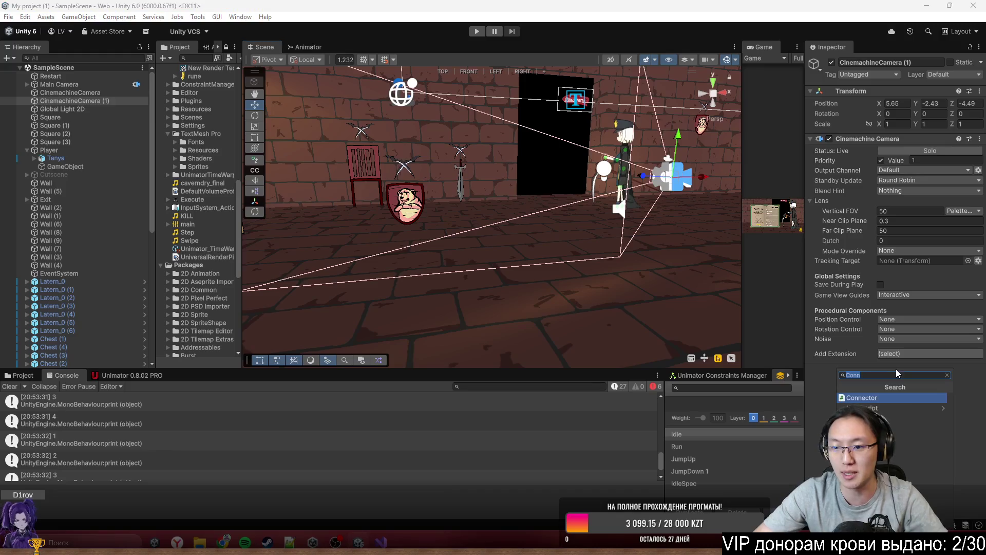
text(aUDI)
key(Down)
key(Down)
key(Down)
key(Return)
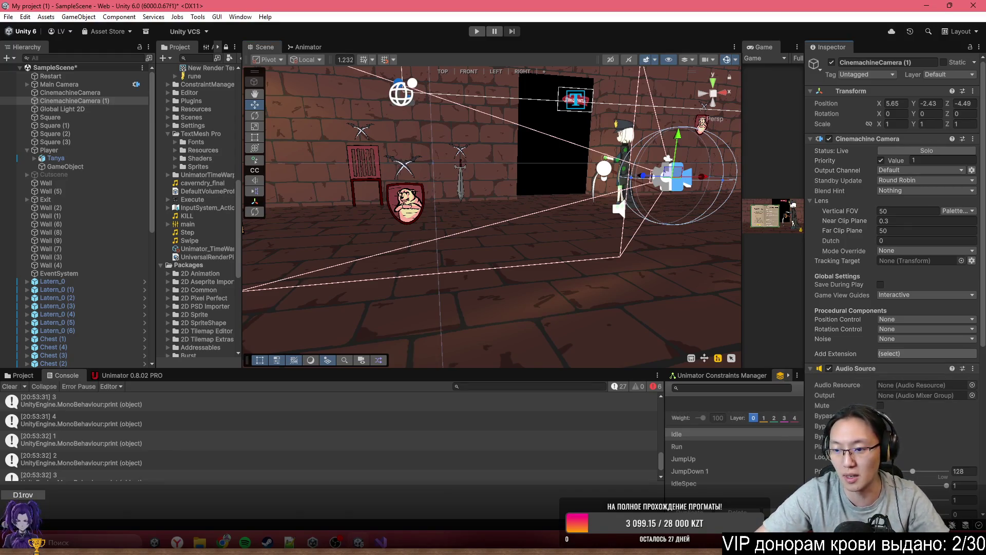
Step: Set the Audio Source output to the Master mixer group and its Audio Resource to cavendry_final
click(973, 395)
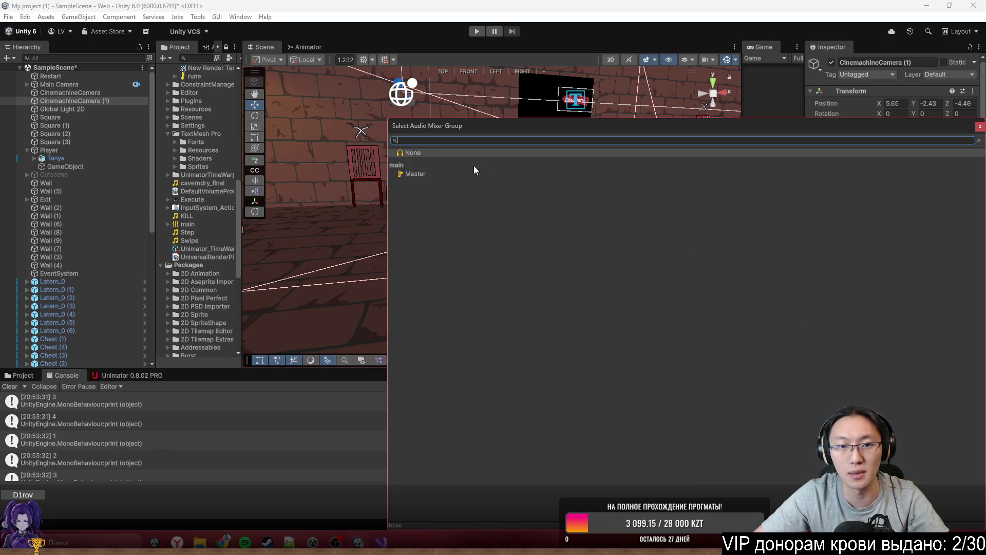
click(452, 174)
click(452, 173)
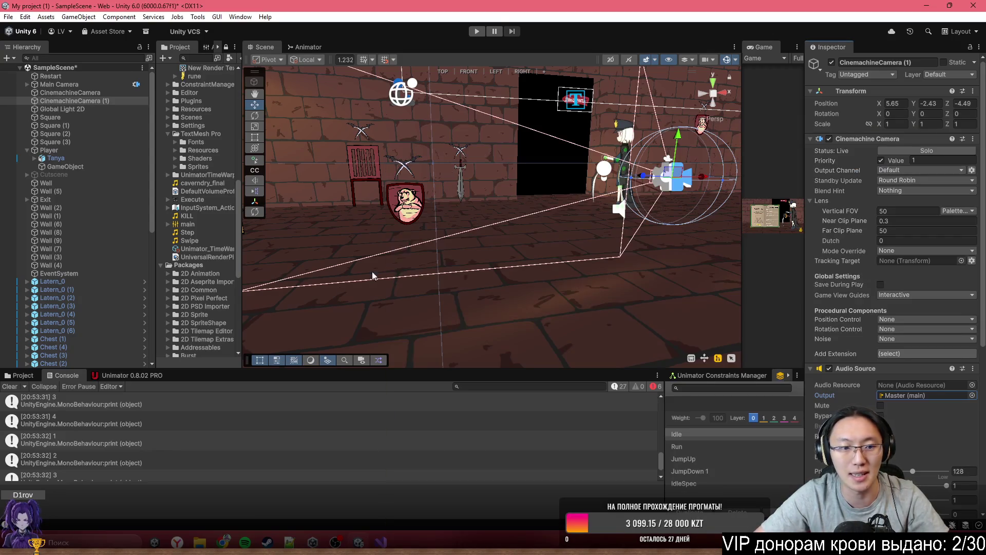
click(118, 376)
click(45, 379)
click(27, 378)
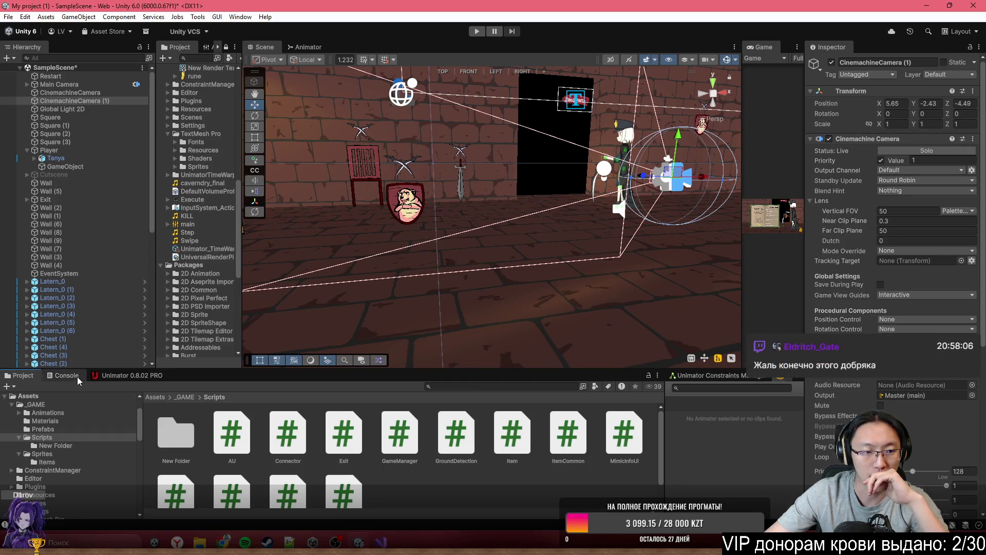
click(972, 385)
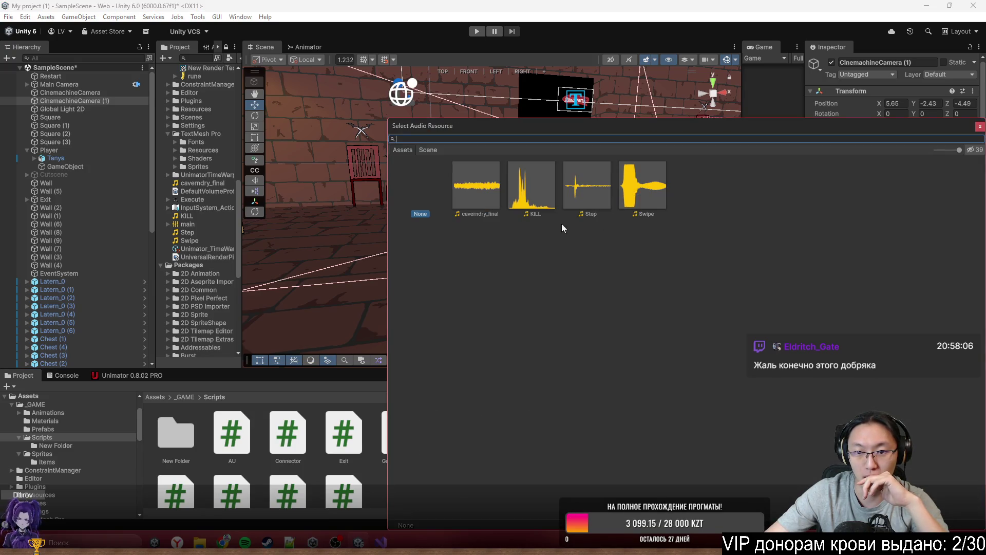
click(488, 190)
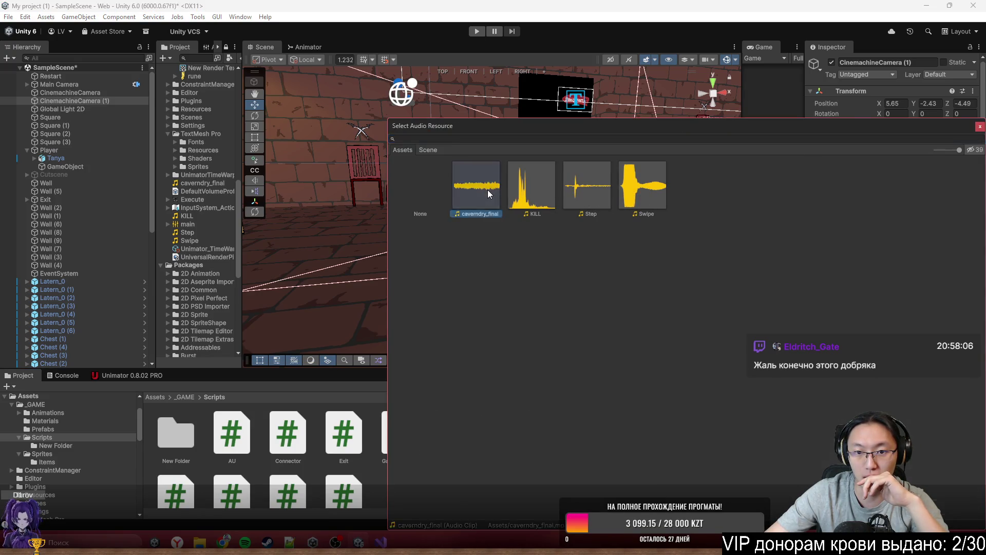
click(488, 190)
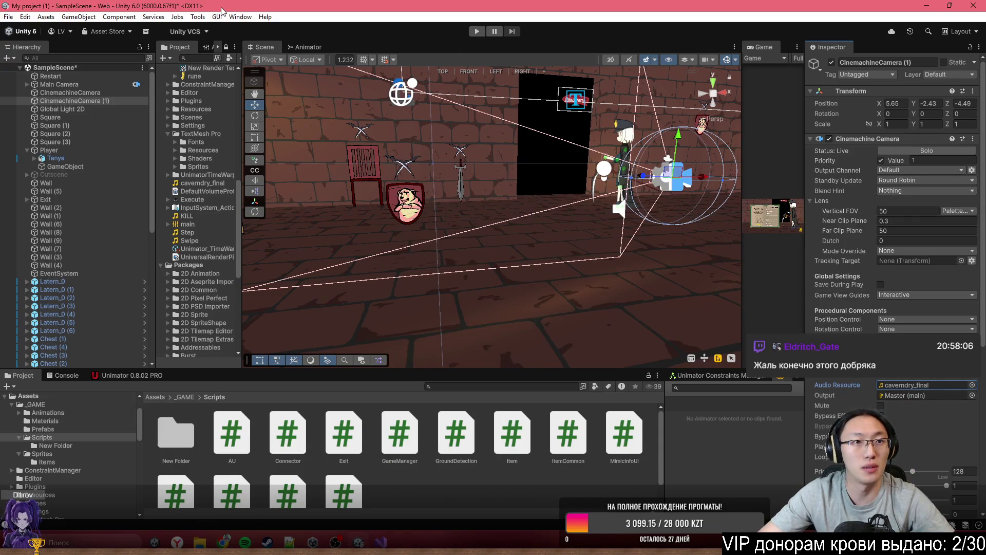
click(9, 18)
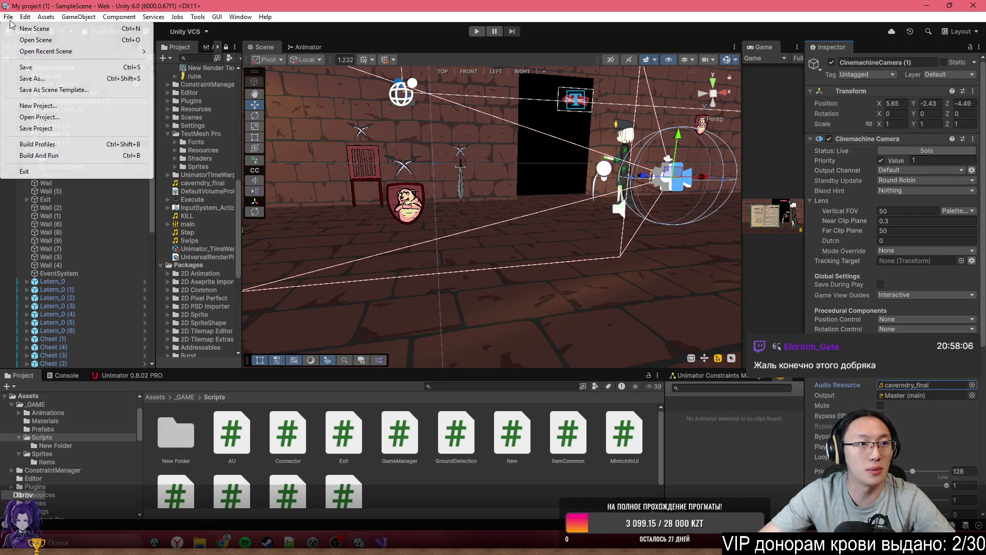
Step: Start a Web build into the Kill Mimics folder and move the new browser window over the editor
click(79, 142)
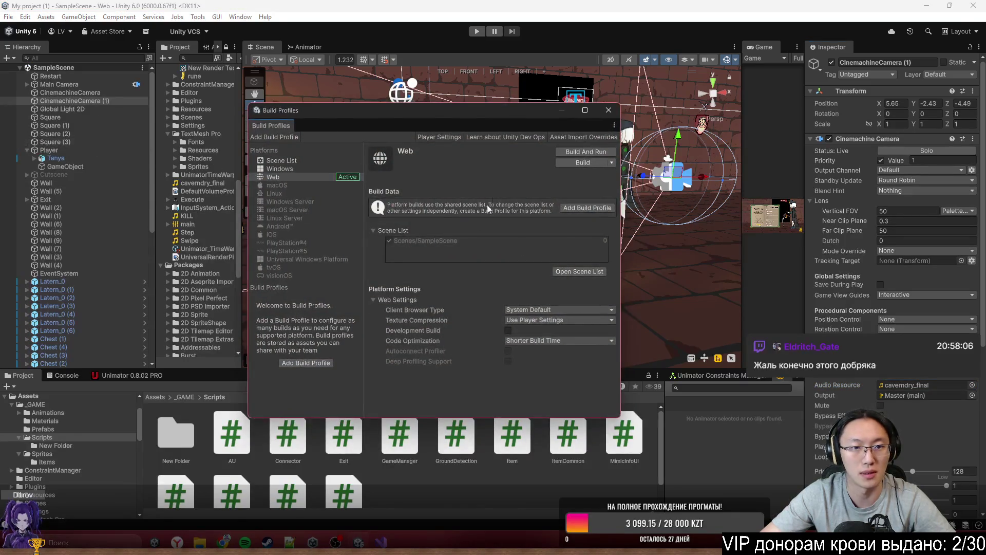
click(592, 162)
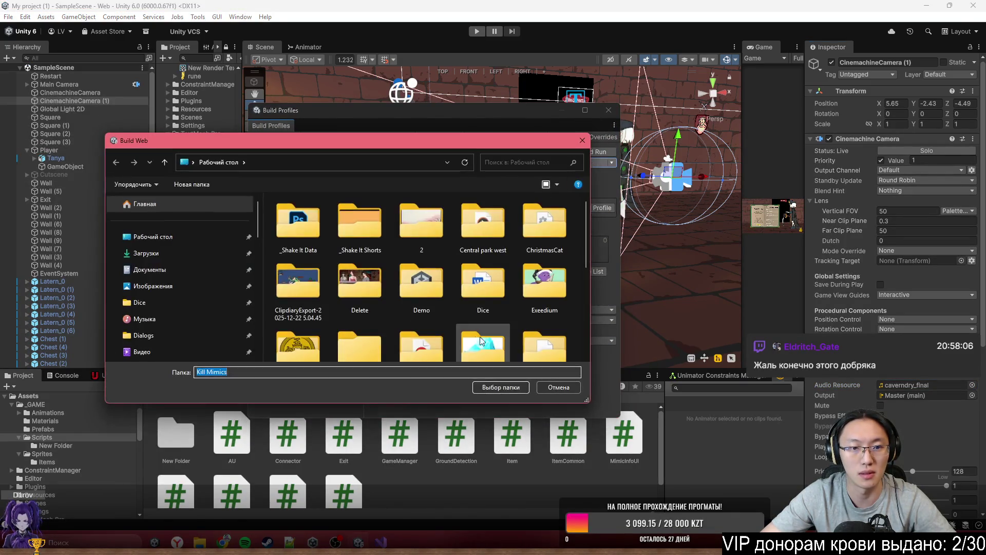
click(507, 389)
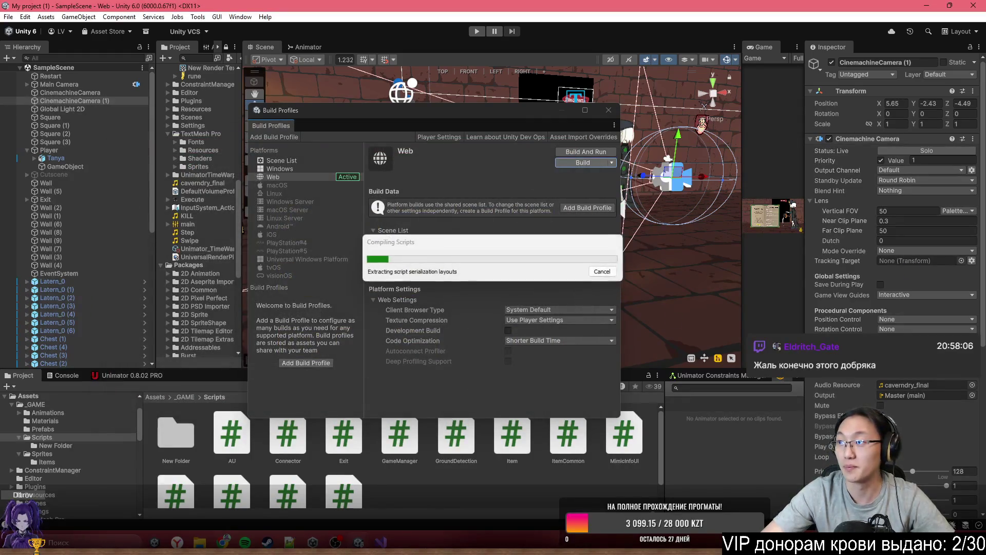
drag(586, 255, 431, 134)
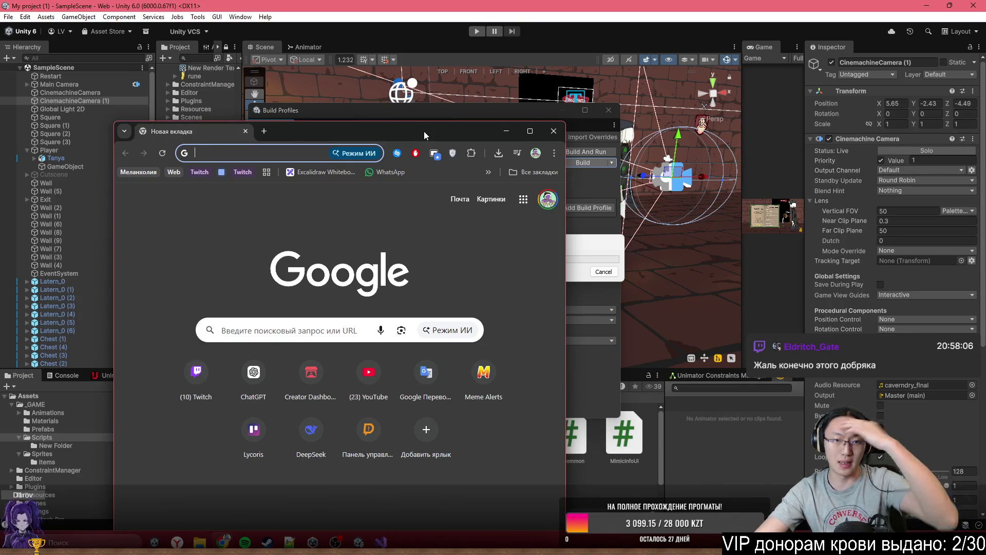
Step: Go to the sibgamejam site and enter the jam platform via РЕГИСТРИРУЙСЯ
text(SIB)
key(Return)
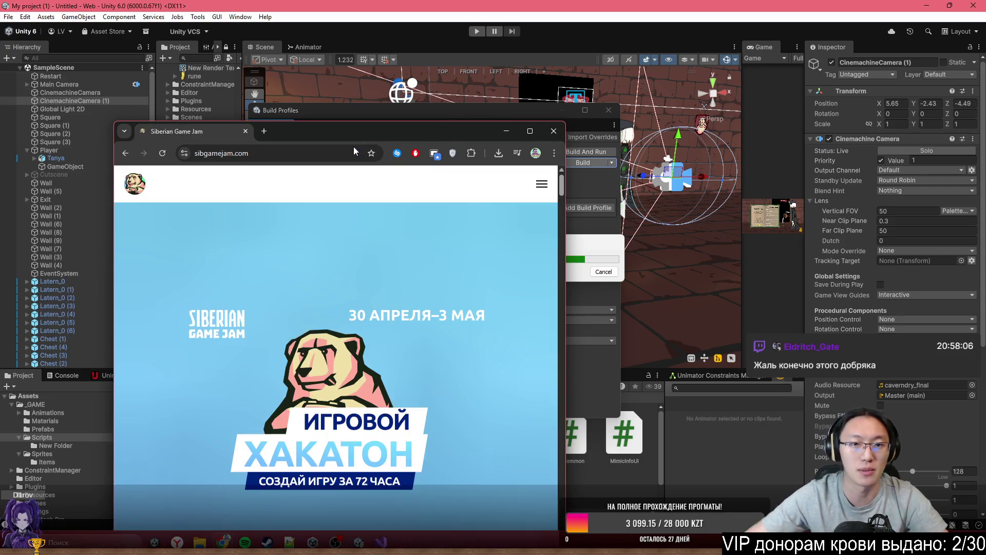
click(544, 183)
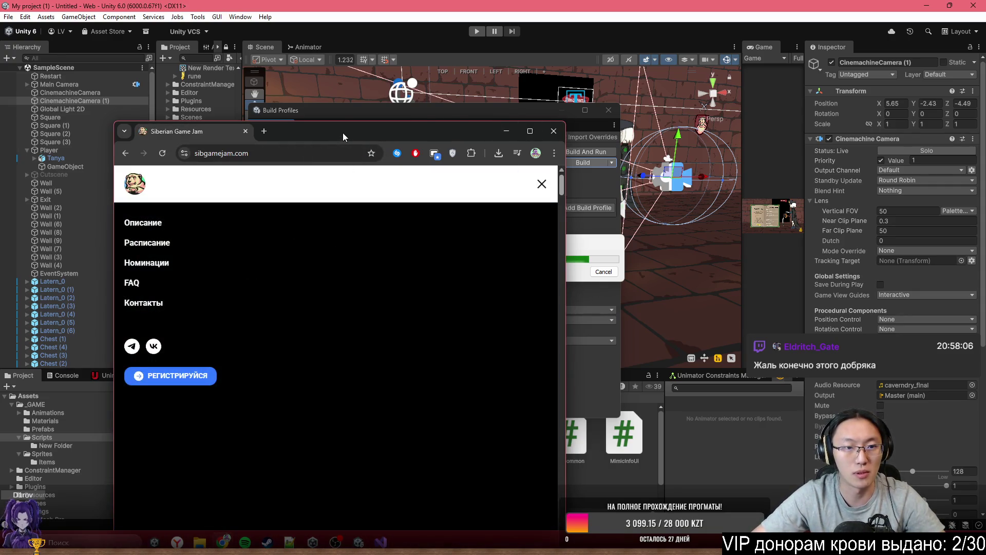
double_click(343, 132)
click(908, 53)
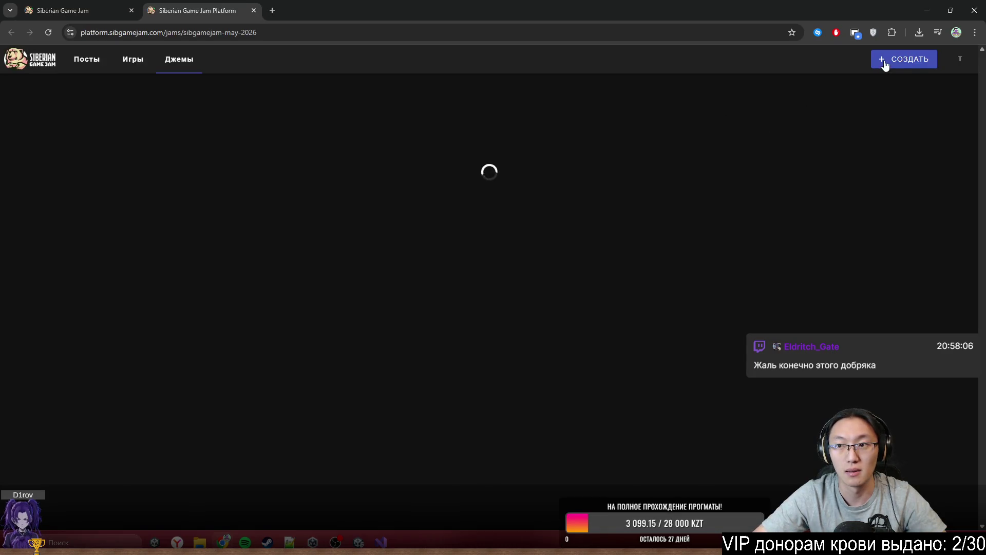
Step: Create a new game named Find Mimics using СОЗДАТЬ > Игру
click(884, 64)
click(889, 81)
text(Fin)
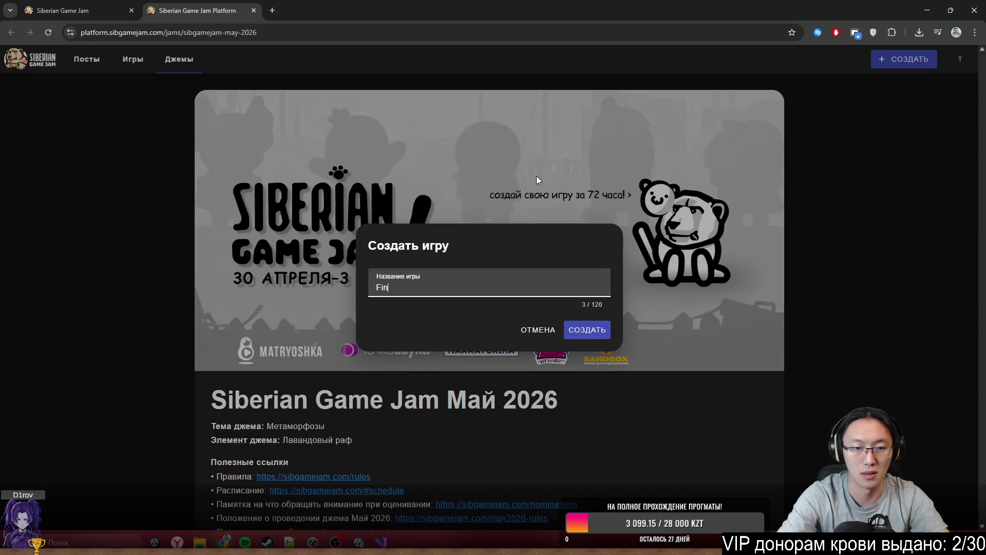
key(BackSpace)
text(ry)
key(Return)
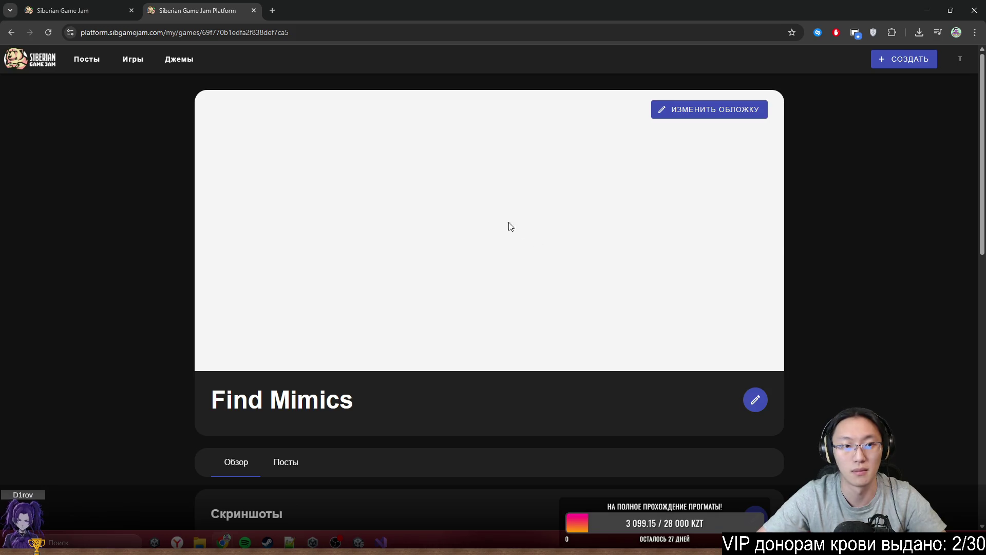
Step: In the Сборки editor, set the build type to Веб-сборка (ZIP)
scroll(348, 337, down, 8)
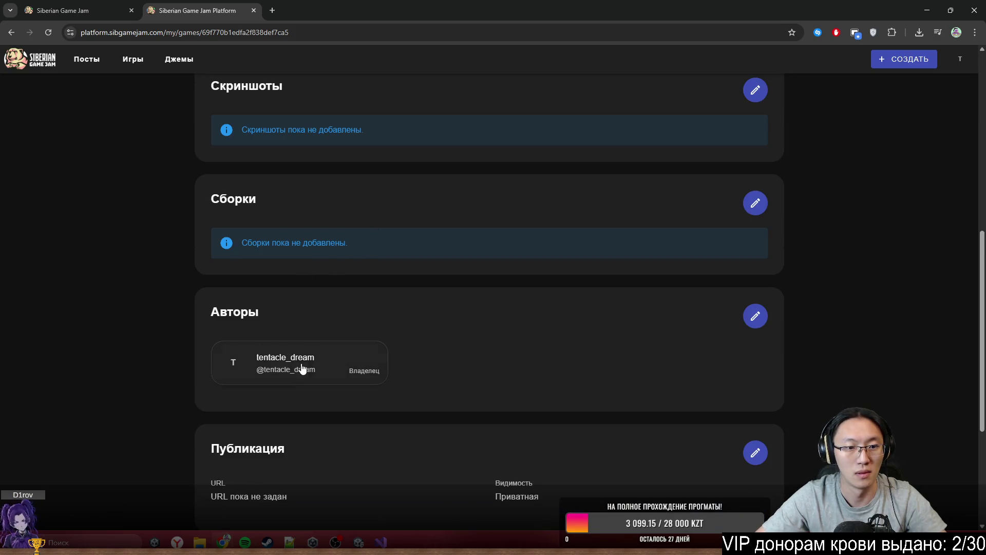
scroll(279, 361, down, 4)
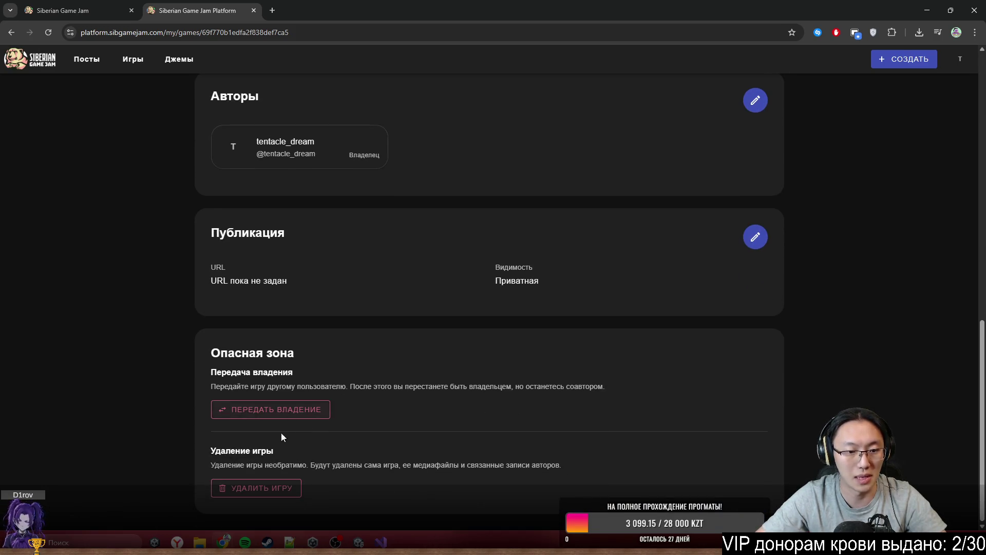
scroll(272, 424, up, 8)
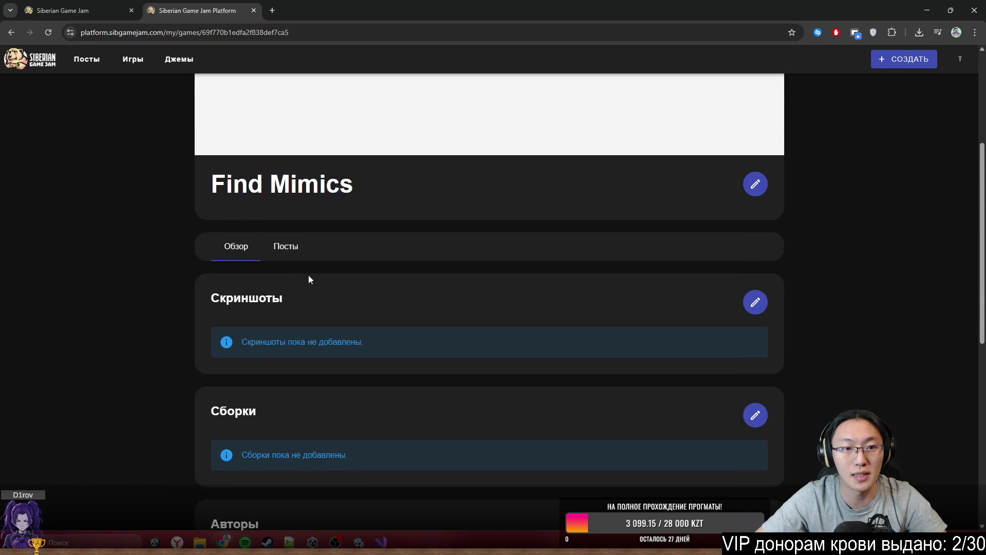
scroll(337, 271, down, 5)
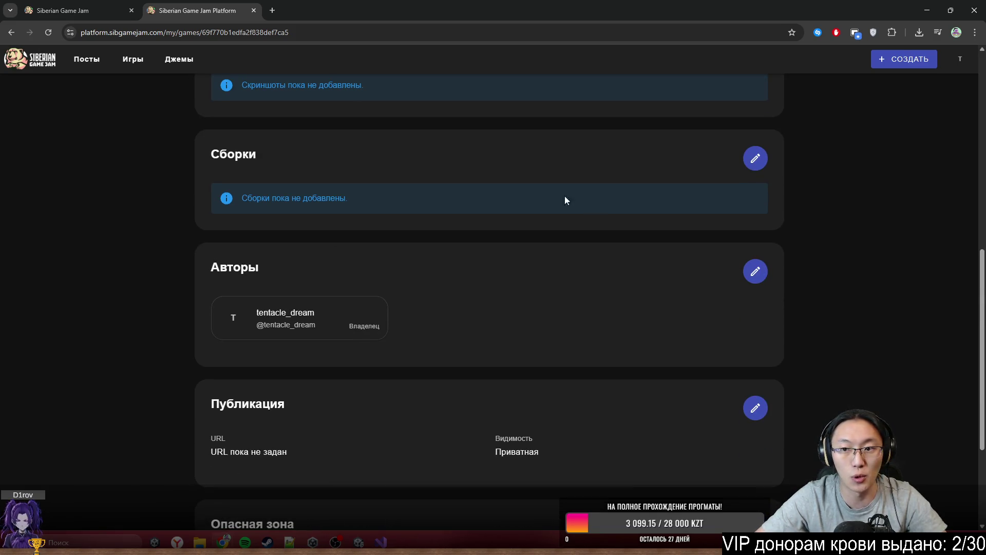
click(754, 158)
click(273, 212)
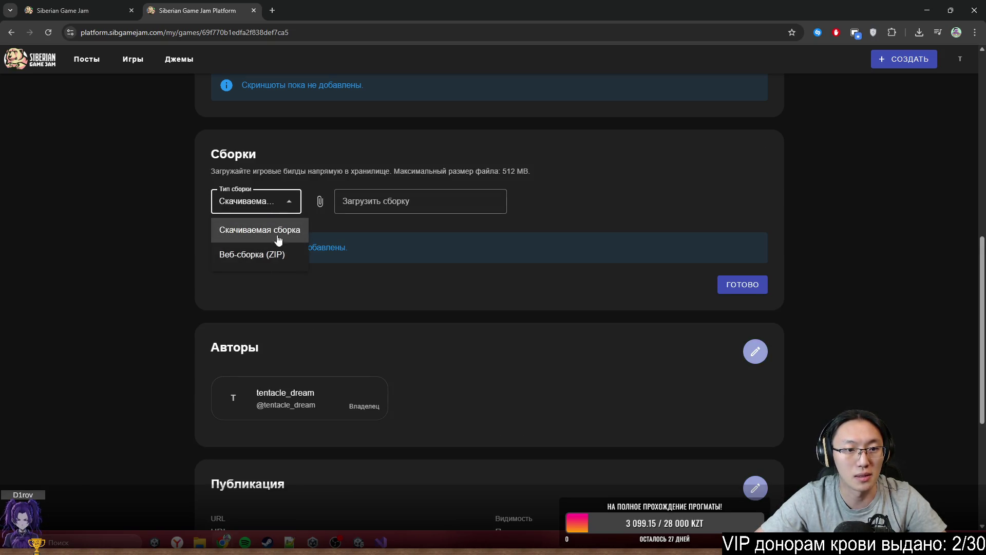
click(260, 255)
mouse_move(421, 11)
mouse_down()
mouse_move(467, 32)
mouse_move(720, 226)
mouse_move(661, 107)
mouse_up()
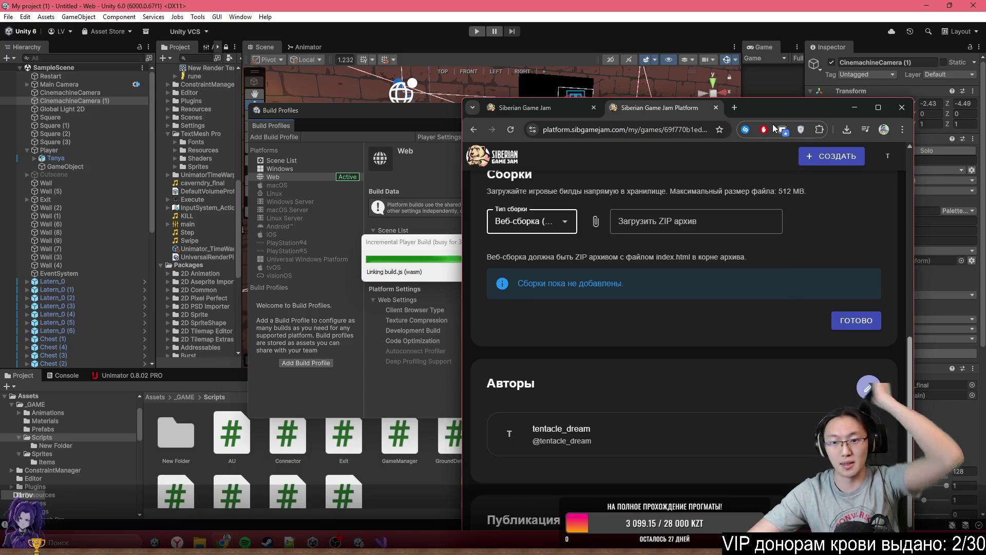
mouse_move(773, 112)
mouse_down()
mouse_move(836, 85)
mouse_move(812, 77)
mouse_move(824, 72)
mouse_up()
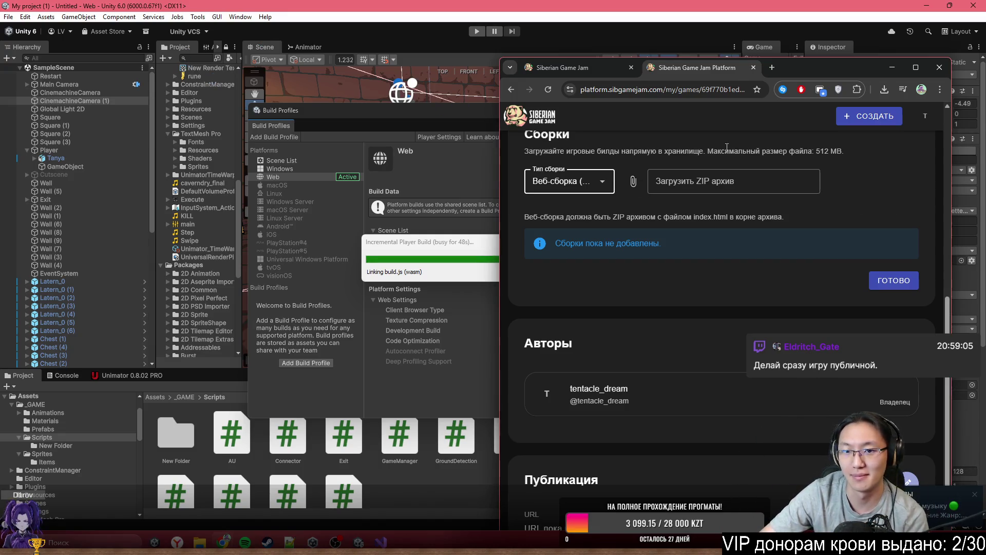
scroll(809, 194, up, 3)
scroll(799, 226, down, 7)
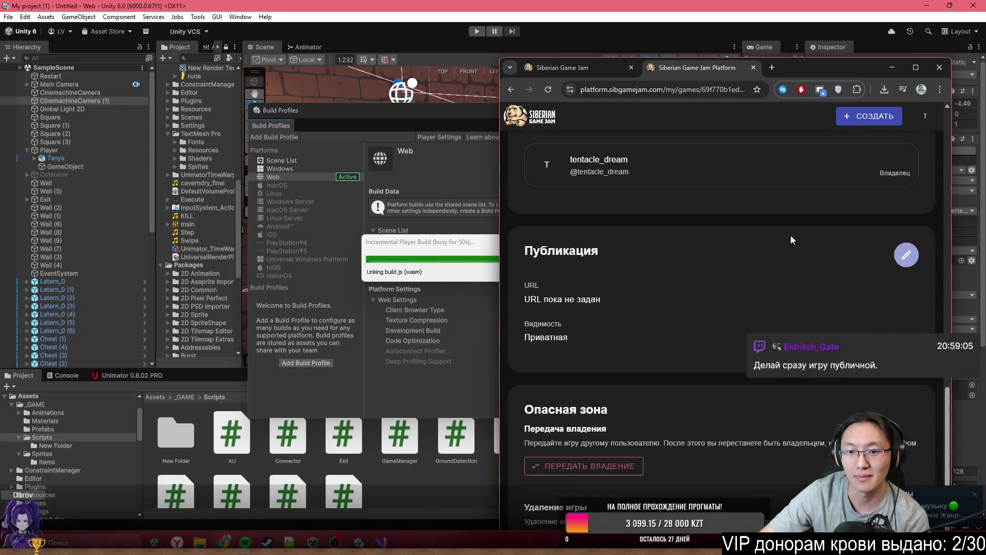
scroll(827, 254, up, 10)
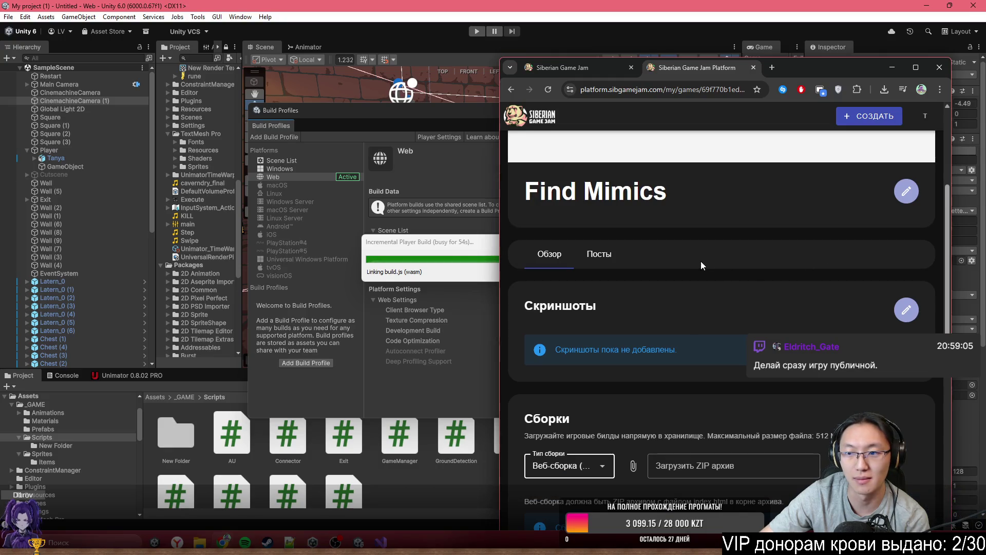
scroll(704, 260, down, 8)
scroll(713, 259, up, 8)
scroll(714, 267, down, 8)
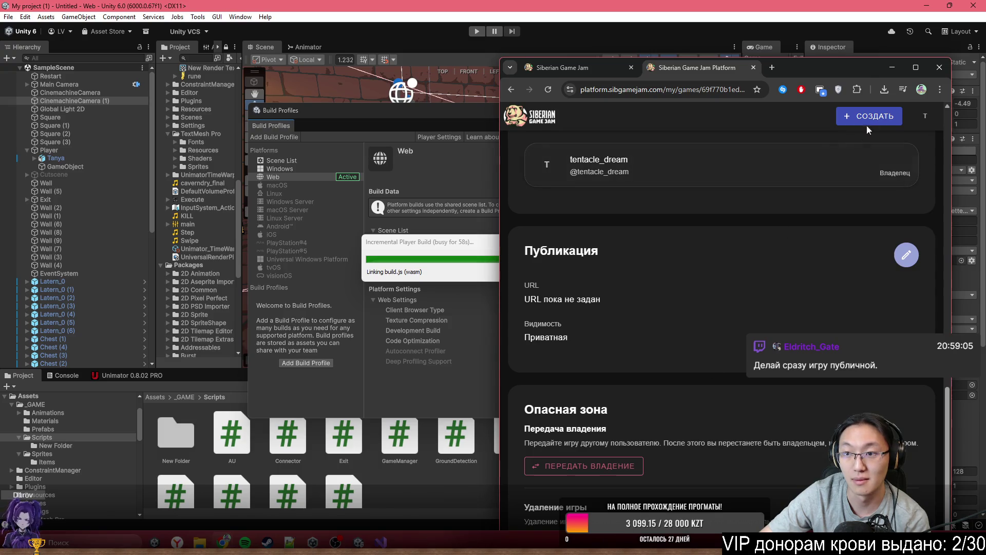
drag(865, 63, 873, 13)
scroll(819, 276, up, 3)
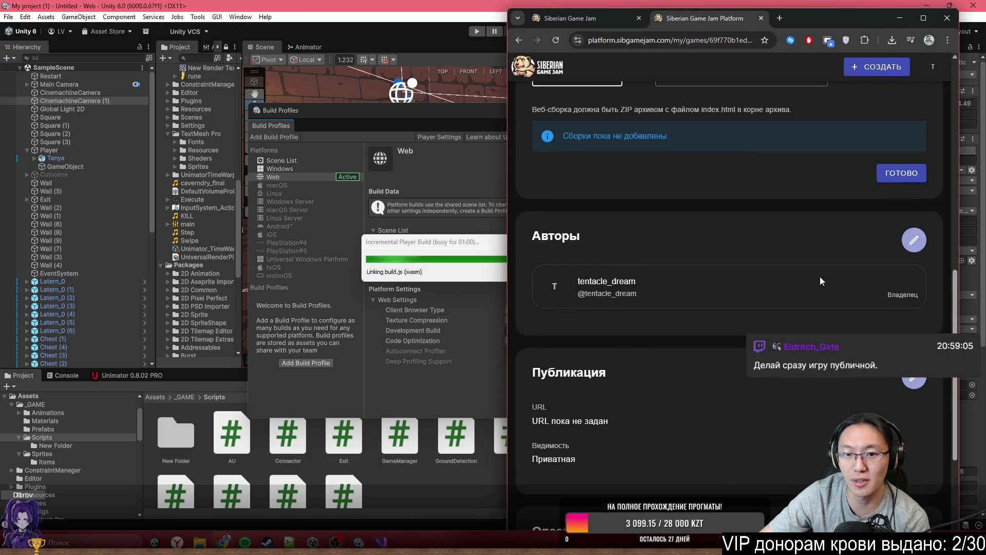
scroll(824, 298, up, 6)
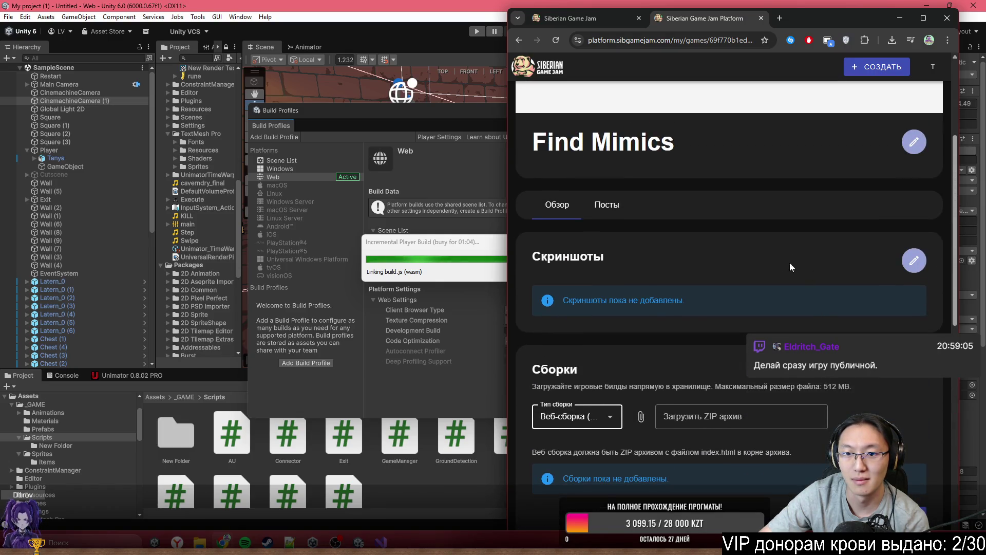
scroll(793, 257, down, 3)
scroll(646, 291, up, 5)
scroll(646, 292, down, 10)
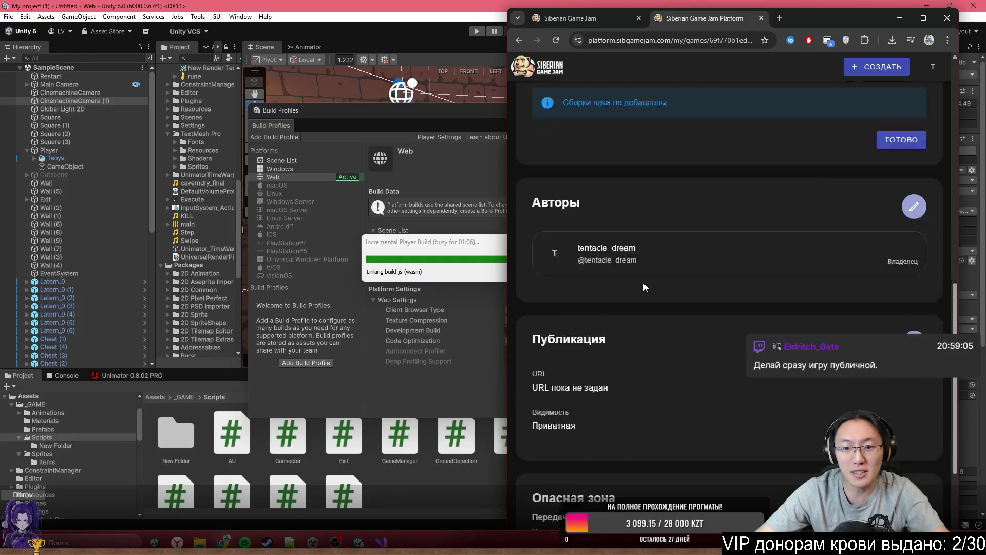
scroll(709, 270, up, 12)
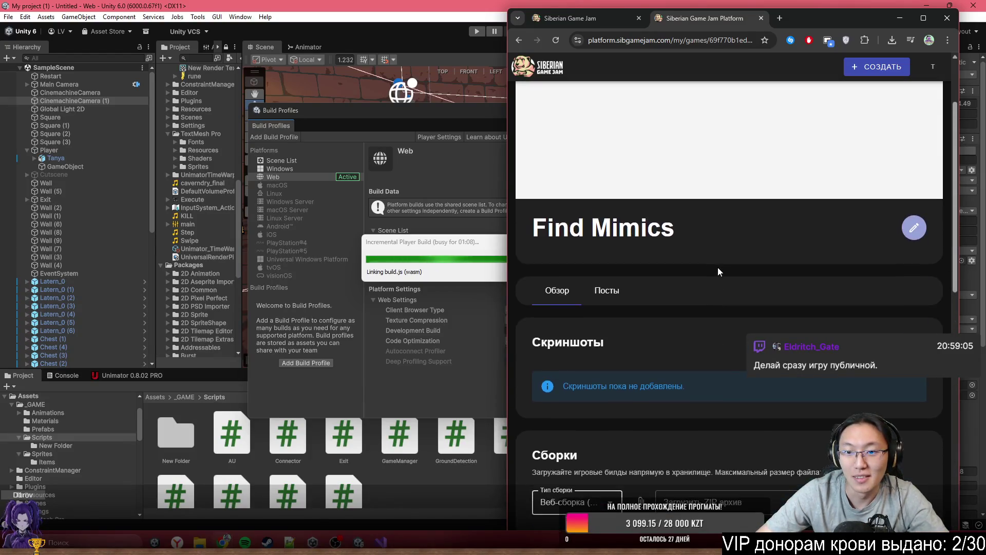
scroll(702, 310, down, 3)
scroll(704, 310, down, 6)
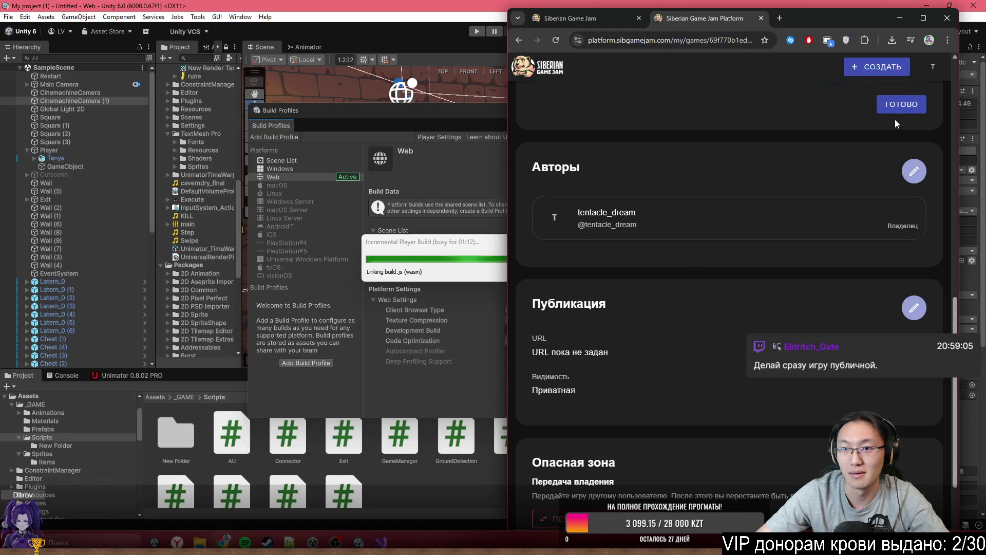
scroll(873, 215, up, 6)
scroll(850, 307, down, 10)
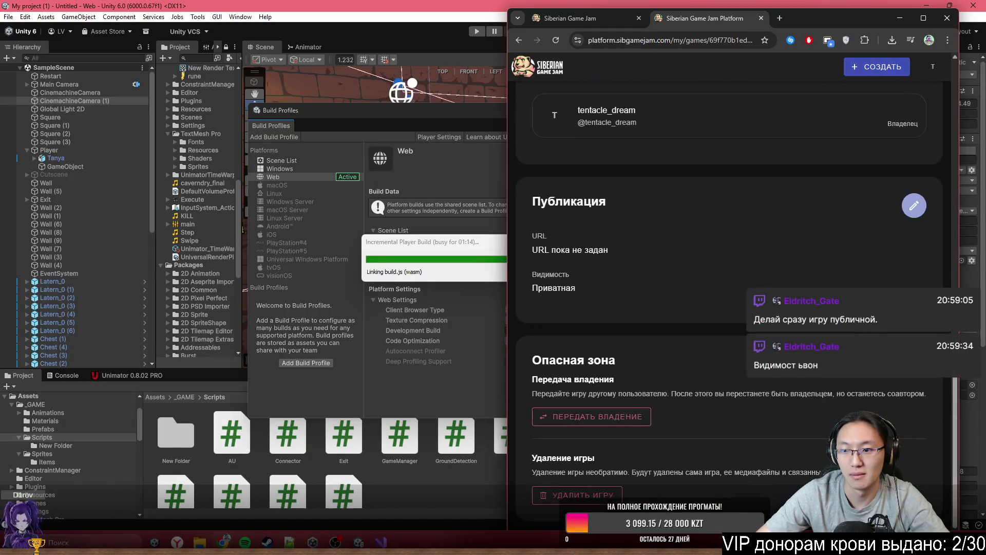
scroll(863, 332, up, 14)
scroll(861, 332, down, 5)
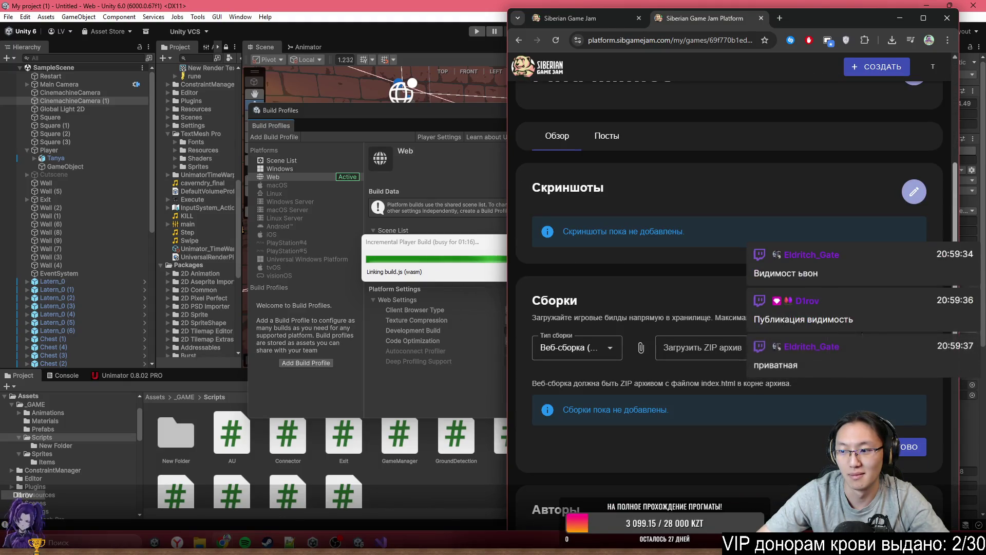
double_click(849, 23)
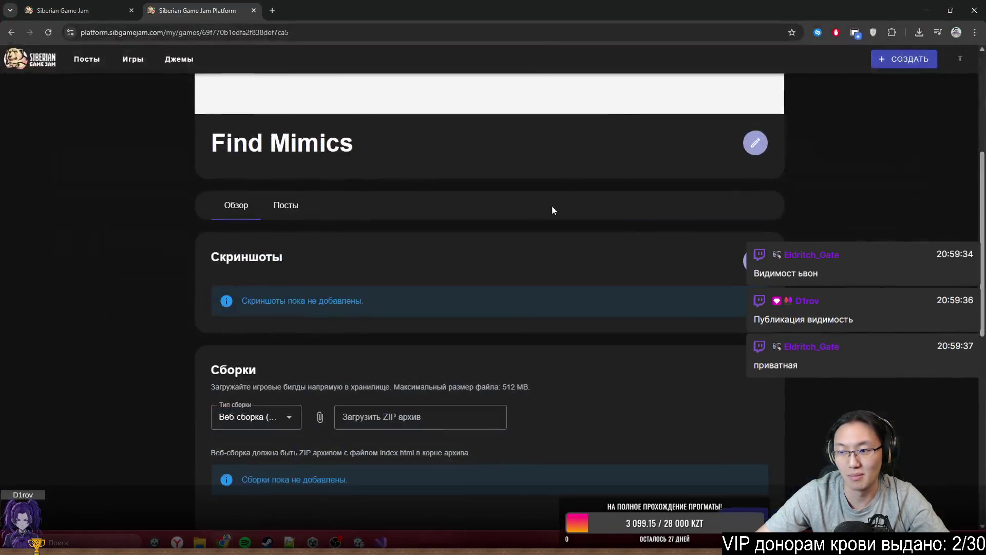
scroll(844, 332, down, 10)
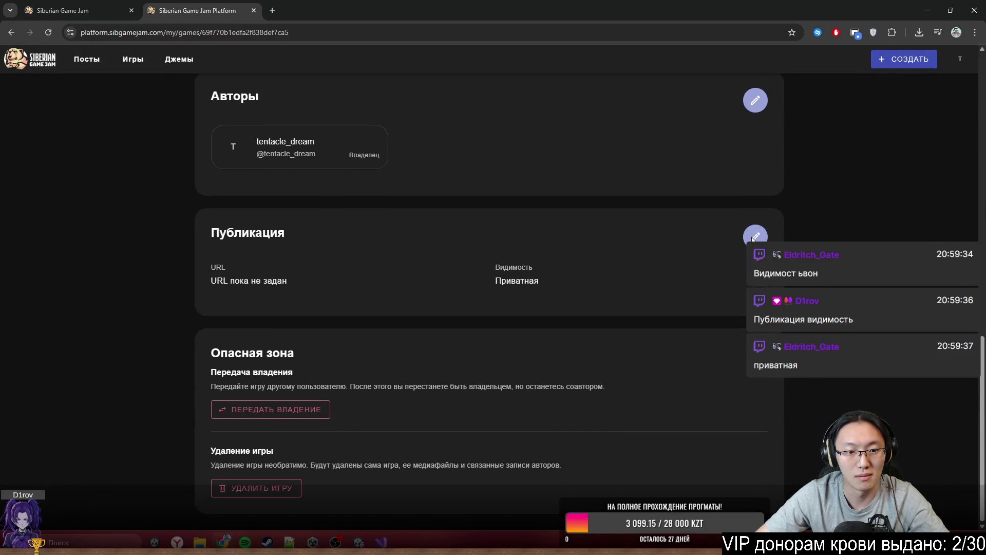
right_click(768, 238)
key(Escape)
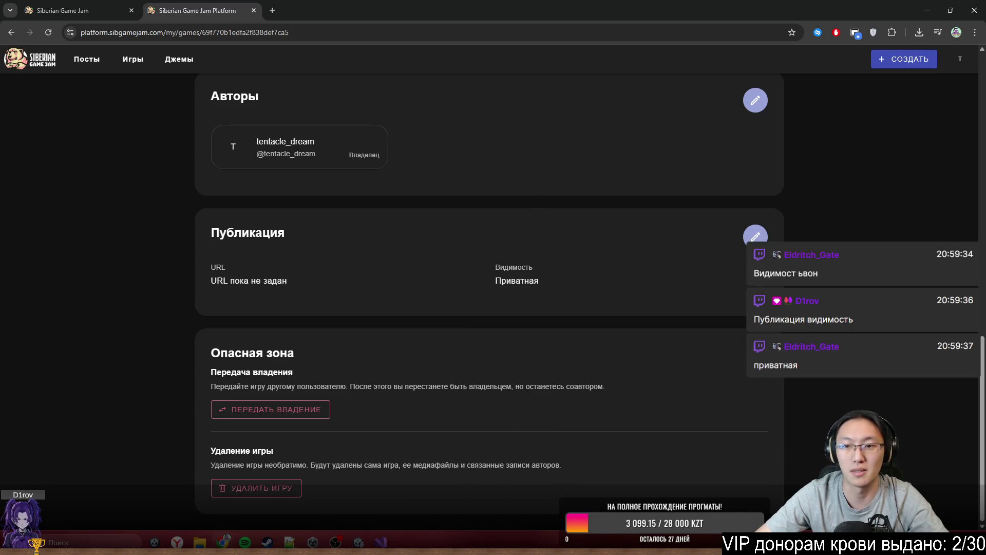
mouse_move(746, 10)
mouse_down()
mouse_move(747, 127)
mouse_move(795, 91)
mouse_up()
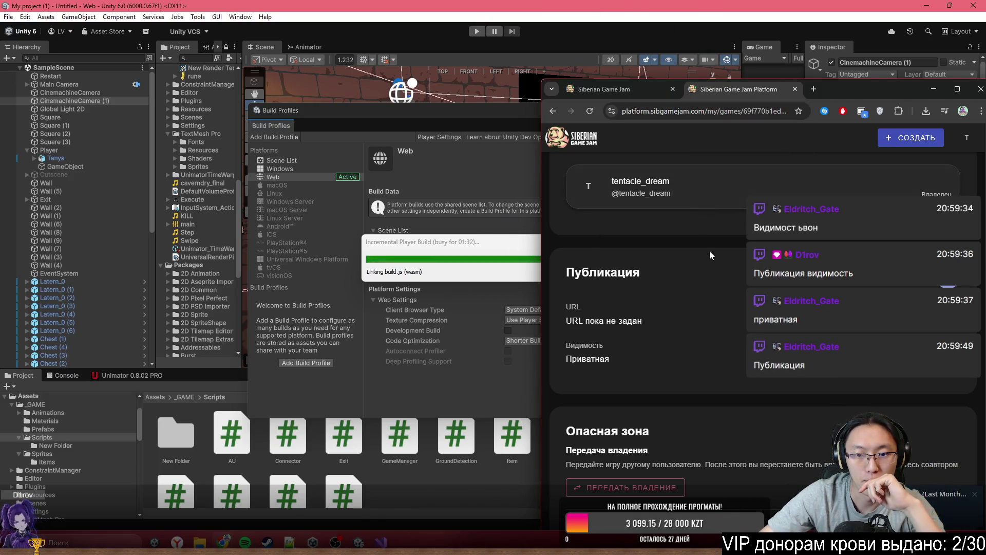
scroll(719, 267, up, 5)
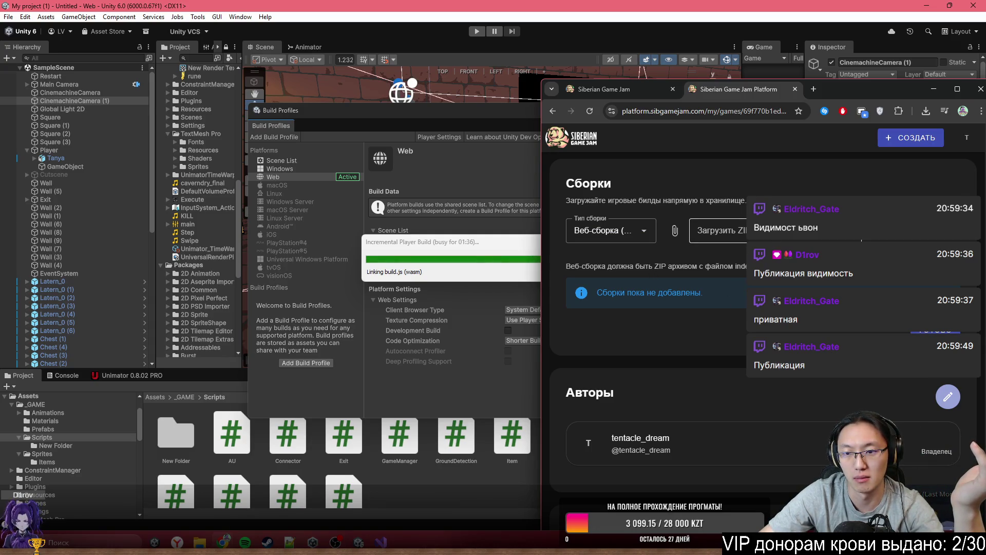
click(719, 230)
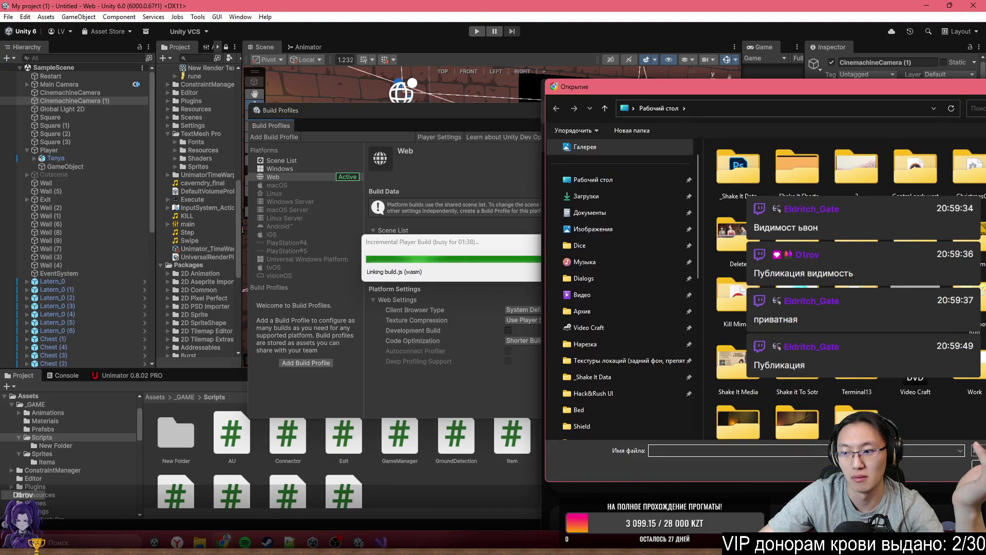
Step: In the Открытие dialog, select the Find Mimic folder on the Desktop
drag(770, 86, 671, 53)
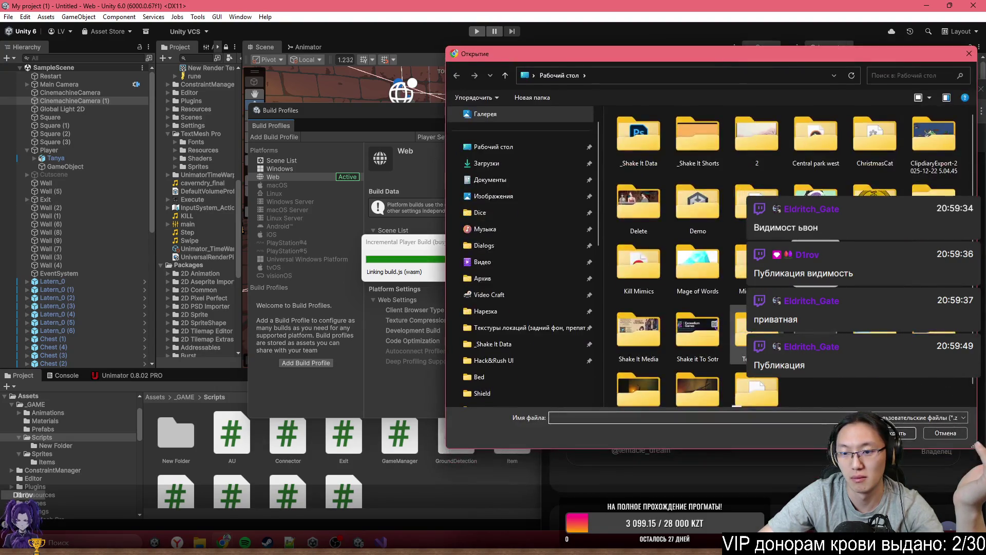
scroll(780, 393, down, 1)
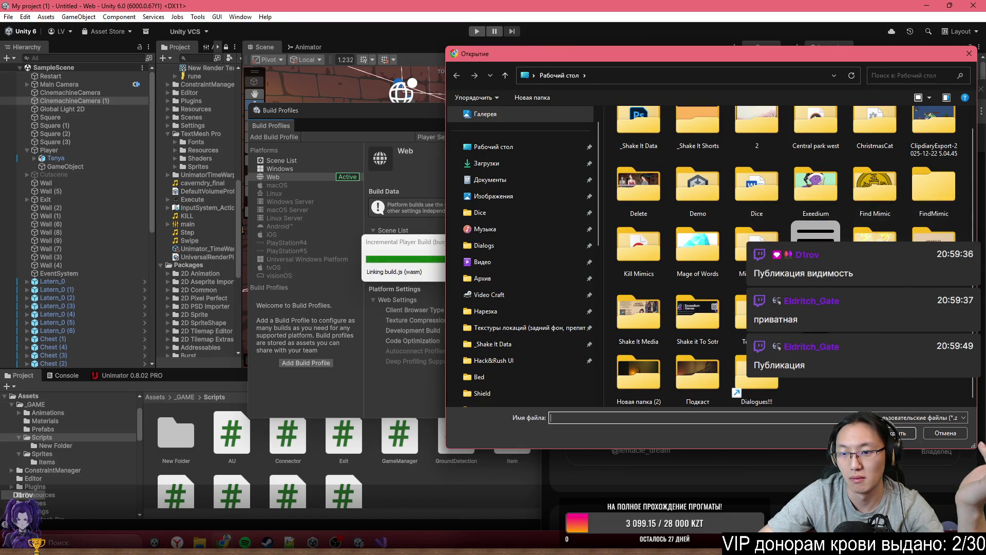
click(875, 188)
mouse_move(655, 60)
mouse_down()
mouse_move(729, 70)
mouse_move(855, 141)
mouse_move(760, 90)
mouse_up()
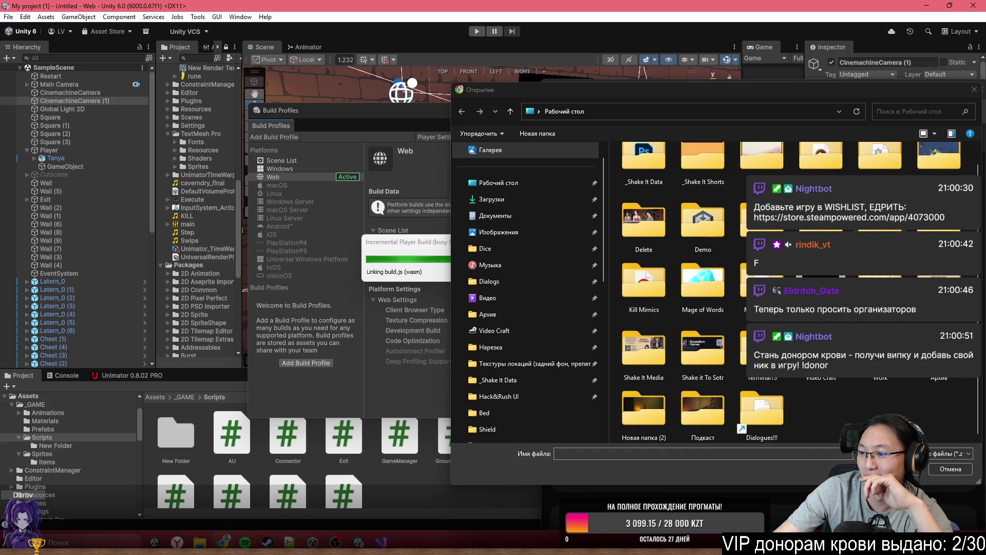
drag(741, 102, 739, 306)
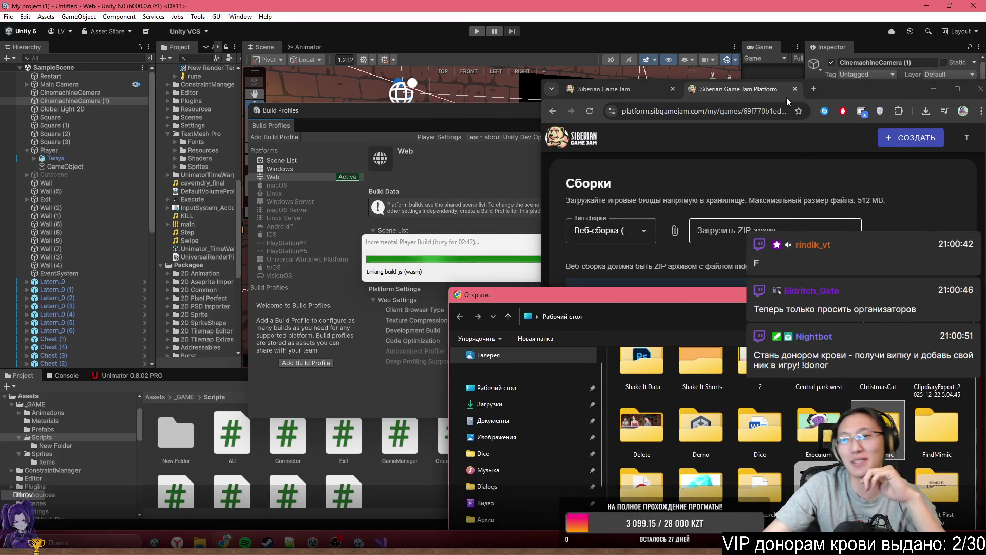
click(836, 86)
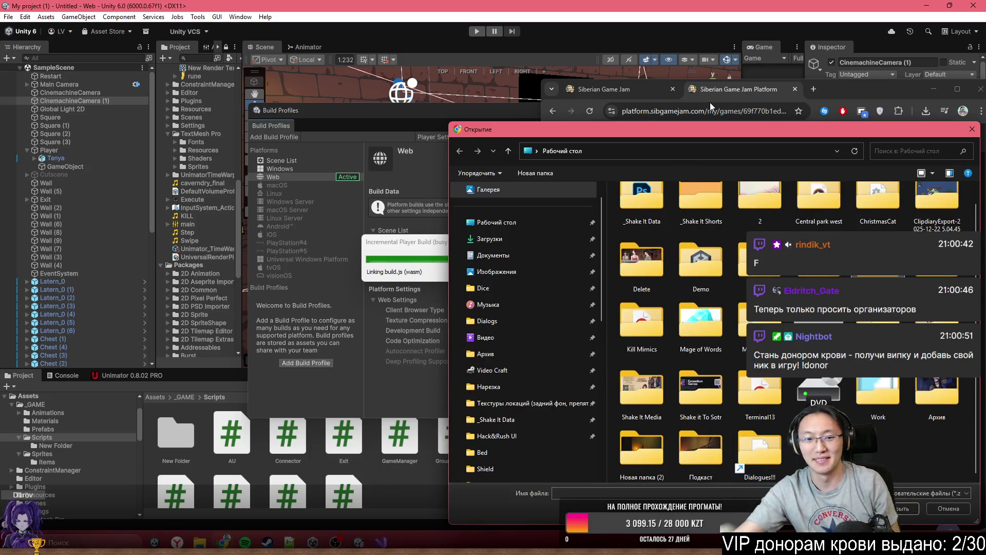
click(838, 91)
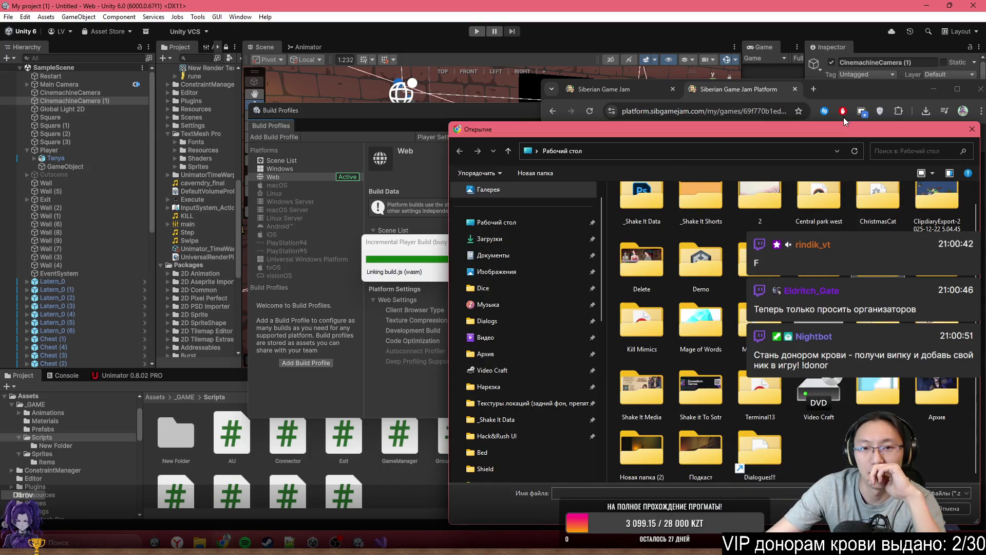
drag(837, 133, 559, 69)
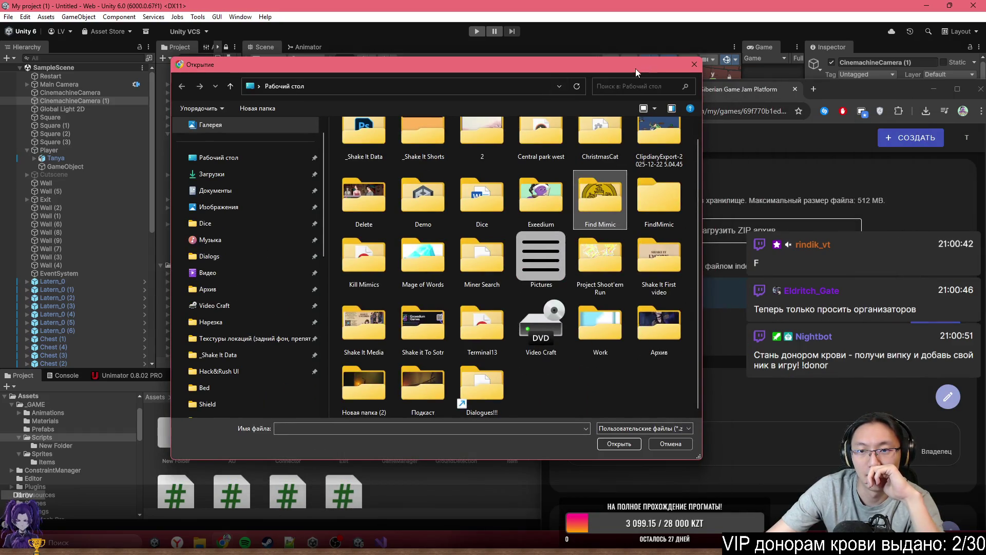
mouse_move(683, 66)
mouse_down()
mouse_move(935, 208)
mouse_move(945, 293)
mouse_up()
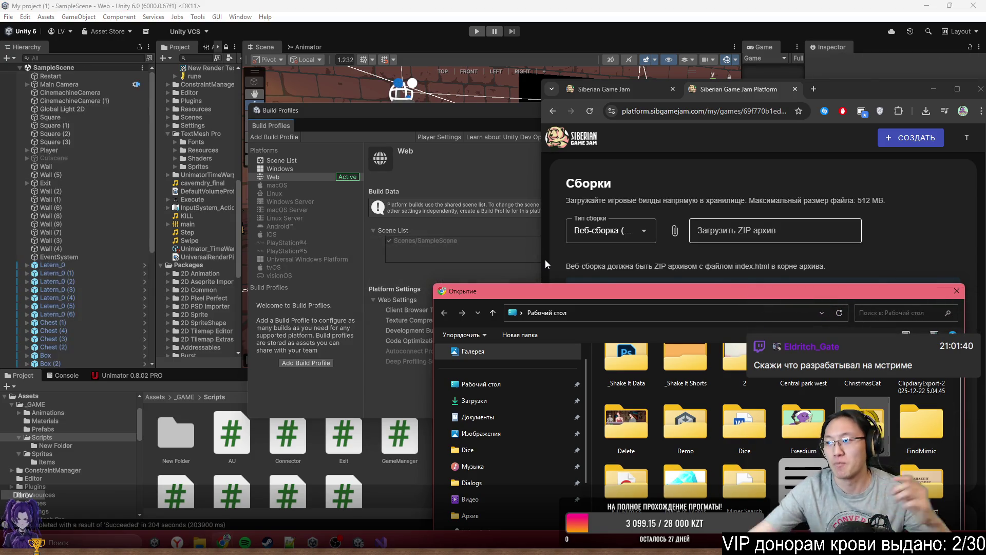
click(402, 37)
Step: Rebuild the Web player from Build Profiles into the Kill Mimics folder
mouse_move(544, 118)
mouse_down()
mouse_move(488, 98)
mouse_move(576, 241)
mouse_move(497, 175)
mouse_up()
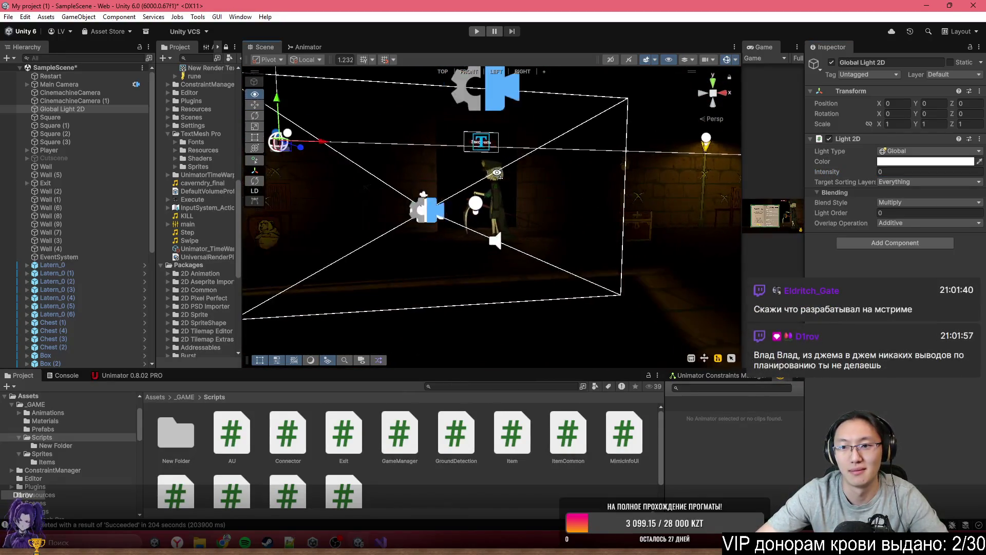
right_click(497, 175)
click(307, 18)
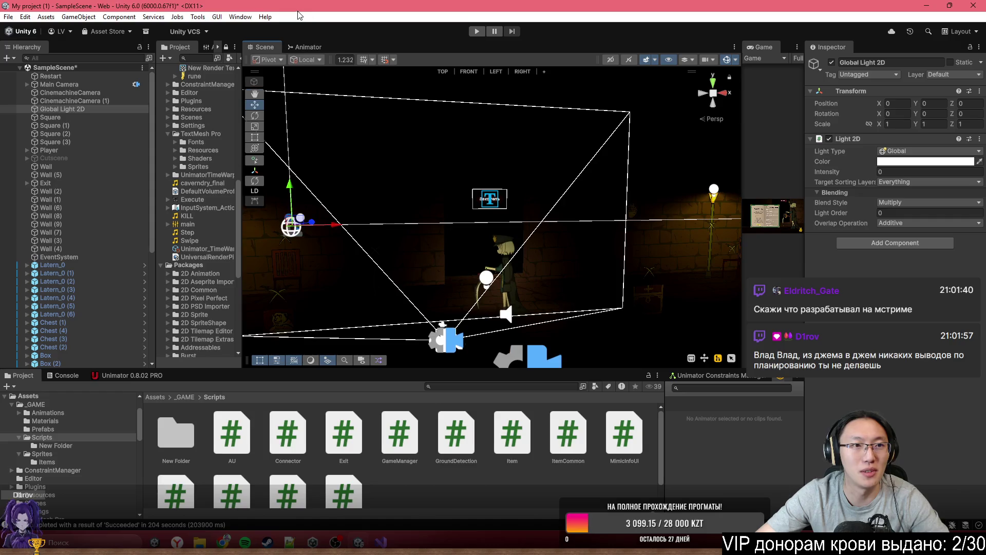
click(8, 17)
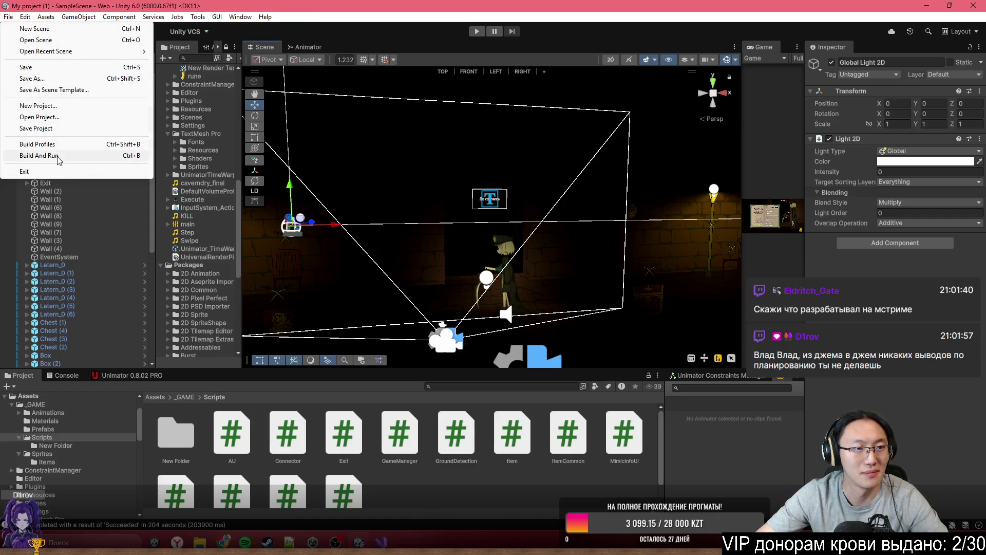
click(60, 148)
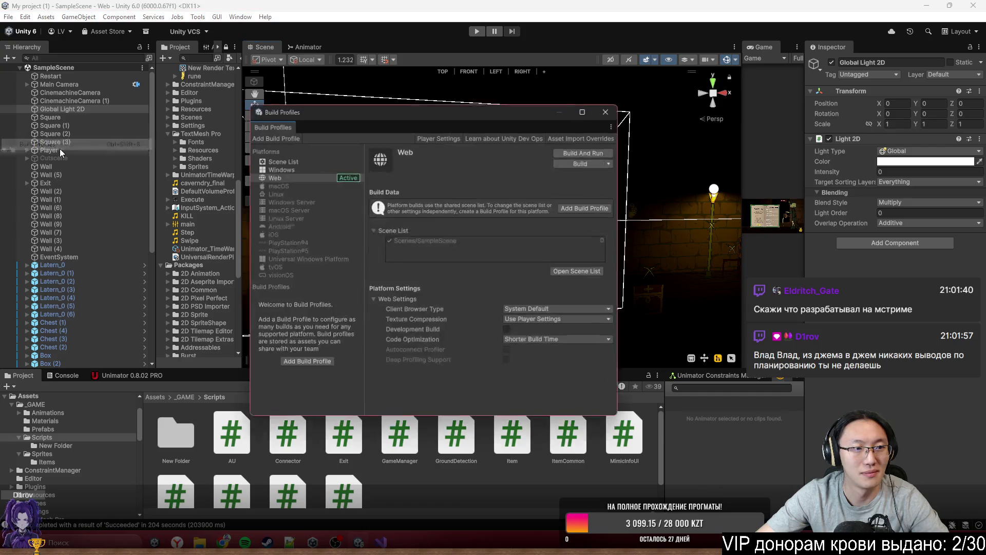
click(576, 163)
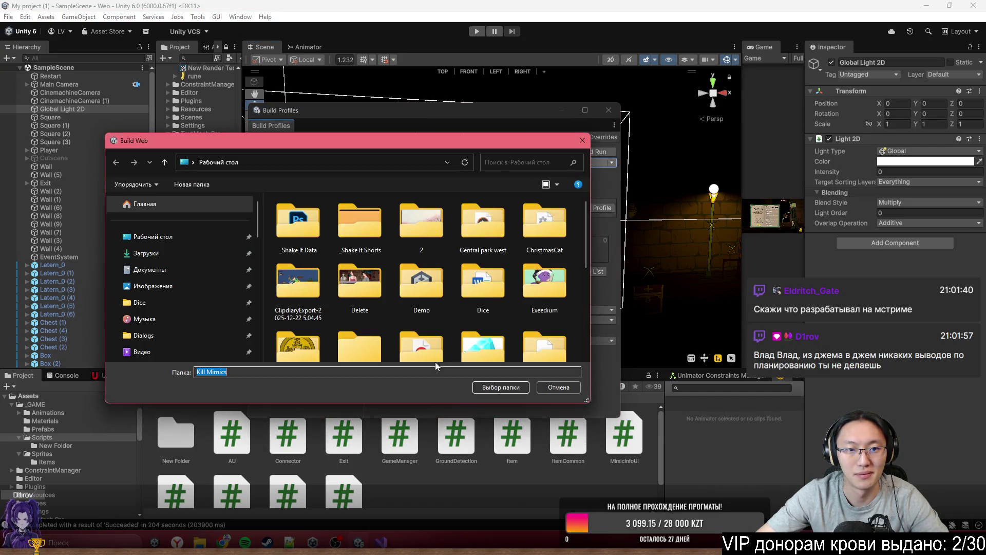
click(525, 389)
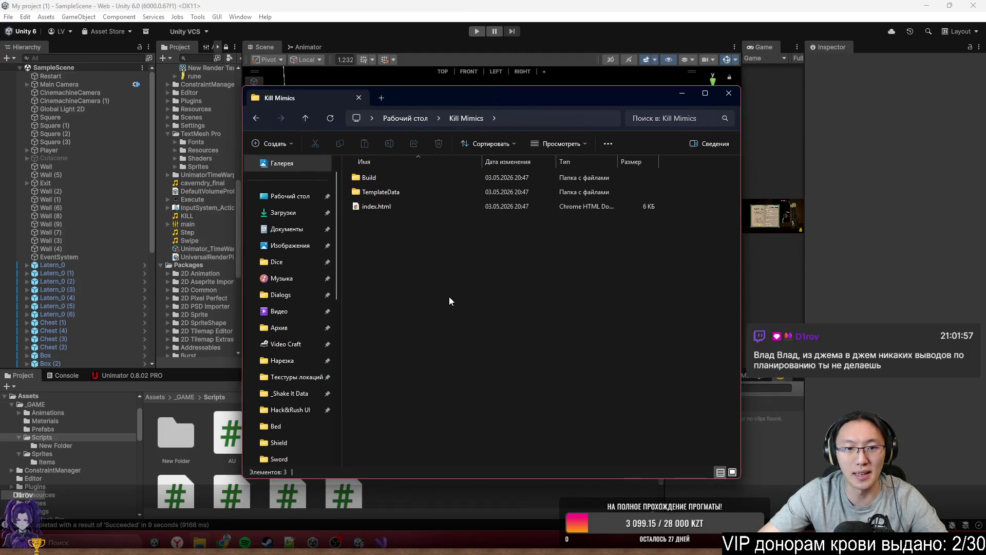
Step: Create FindMimics.zip in Kill Mimics and pack Build, TemplateData and index.html into it
right_click(449, 297)
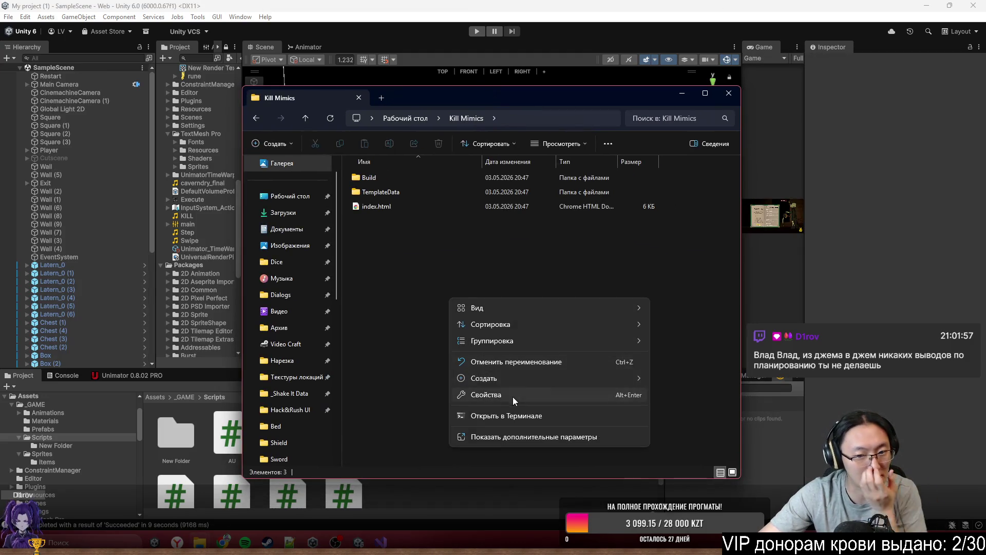
mouse_move(562, 384)
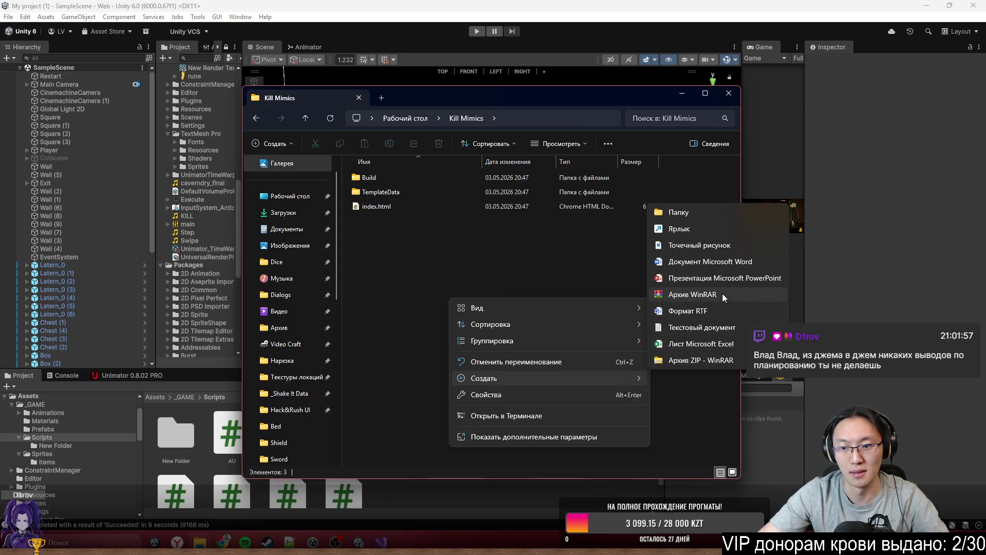
click(719, 360)
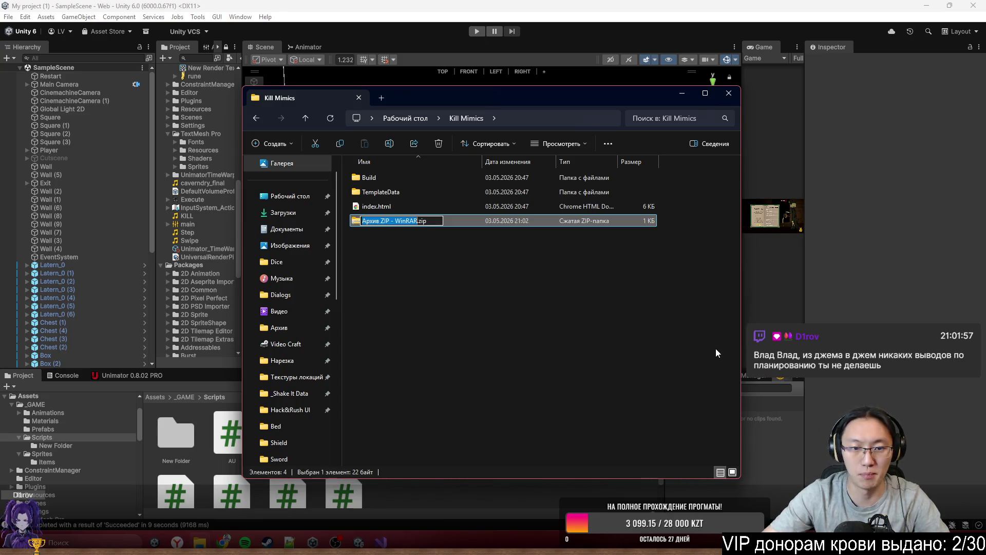
text(Fin)
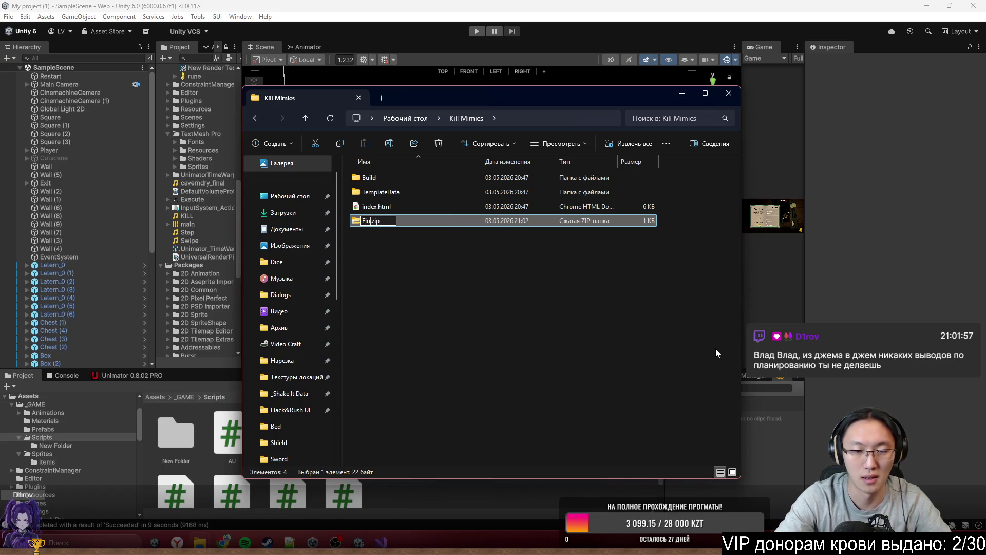
text(s)
key(Return)
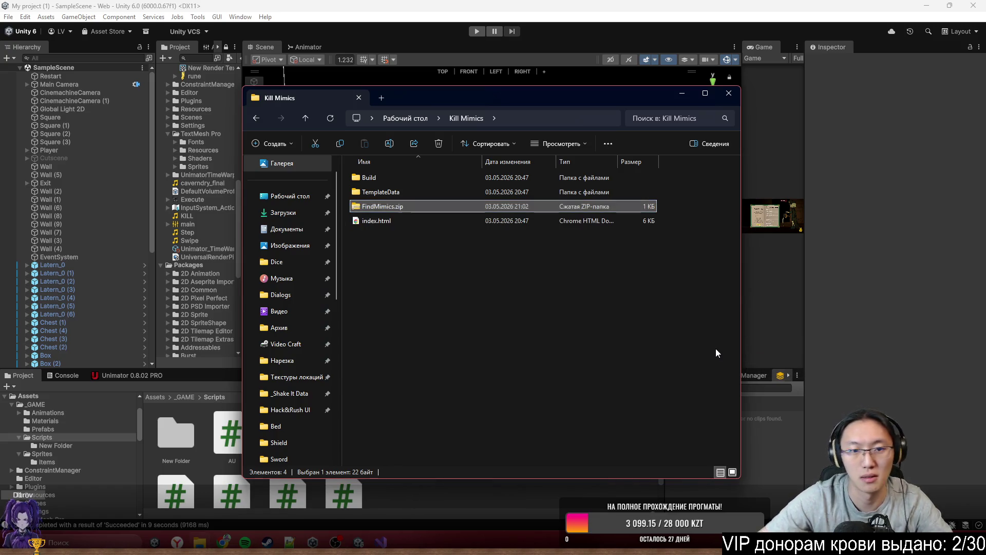
ctrl+click(393, 193)
ctrl+click(365, 179)
drag(365, 179, 378, 205)
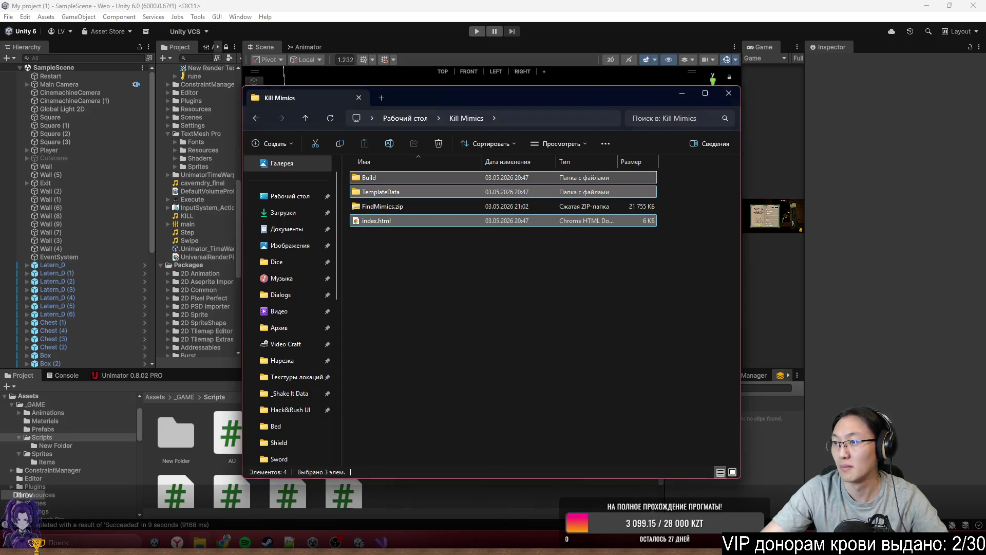
click(927, 6)
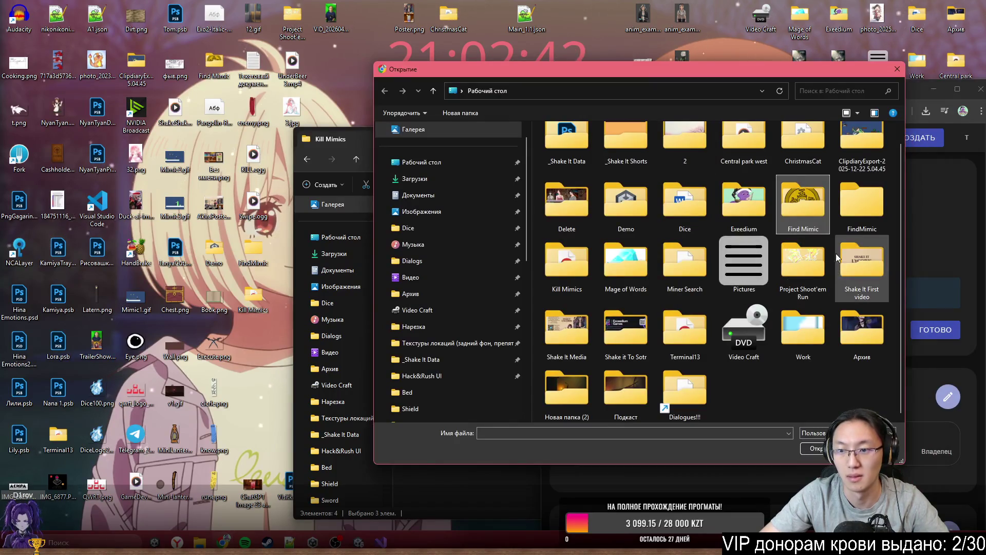
Step: Open the Find Mimic folder in the Загрузить ZIP архив file picker
double_click(805, 208)
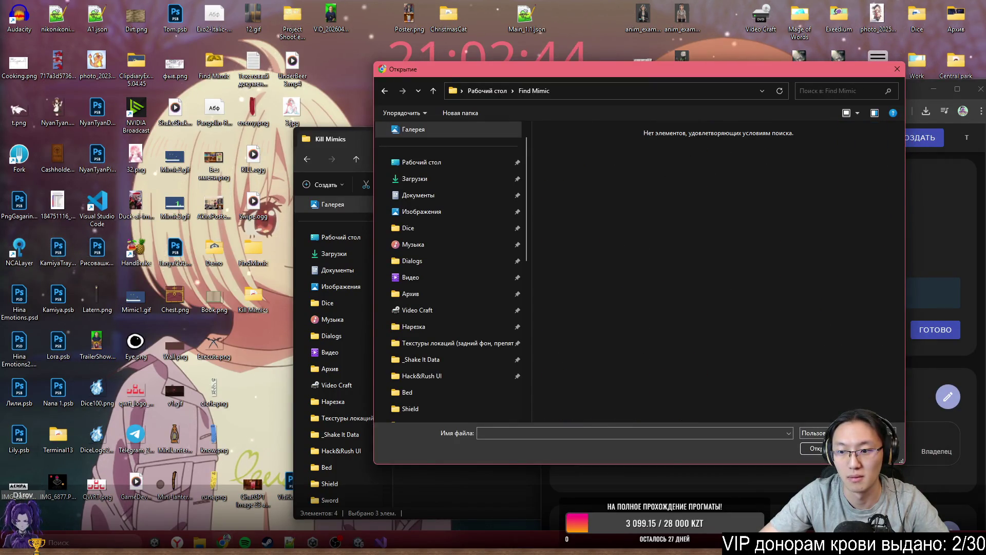
key(Escape)
click(793, 230)
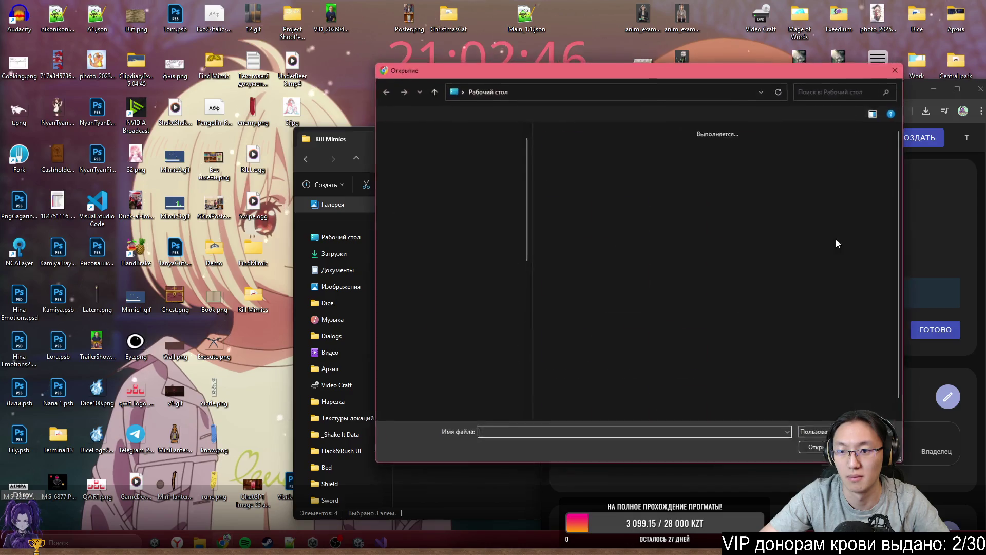
double_click(836, 239)
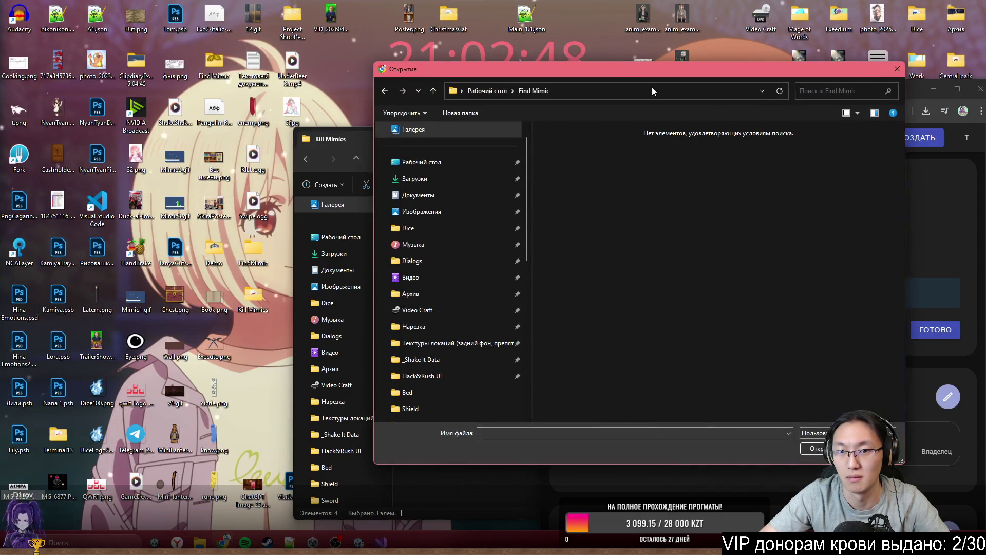
Step: Create a WinRAR archive KillMiminc.rar and pack index.html, Build and TemplateData into it
click(897, 68)
drag(391, 137, 212, 131)
right_click(363, 313)
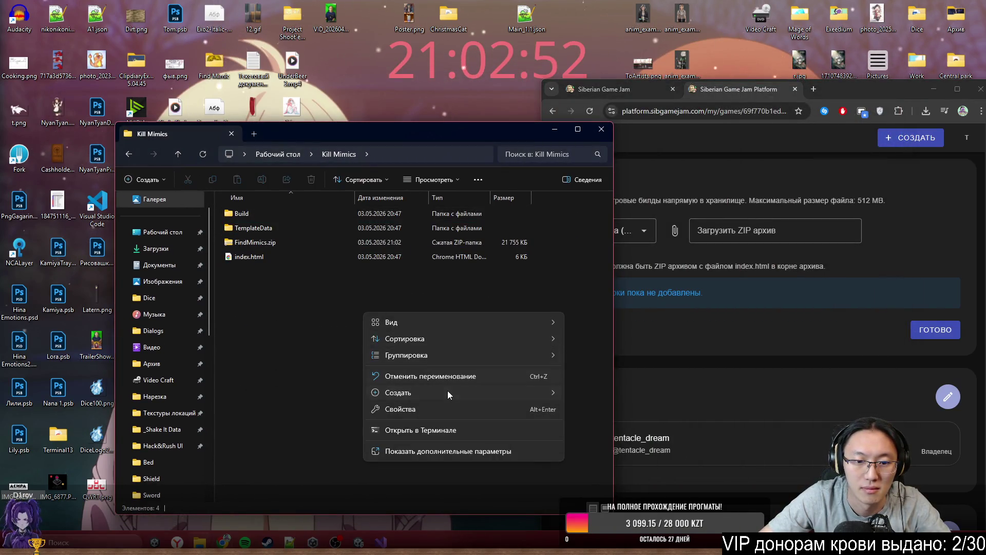
mouse_move(448, 392)
click(614, 309)
text(KillMiminc)
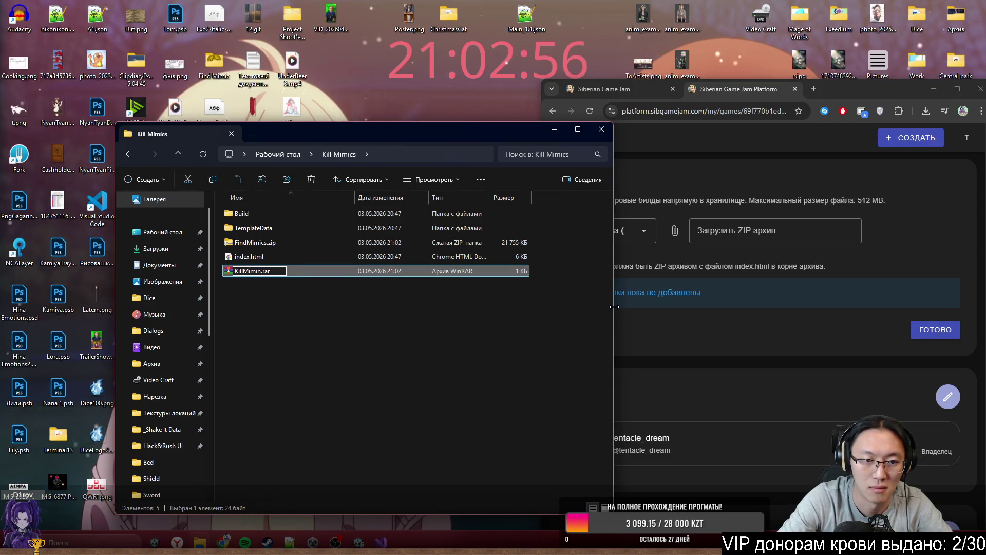
key(Return)
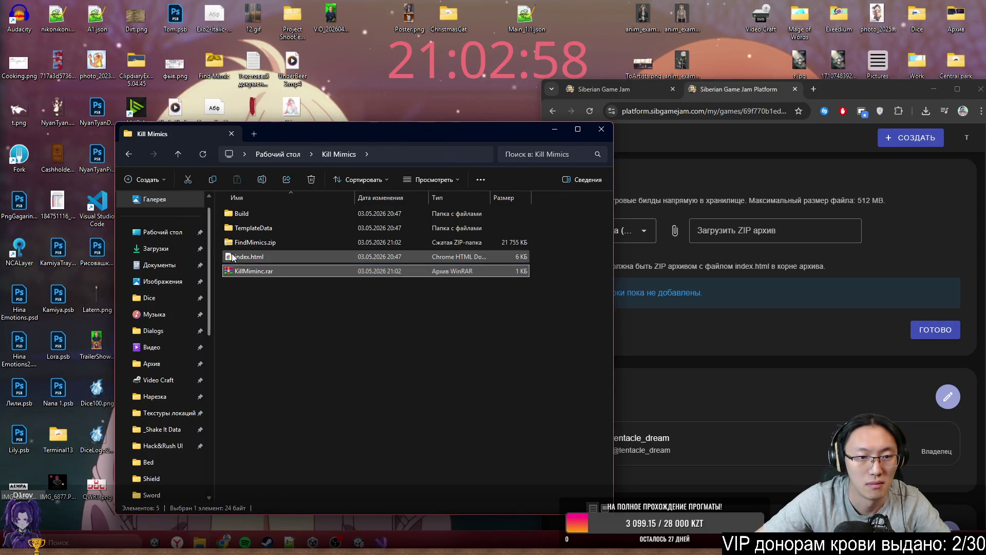
click(249, 257)
ctrl+click(253, 227)
ctrl+click(251, 213)
drag(244, 226, 254, 271)
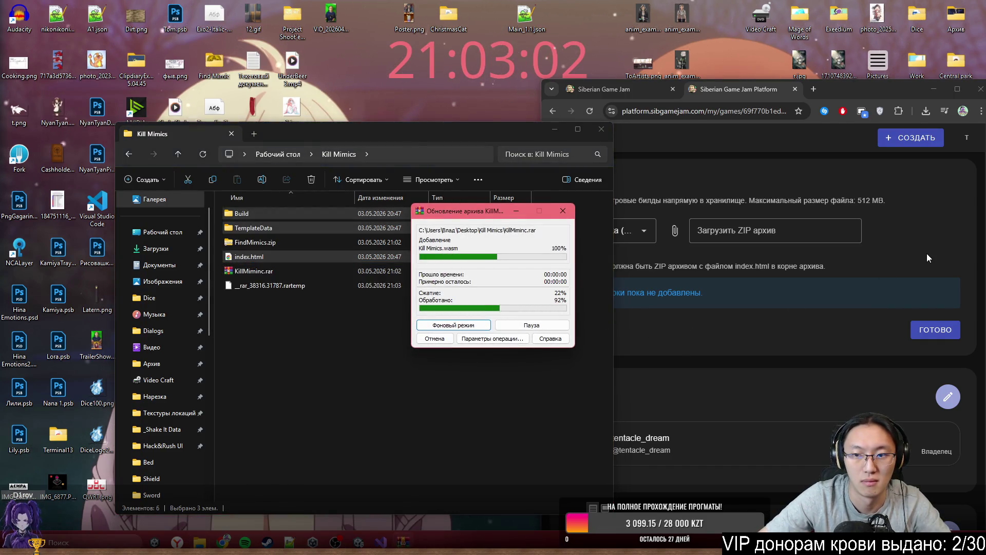
Step: Upload FindMimics.zip by dragging it onto the Загрузить ZIP архив field
click(825, 245)
click(825, 235)
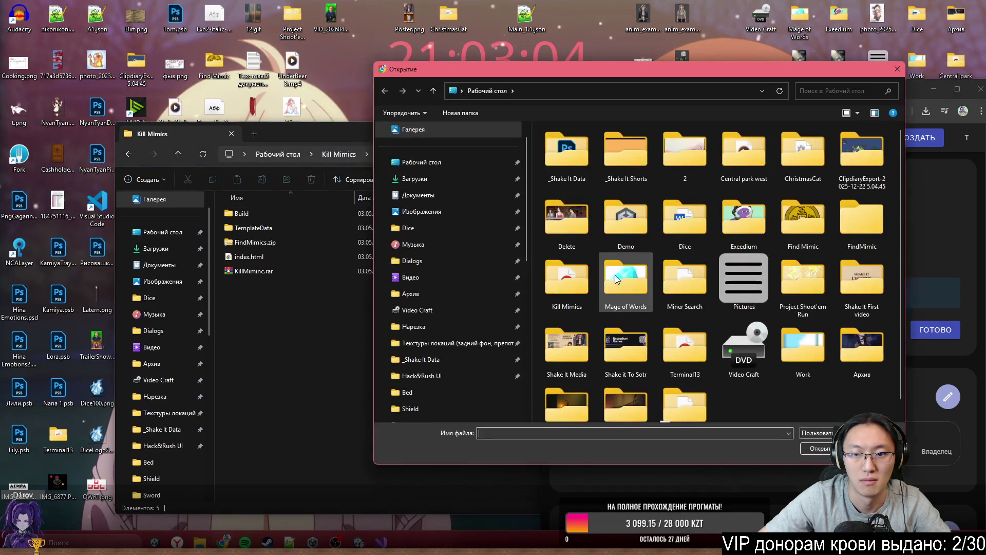
double_click(803, 222)
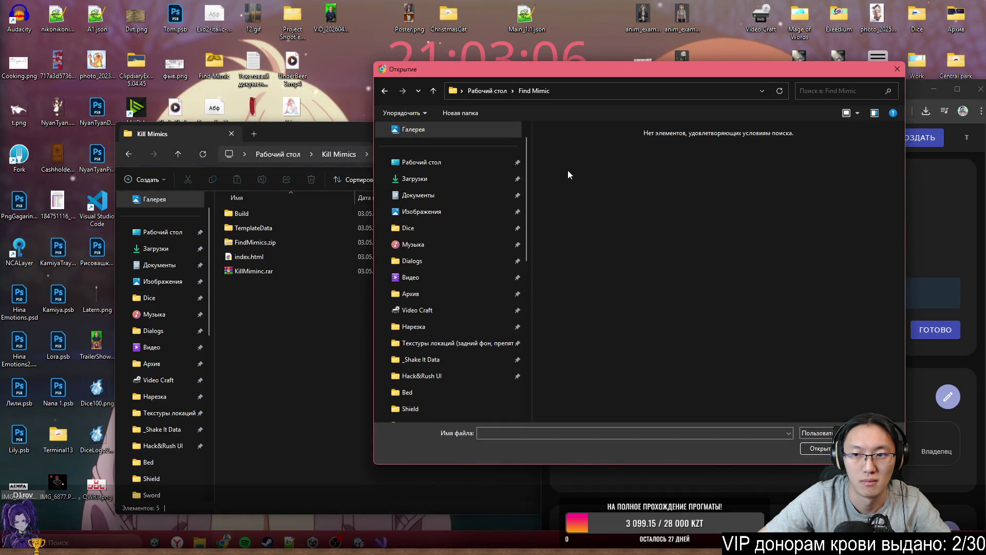
click(868, 448)
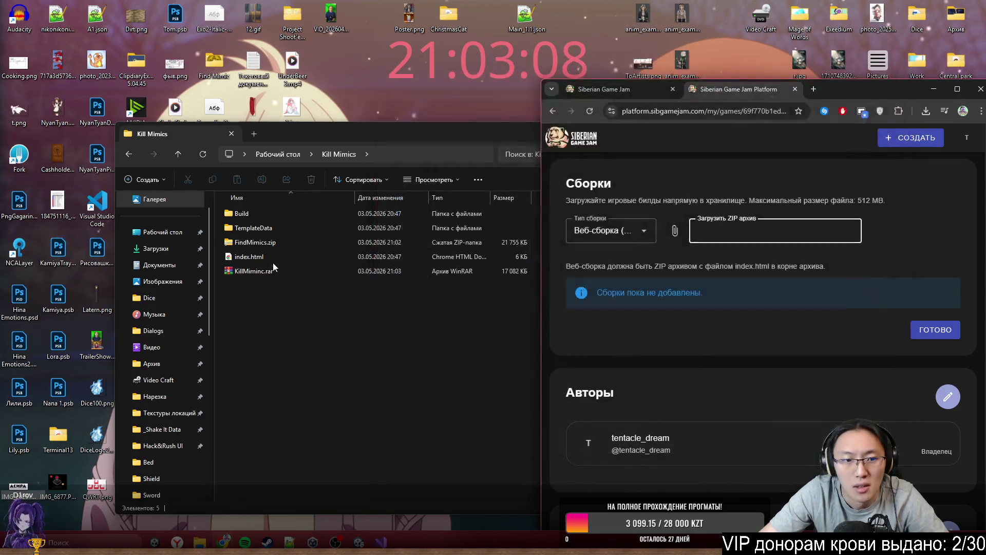
click(236, 242)
mouse_move(236, 243)
mouse_down()
mouse_move(760, 220)
mouse_move(762, 233)
mouse_up()
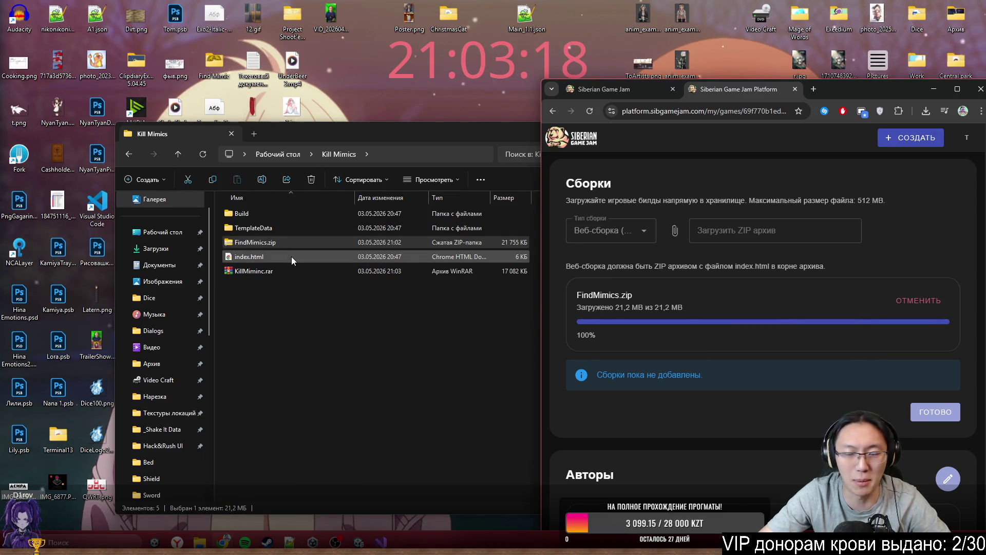
Step: Confirm the uploaded FindMimics.zip web build with ГОТОВО
double_click(707, 85)
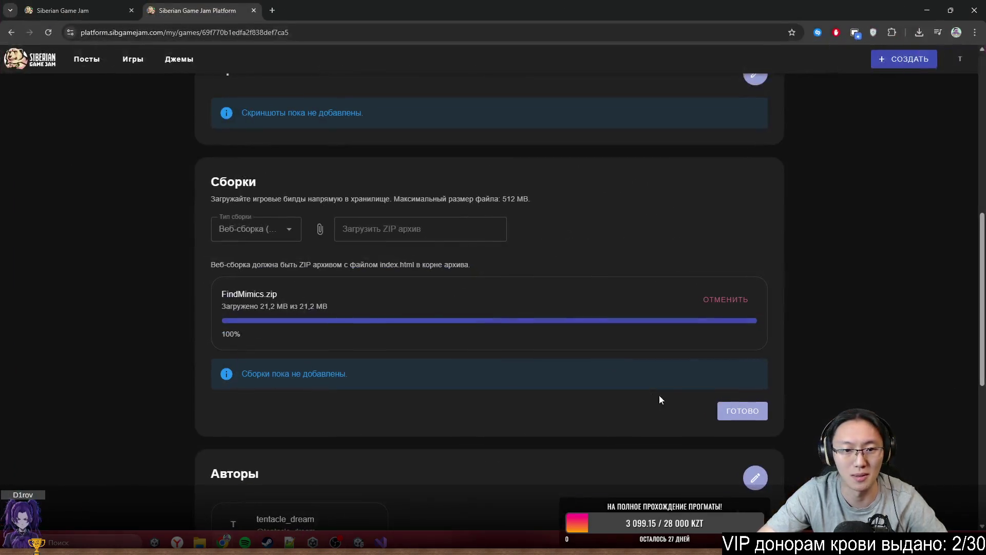
click(753, 411)
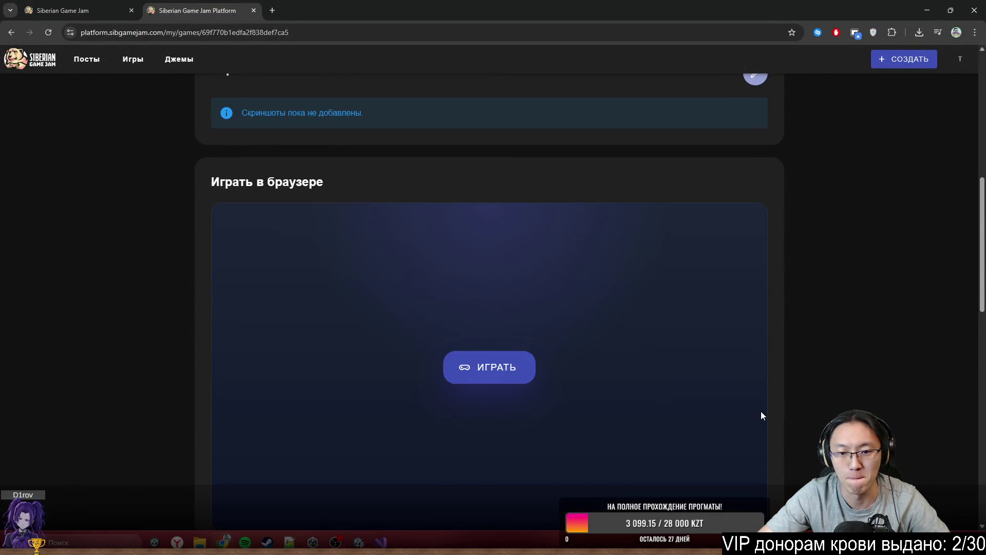
scroll(760, 411, down, 5)
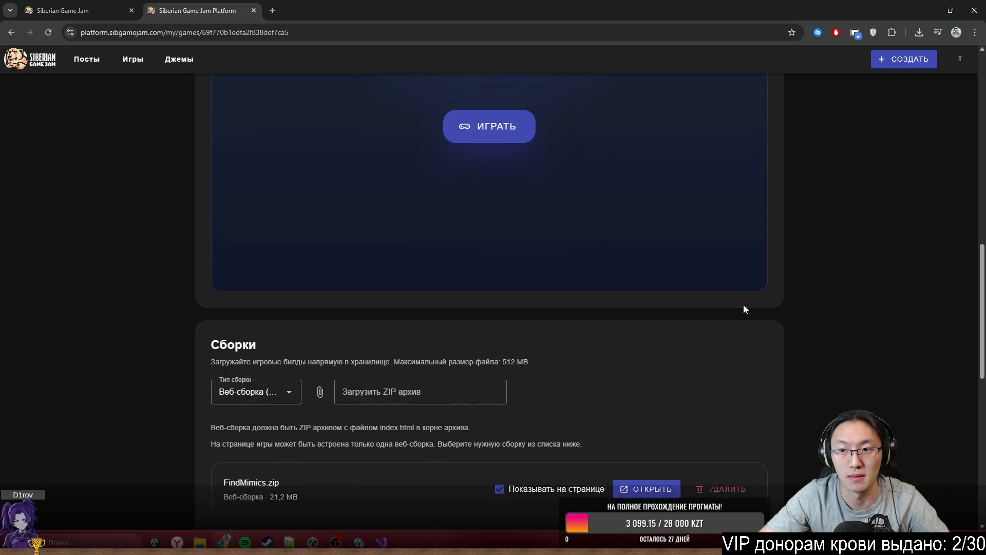
scroll(741, 304, up, 2)
Step: Launch Find Mimics with ИГРАТЬ and scroll the page while it loads in-browser
click(496, 201)
scroll(668, 309, up, 5)
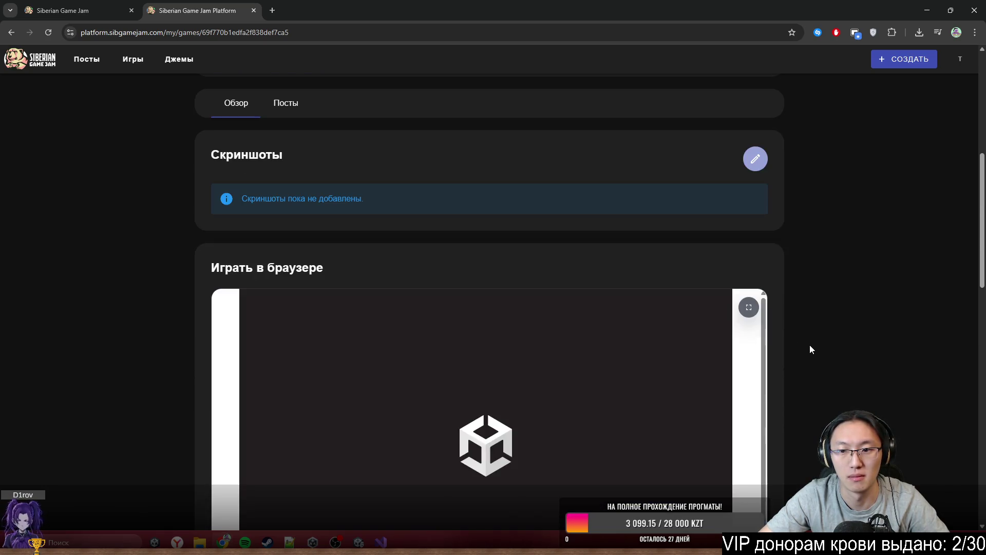
scroll(809, 344, down, 10)
scroll(811, 330, down, 5)
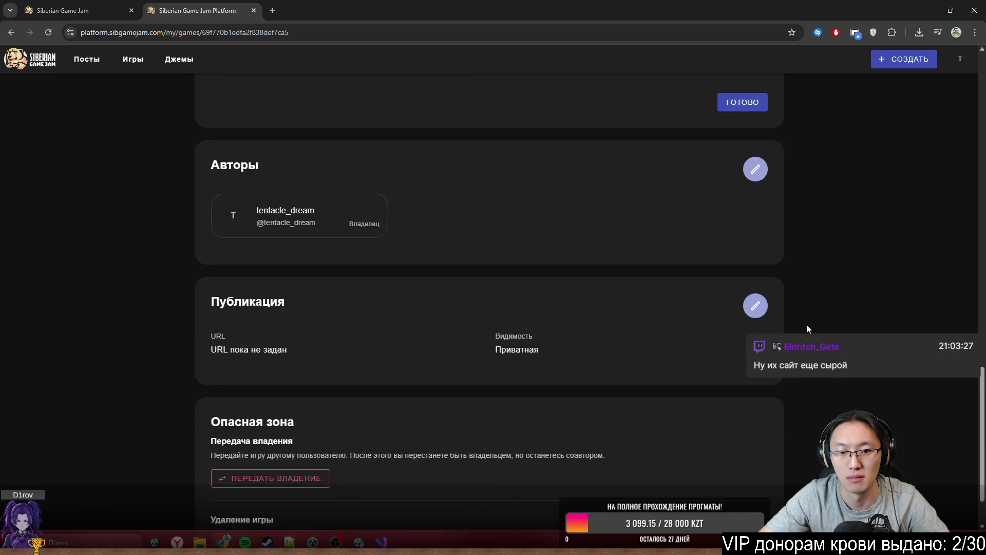
scroll(806, 329, up, 10)
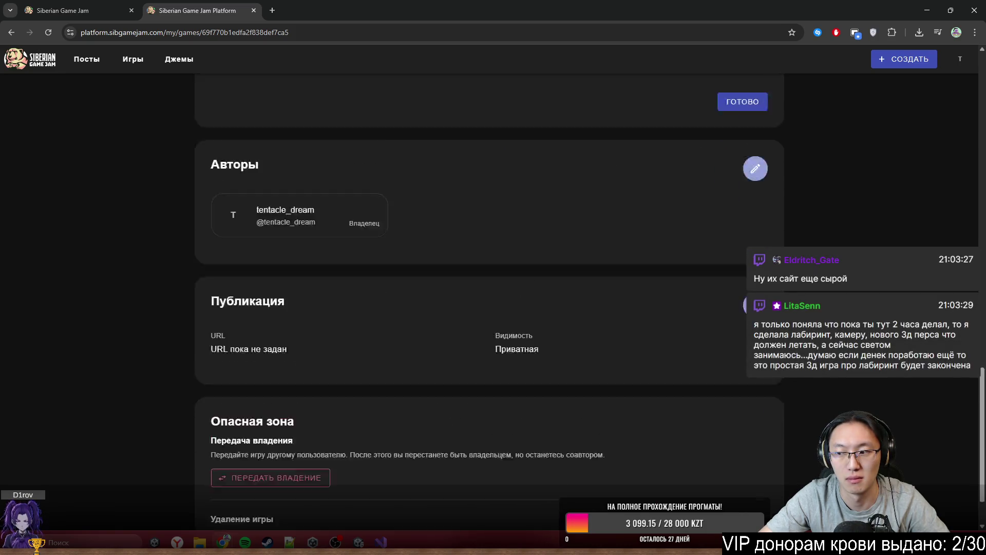
scroll(806, 329, up, 5)
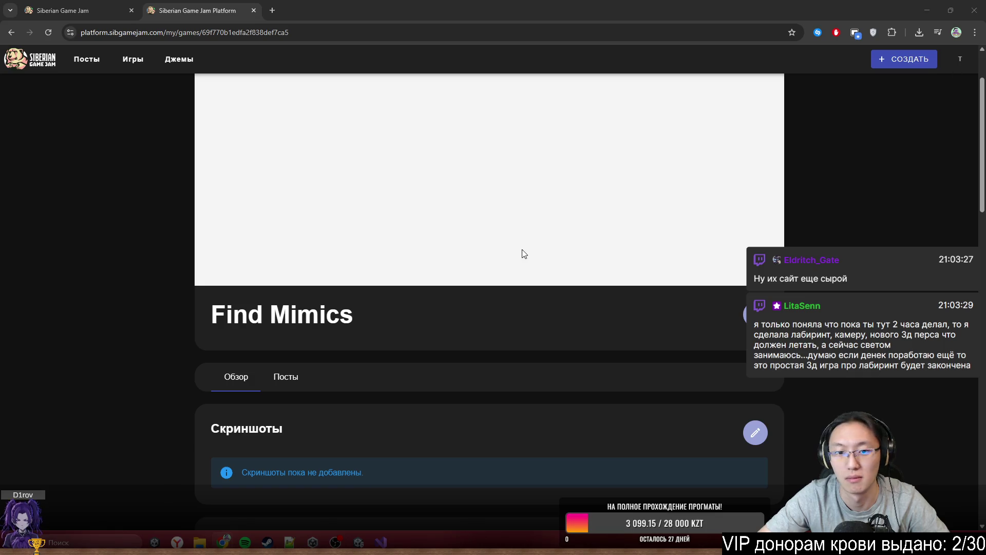
scroll(521, 247, down, 5)
scroll(656, 280, down, 8)
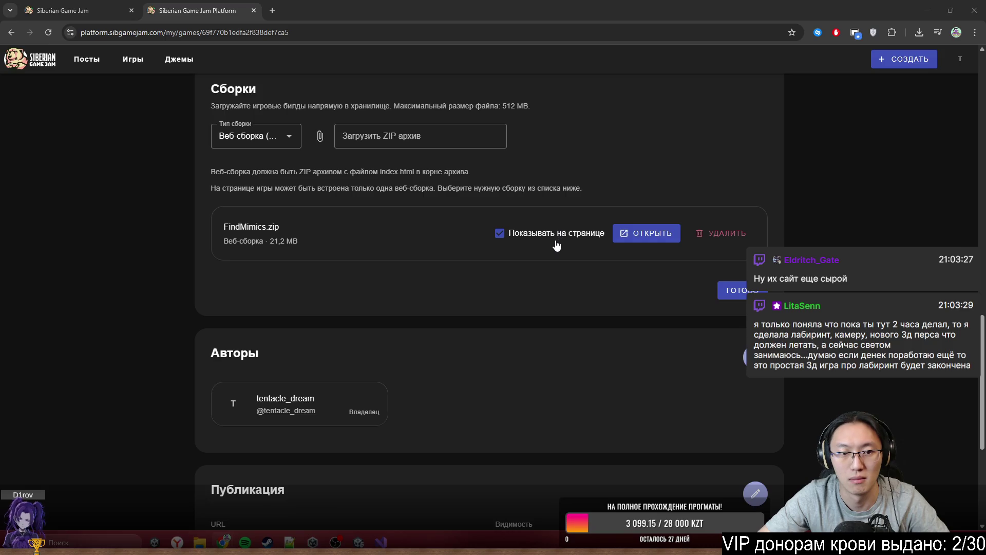
scroll(603, 280, down, 5)
scroll(602, 281, up, 7)
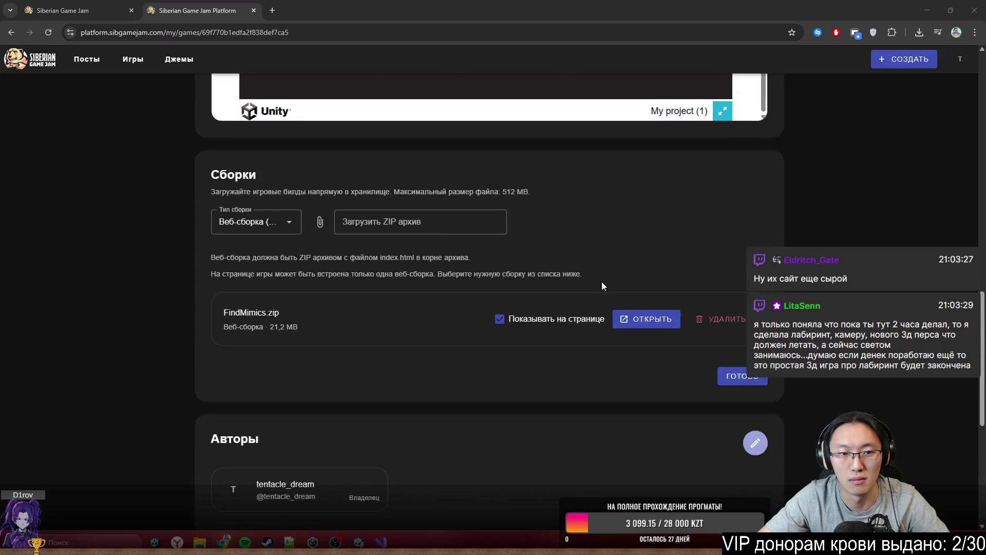
scroll(602, 281, up, 3)
scroll(720, 297, up, 5)
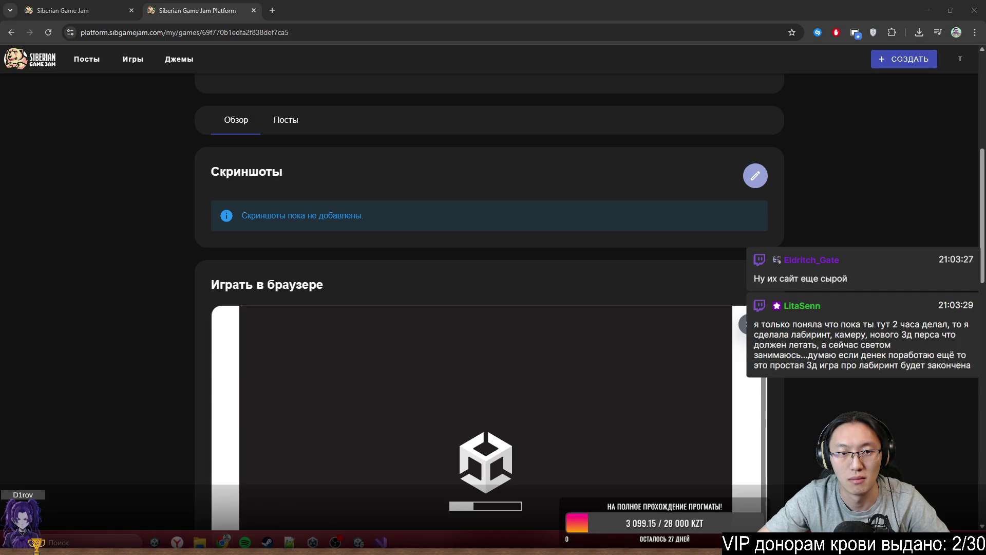
scroll(489, 302, down, 7)
scroll(719, 311, down, 7)
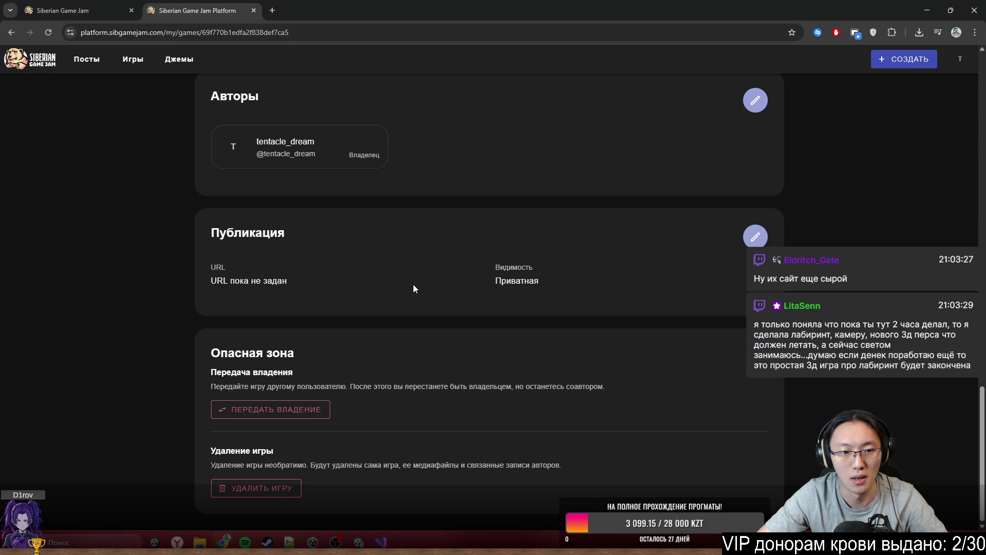
Step: Reload the Find Mimics page and set its publication visibility to Публичная
click(43, 38)
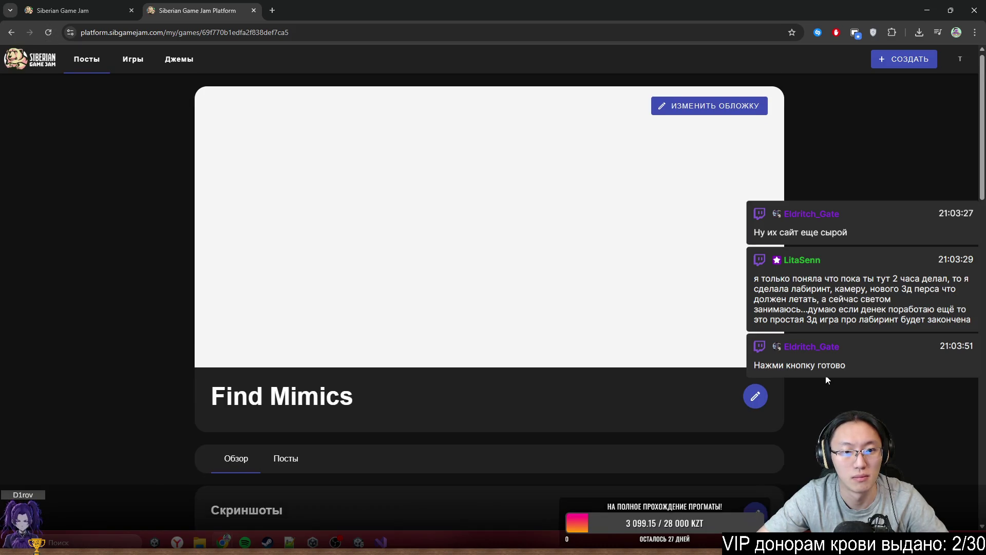
scroll(815, 378, down, 20)
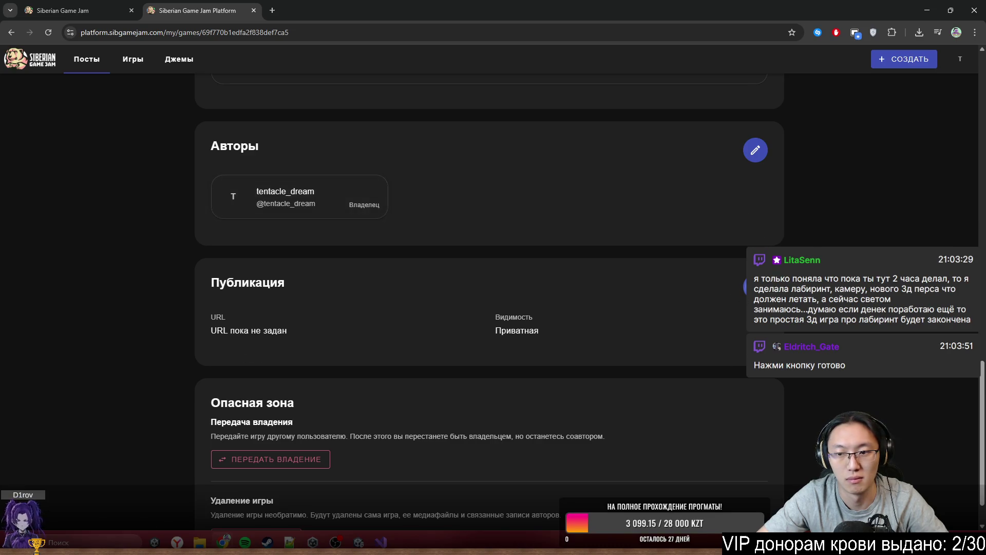
click(745, 286)
click(679, 327)
click(608, 398)
Step: Paste the find_mimics URL slug into the Публикация section and save the settings
click(428, 348)
key(ctrl+v)
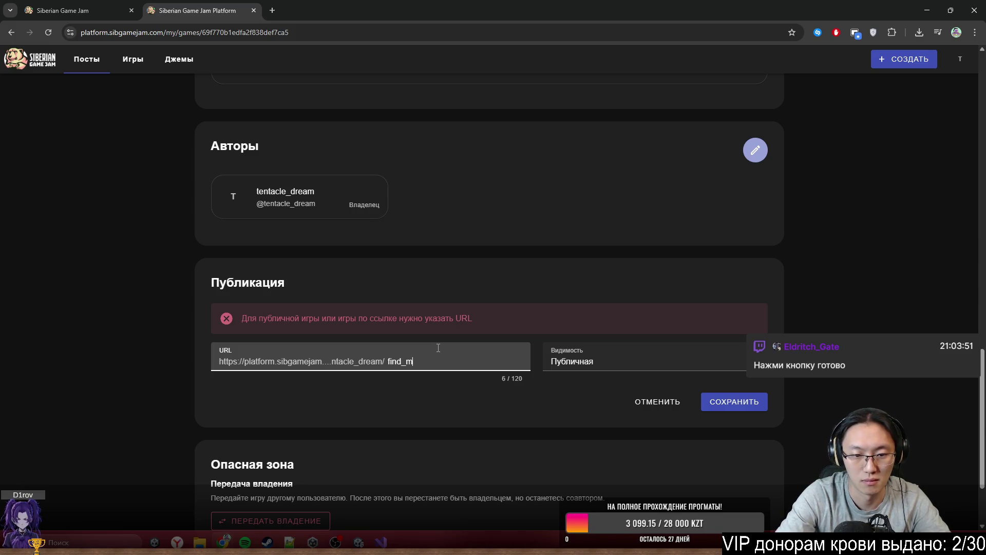
click(727, 401)
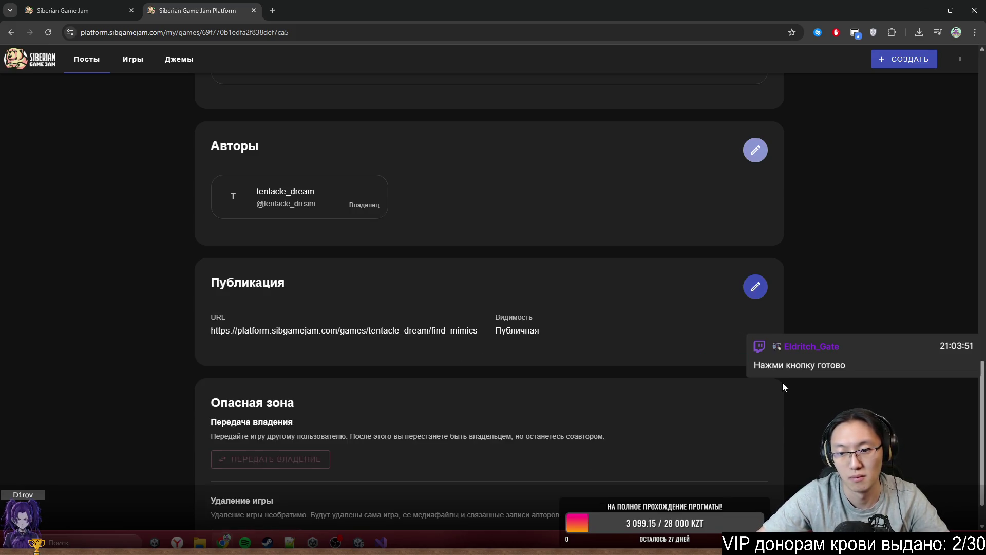
scroll(822, 257, up, 10)
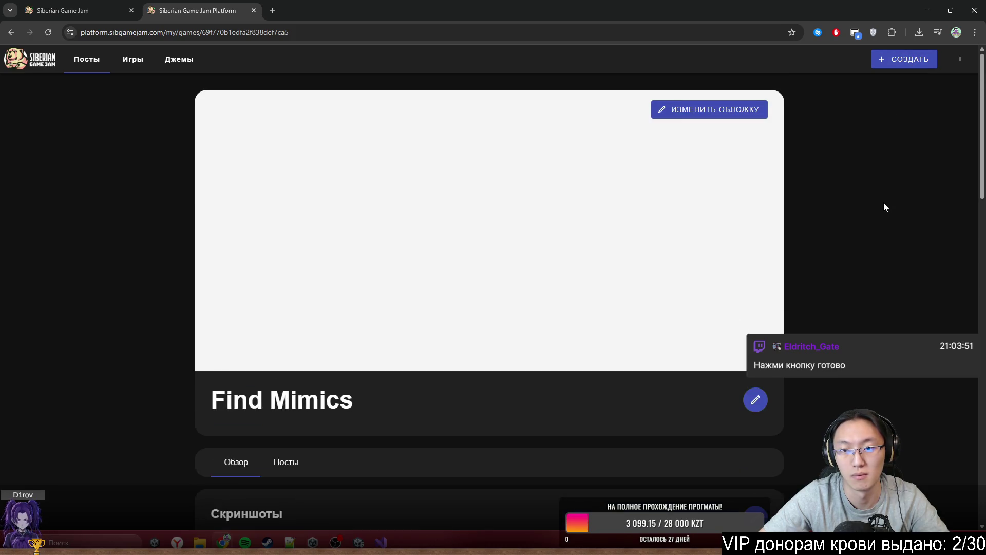
Step: Browse the Джемы list and the Siberian Game Jam Май 2026 jam page
scroll(882, 210, down, 15)
scroll(881, 221, up, 15)
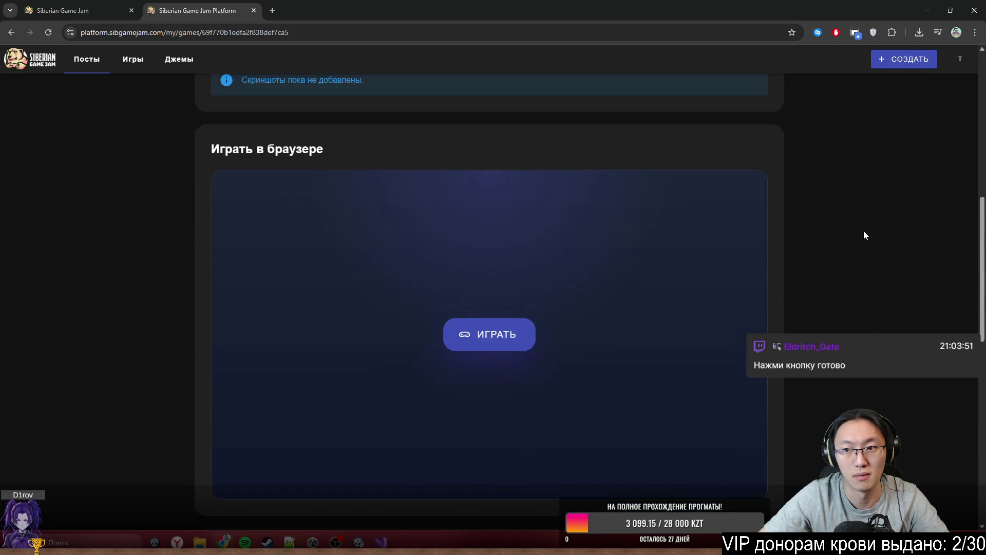
click(184, 61)
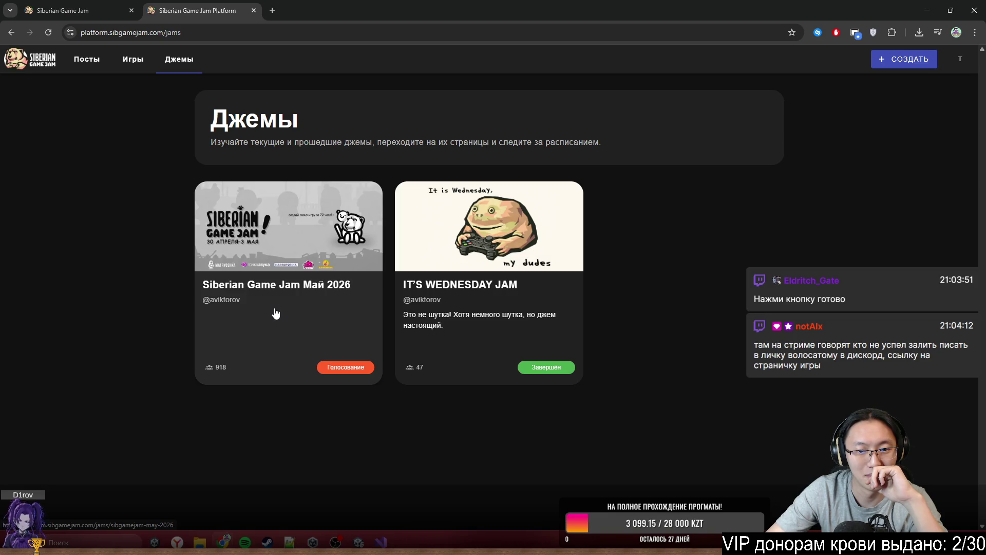
click(276, 313)
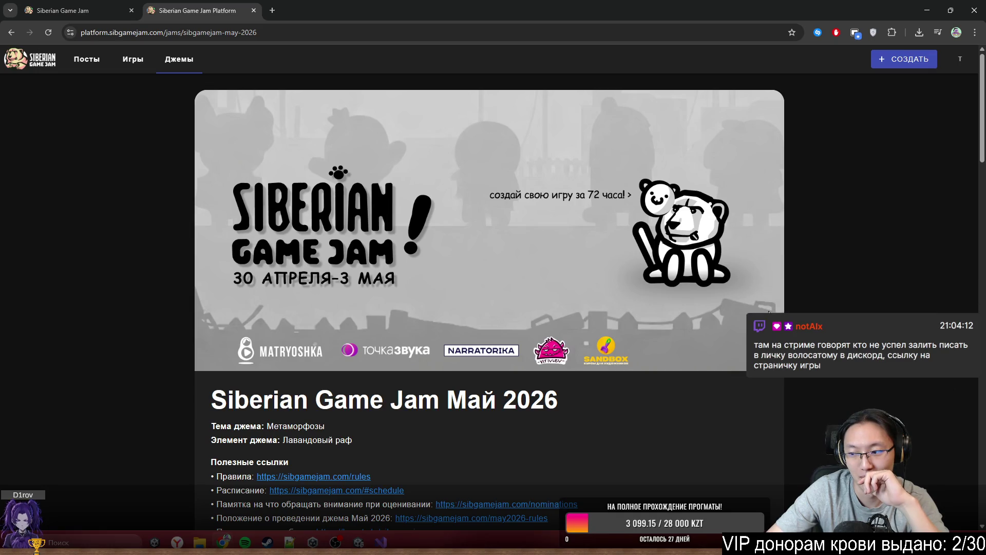
scroll(769, 312, down, 5)
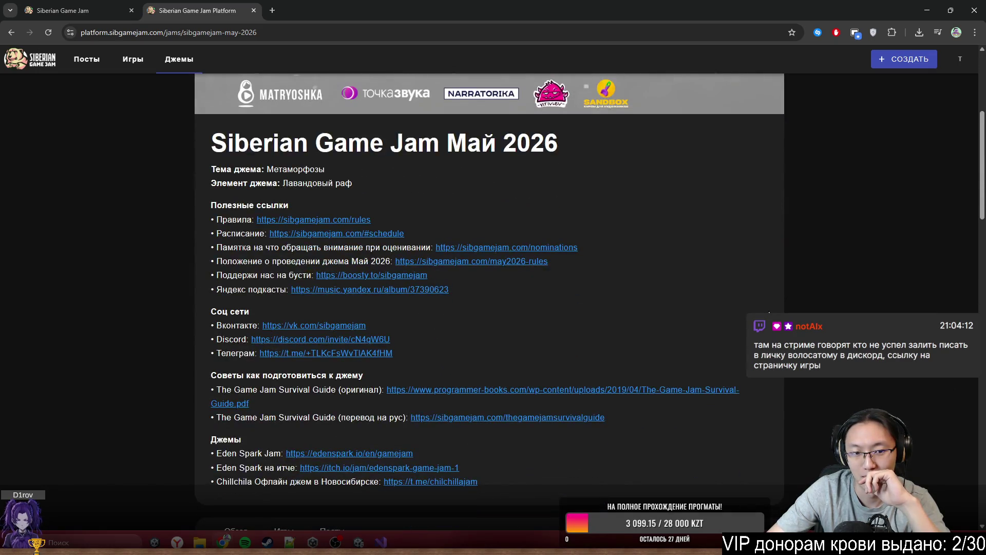
scroll(769, 311, down, 5)
scroll(488, 303, down, 15)
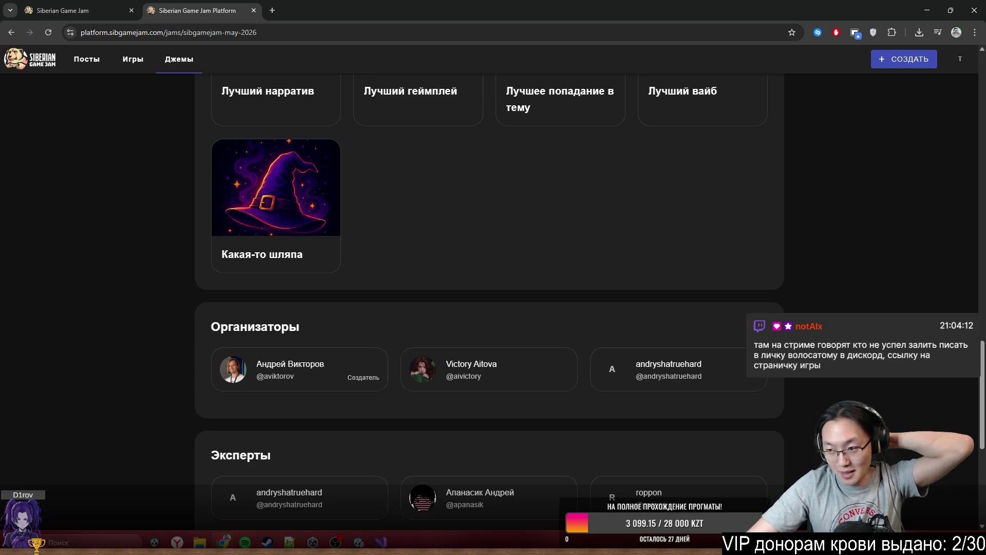
key(super)
key(Escape)
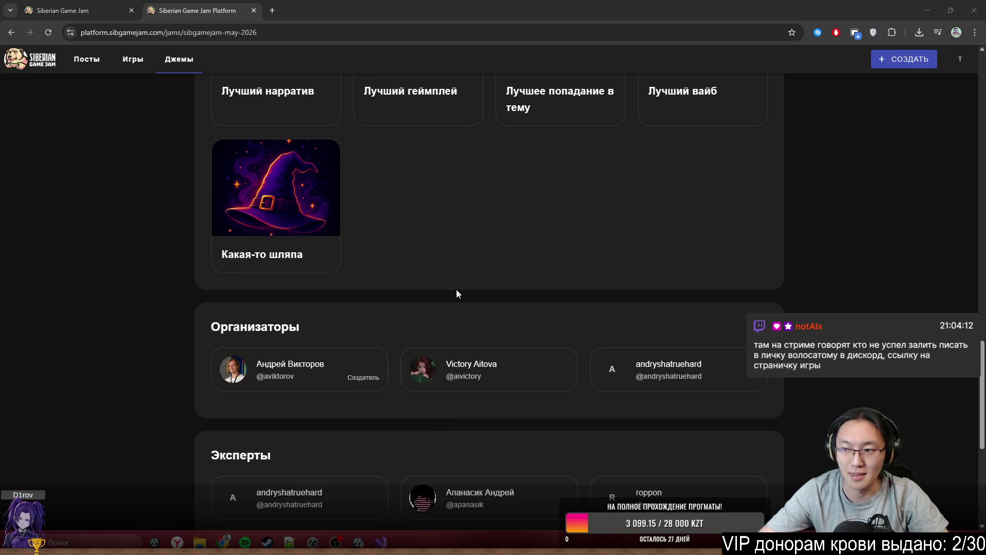
scroll(812, 308, up, 20)
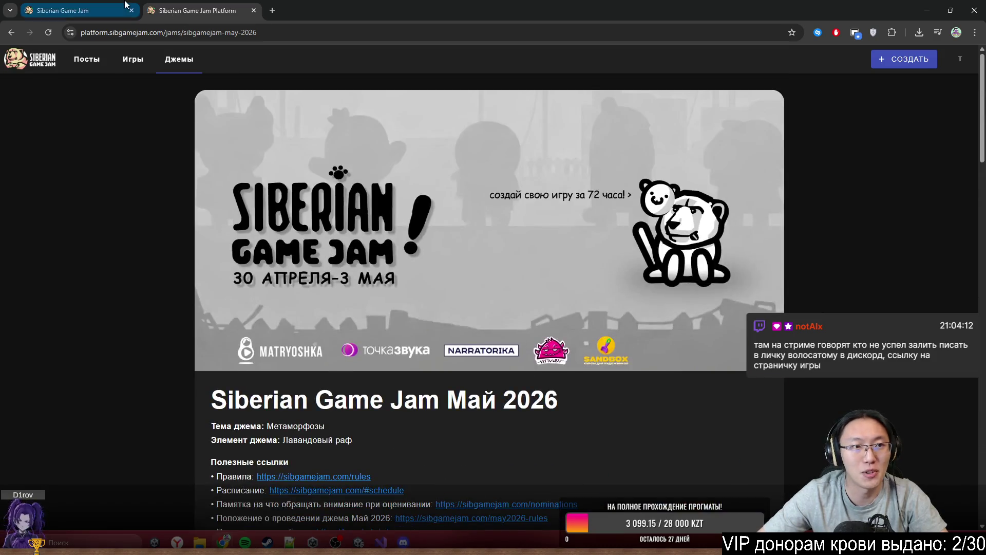
Step: Look over the sibgamejam.com landing page, then return to the platform's jam page
click(113, 2)
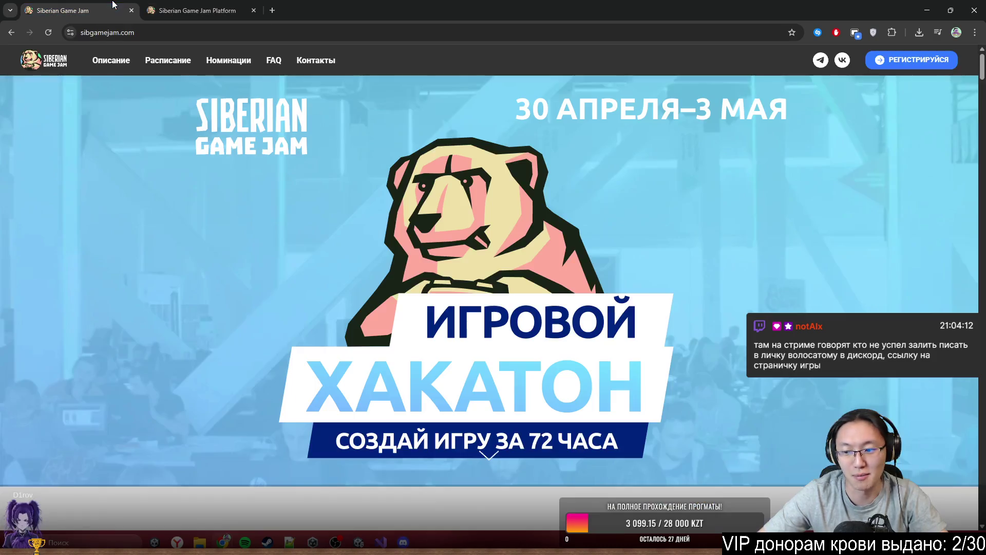
scroll(875, 196, down, 8)
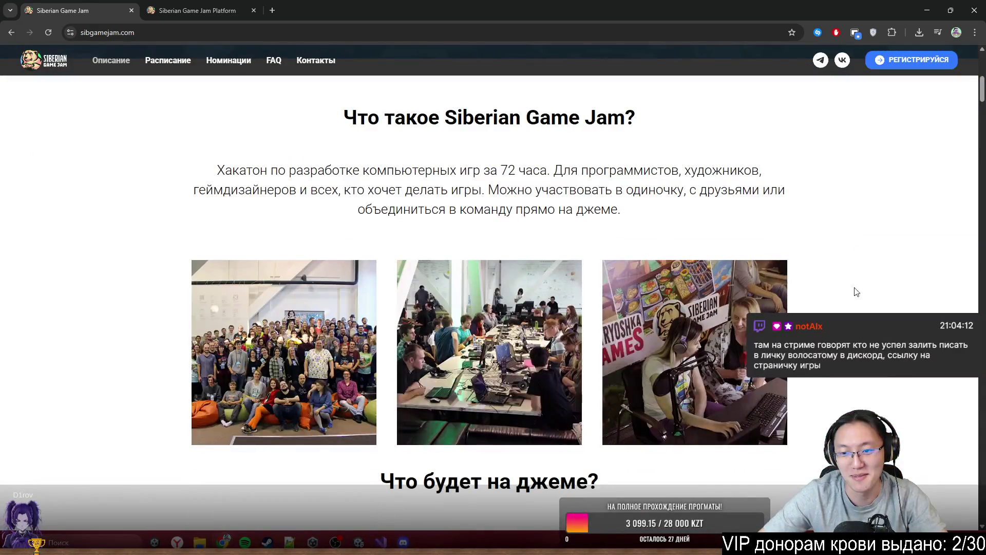
scroll(867, 390, down, 4)
scroll(843, 332, up, 11)
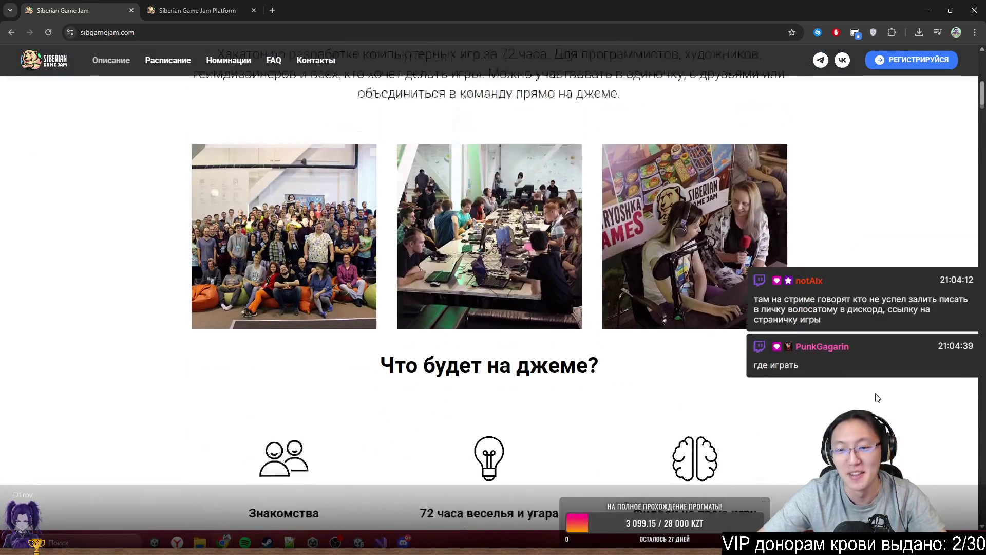
click(198, 10)
scroll(545, 283, down, 5)
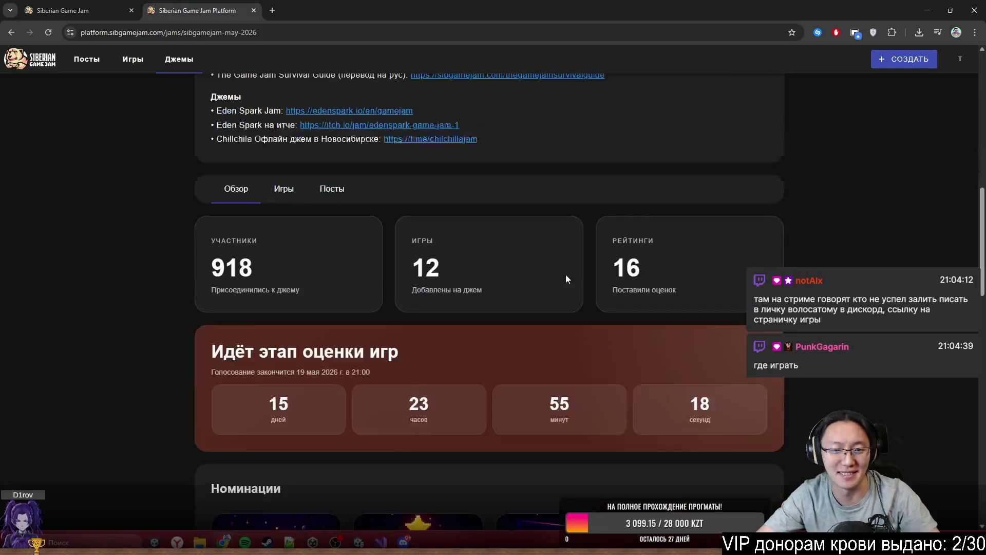
scroll(862, 242, up, 5)
Step: Open Мои игры from the avatar menu in a new tab
click(958, 60)
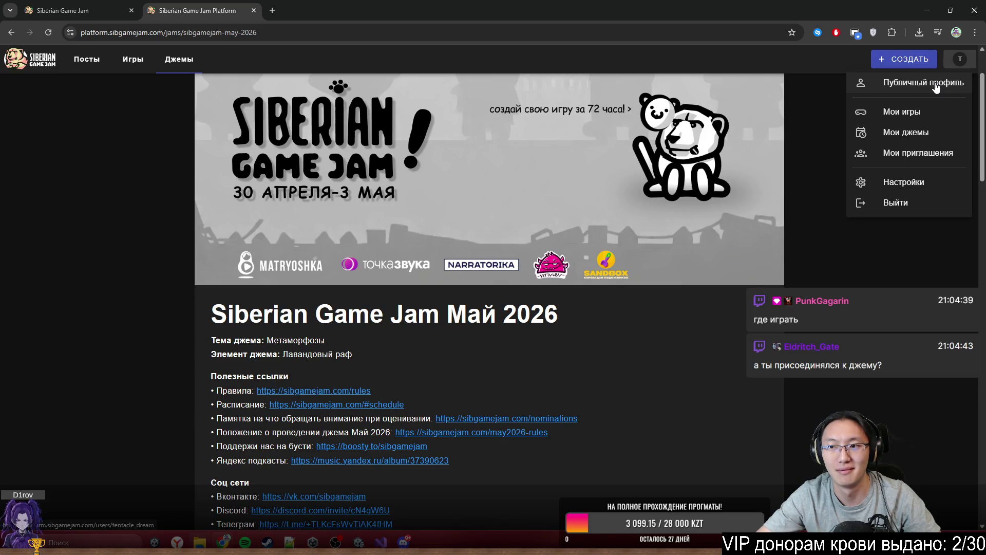
scroll(873, 154, down, 3)
scroll(874, 154, up, 4)
click(960, 59)
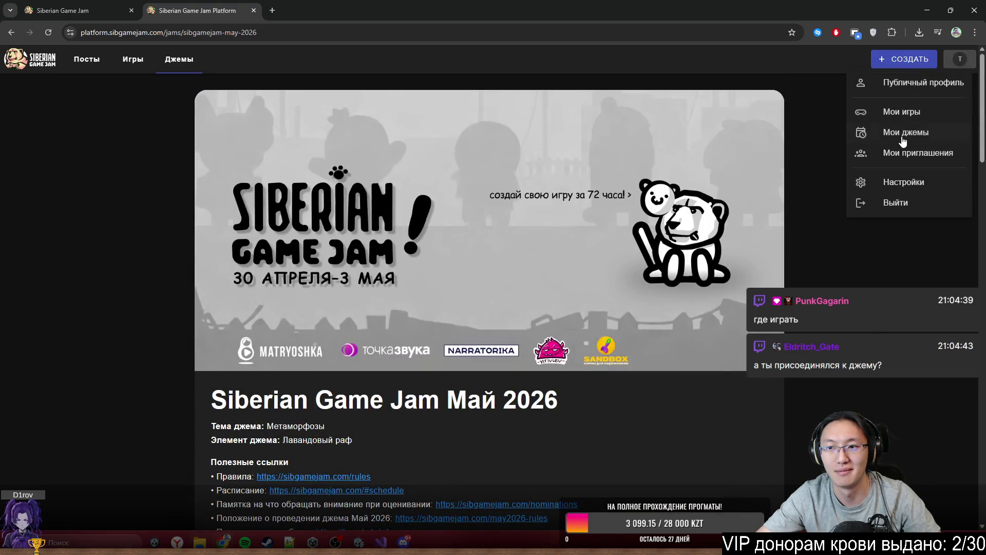
click(915, 116)
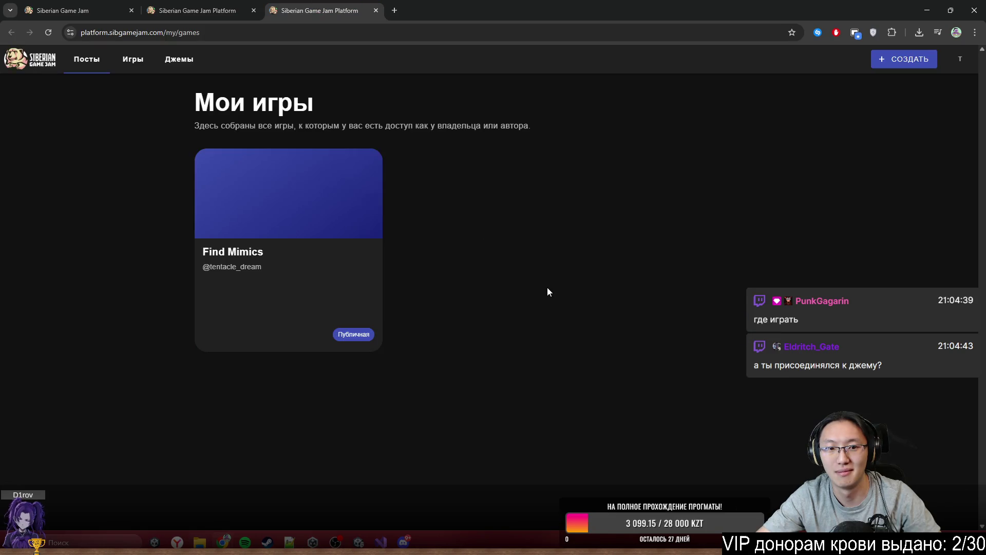
Step: Open the Find Mimics card and start its Играть в браузере player with ИГРАТЬ
click(354, 293)
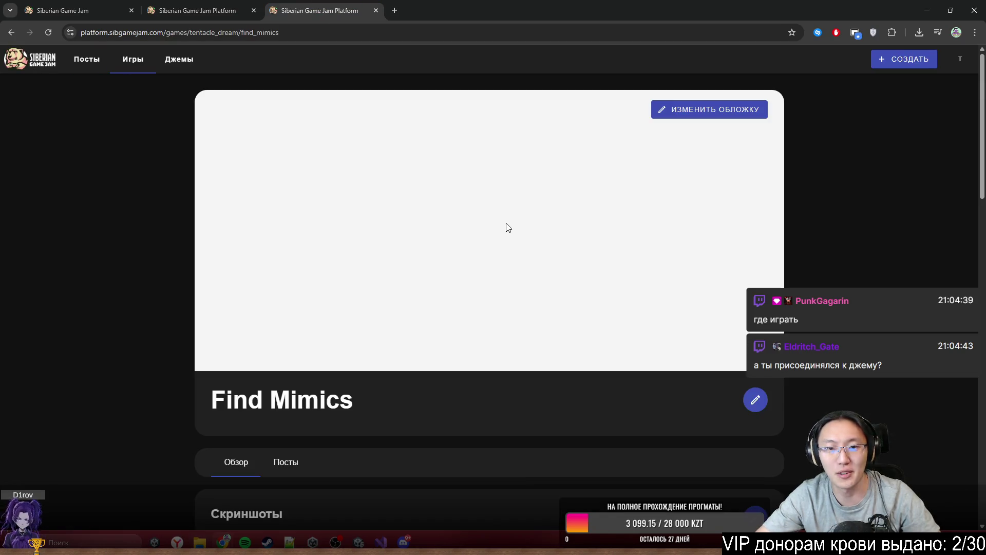
scroll(447, 348, down, 6)
click(516, 462)
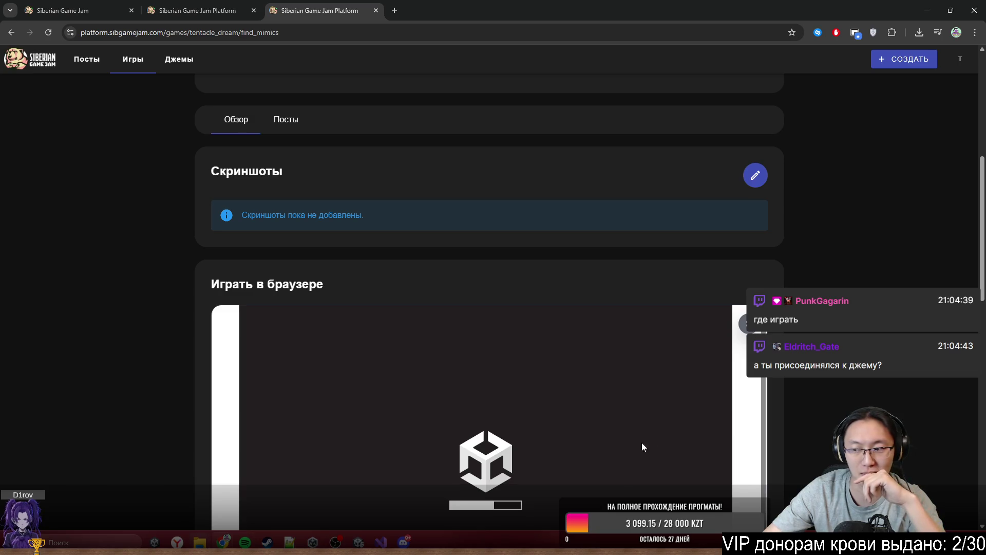
scroll(645, 446, down, 3)
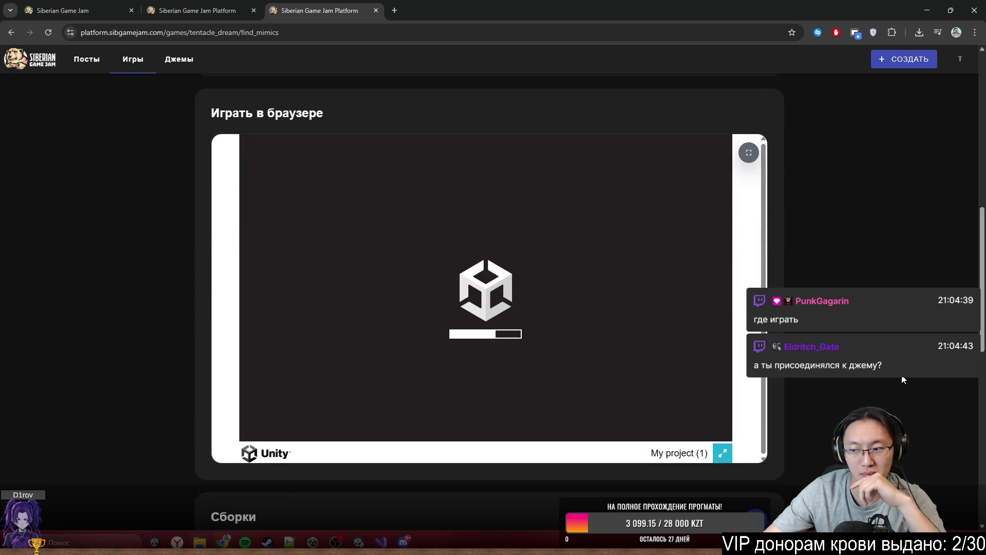
Step: Check the landing page and jam page tabs, then return to the Find Mimics game page
click(77, 11)
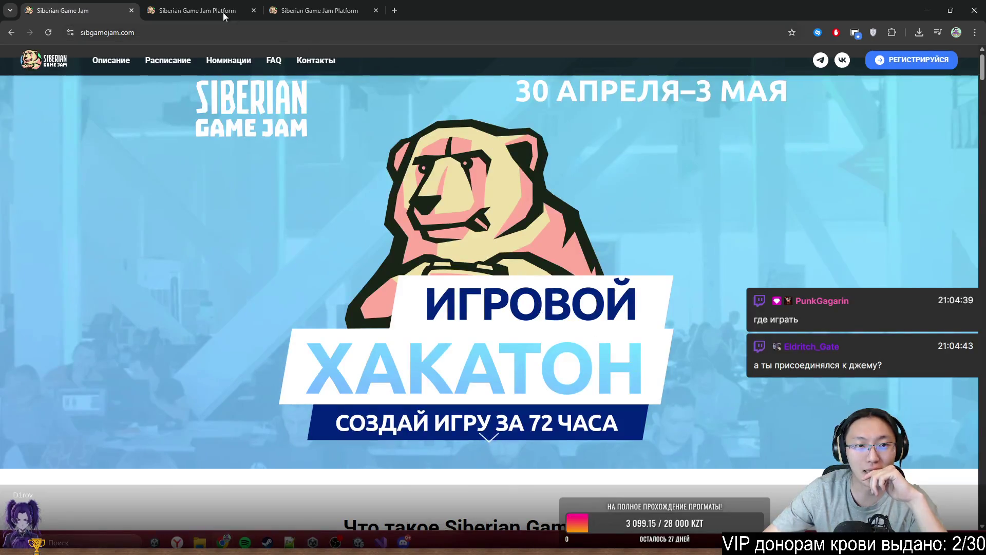
click(216, 11)
scroll(818, 270, down, 6)
scroll(818, 270, up, 5)
scroll(431, 211, down, 8)
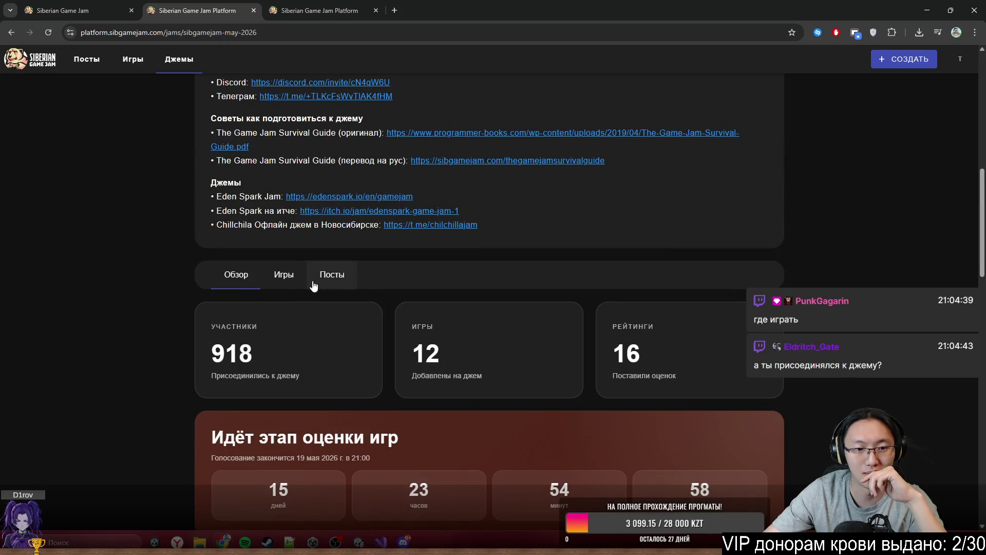
scroll(494, 292, down, 4)
scroll(494, 292, down, 2)
scroll(333, 183, up, 3)
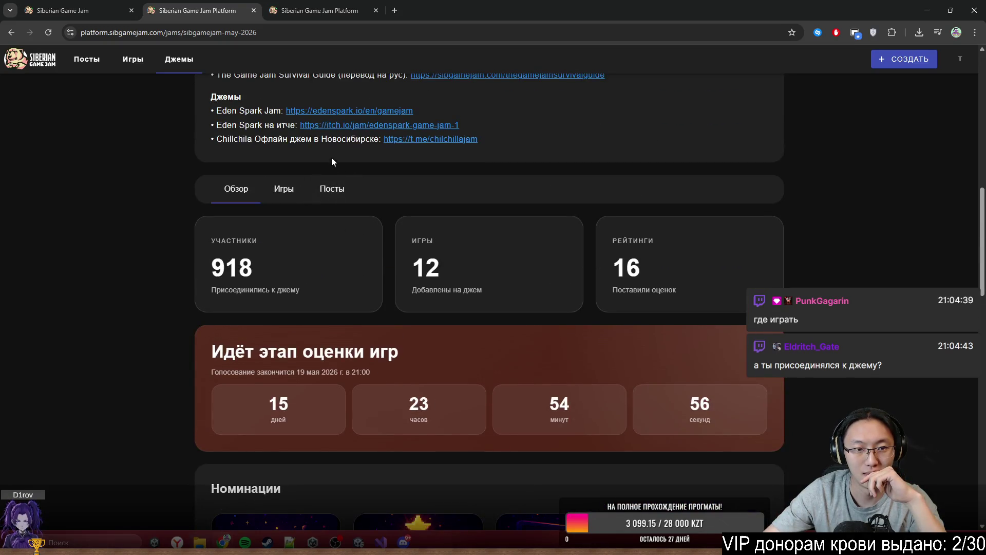
scroll(299, 195, down, 15)
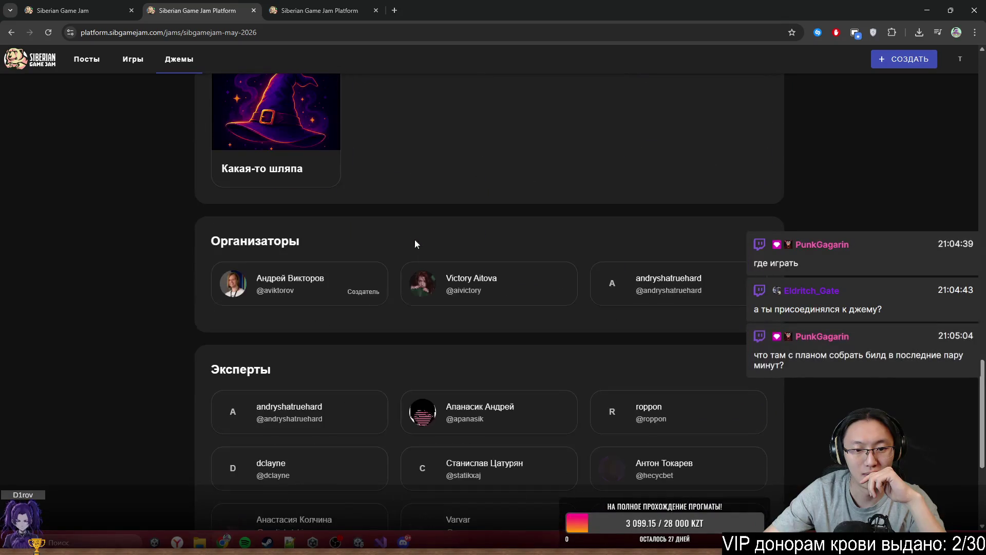
scroll(413, 238, down, 5)
scroll(452, 292, up, 20)
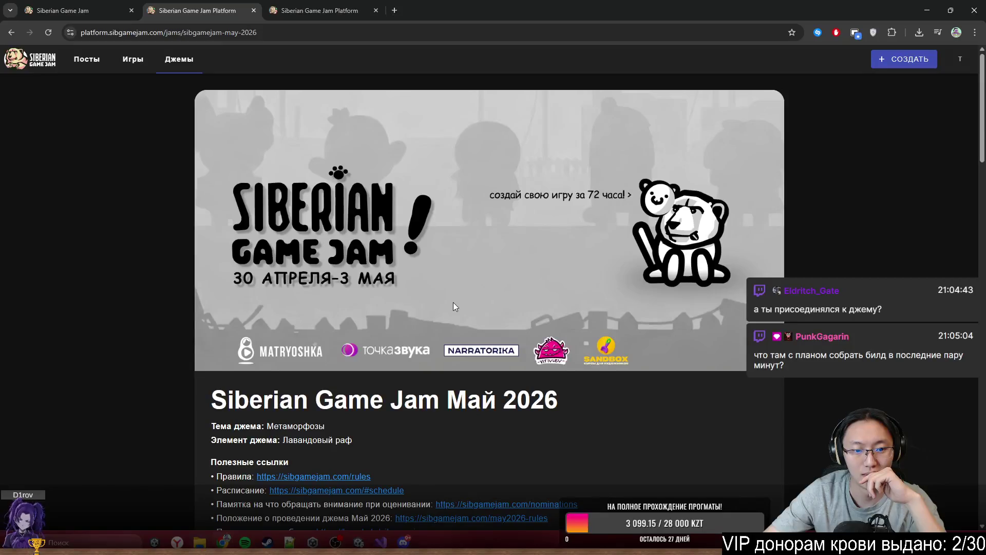
click(273, 4)
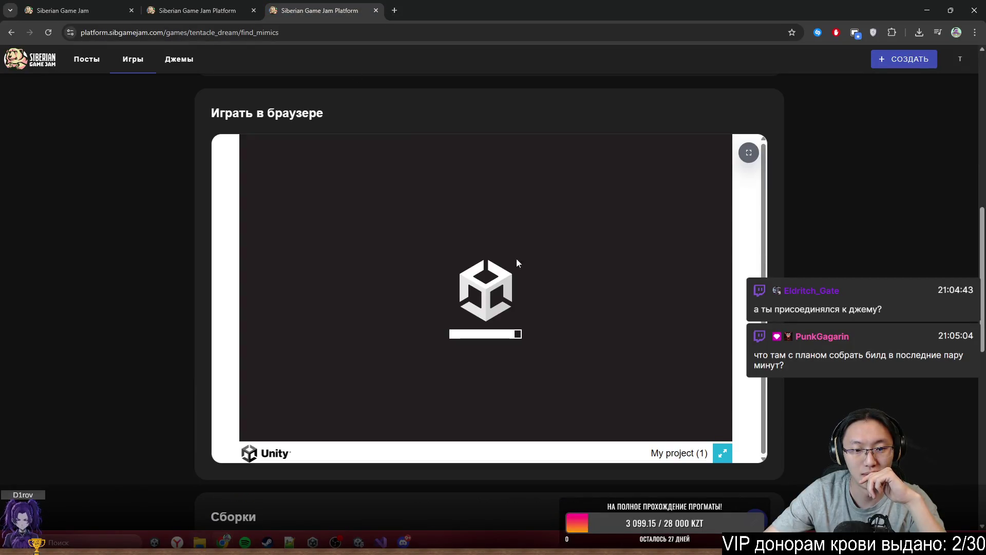
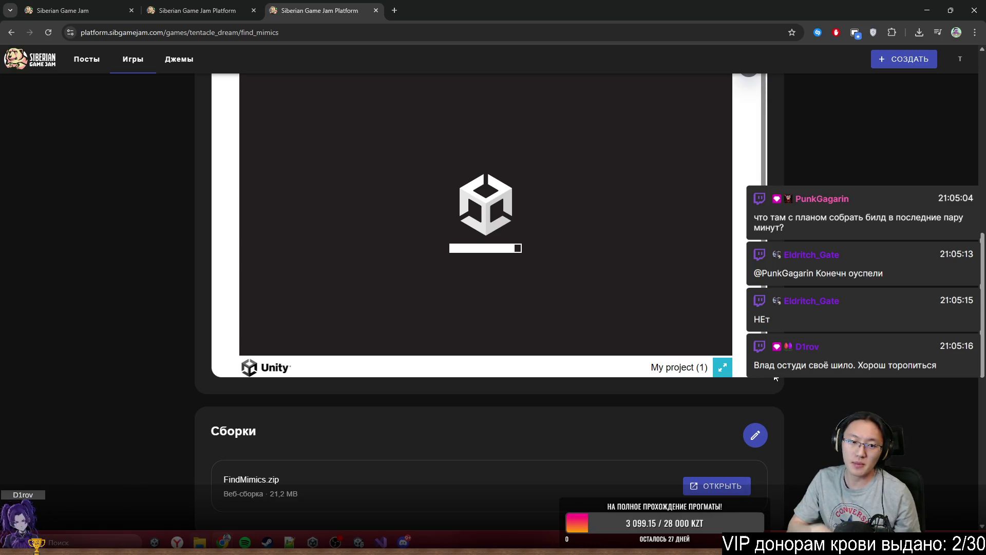
Step: Scroll the Find Mimics game page while the Unity WebGL build loads
scroll(776, 377, down, 8)
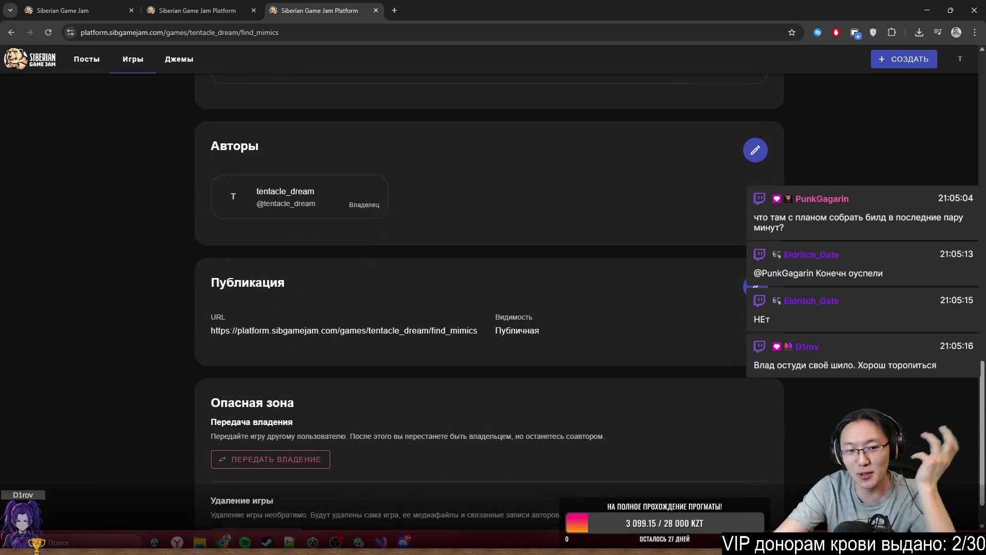
scroll(483, 298, down, 1)
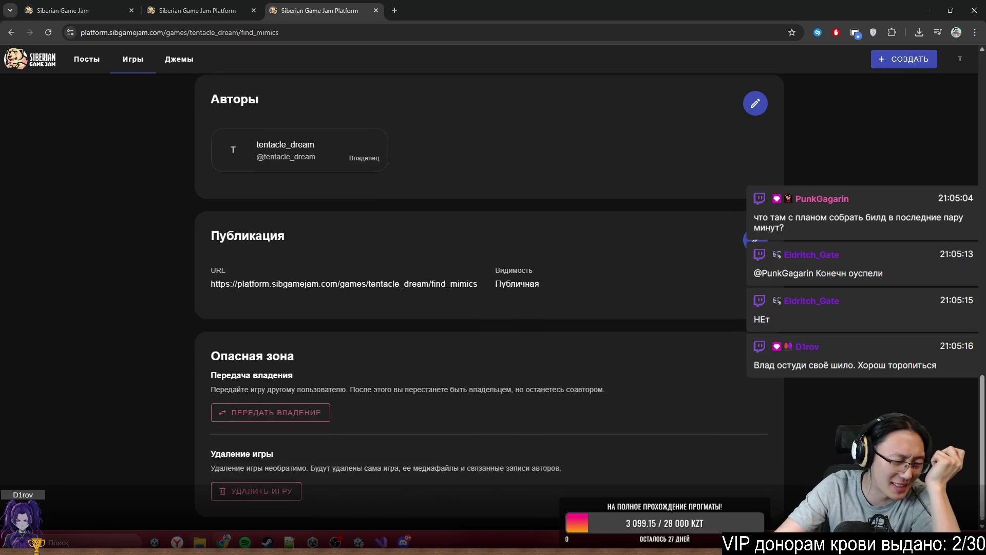
scroll(483, 298, up, 8)
scroll(825, 286, up, 8)
scroll(825, 286, down, 8)
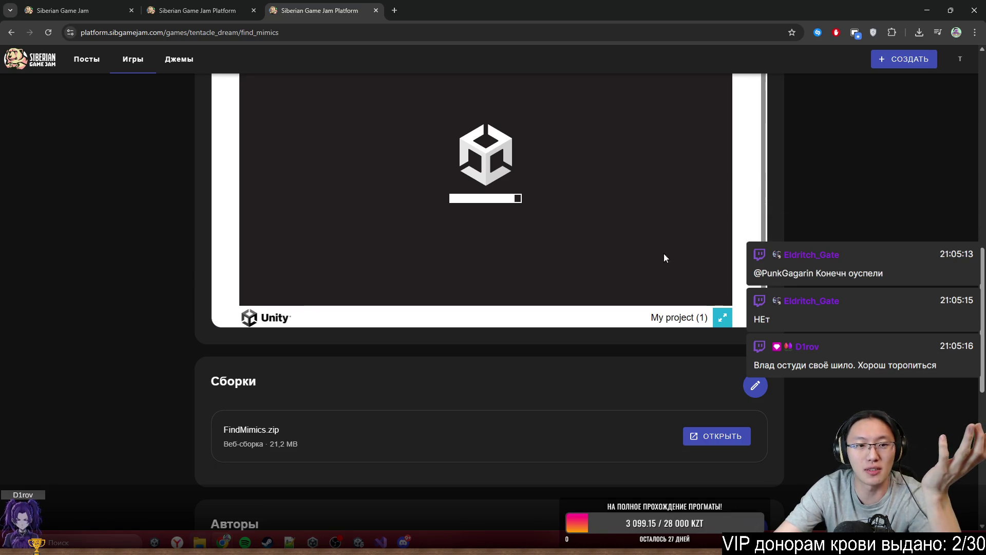
right_click(522, 171)
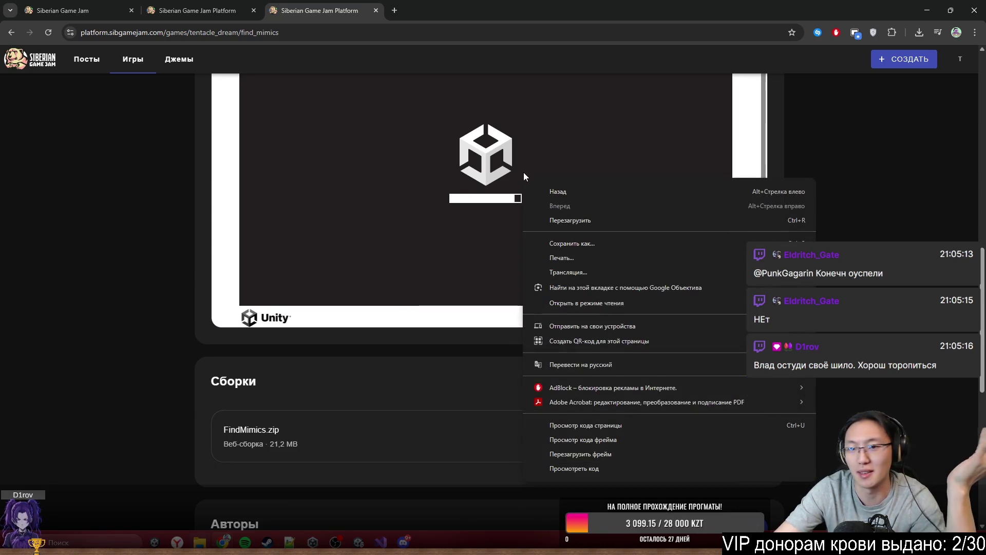
click(561, 144)
scroll(835, 235, up, 3)
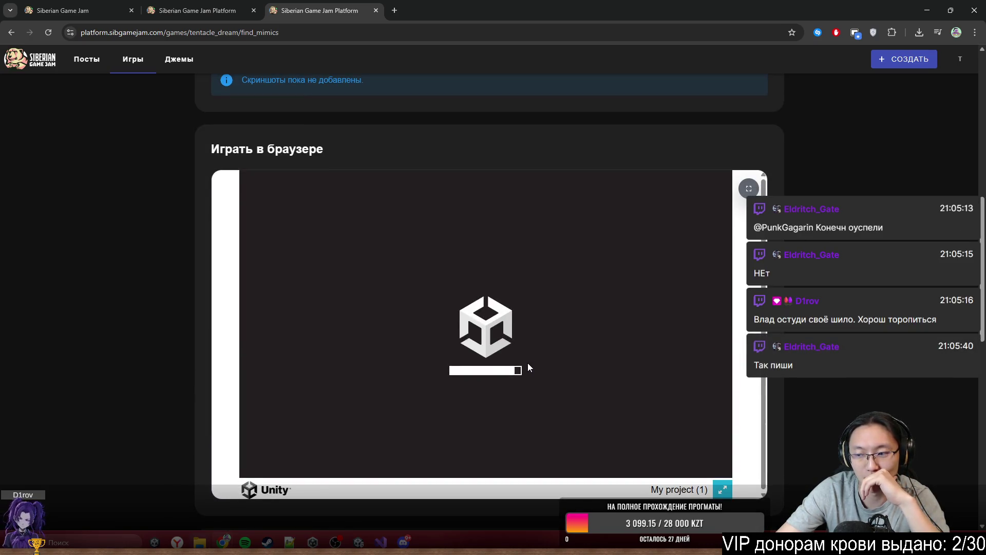
scroll(686, 234, up, 3)
scroll(704, 350, down, 3)
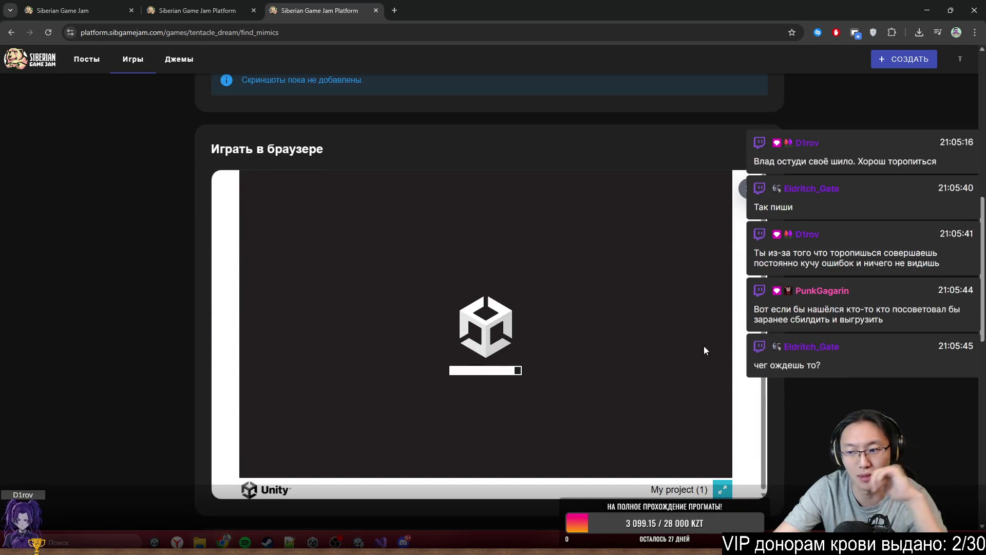
Step: Toggle the game player's fullscreen until the loaded title screen shows fullscreen
click(722, 489)
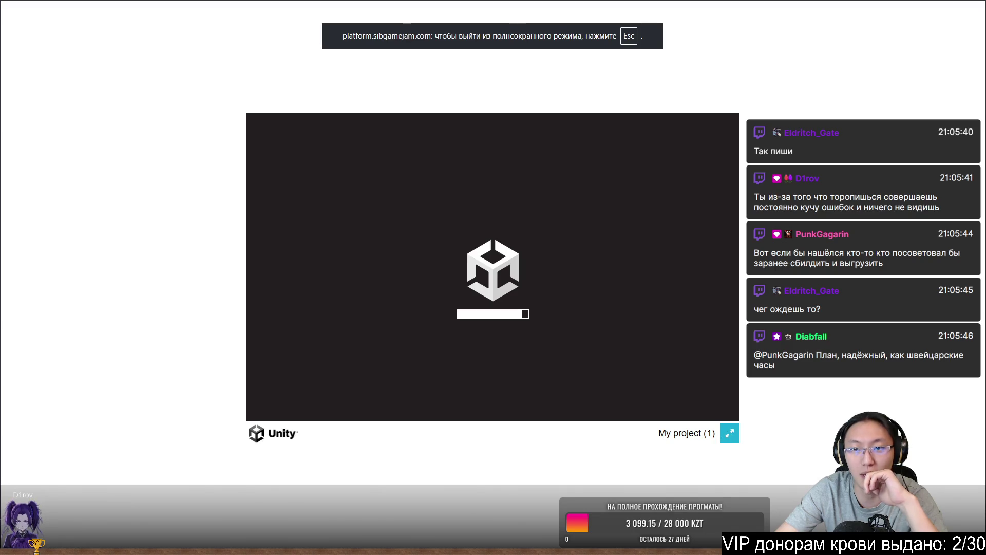
key(Escape)
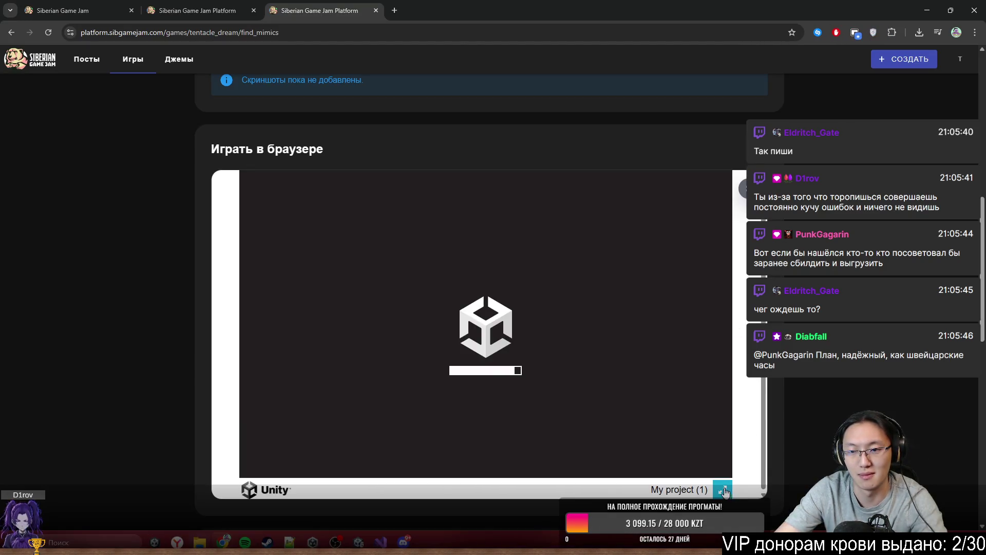
click(742, 193)
key(Escape)
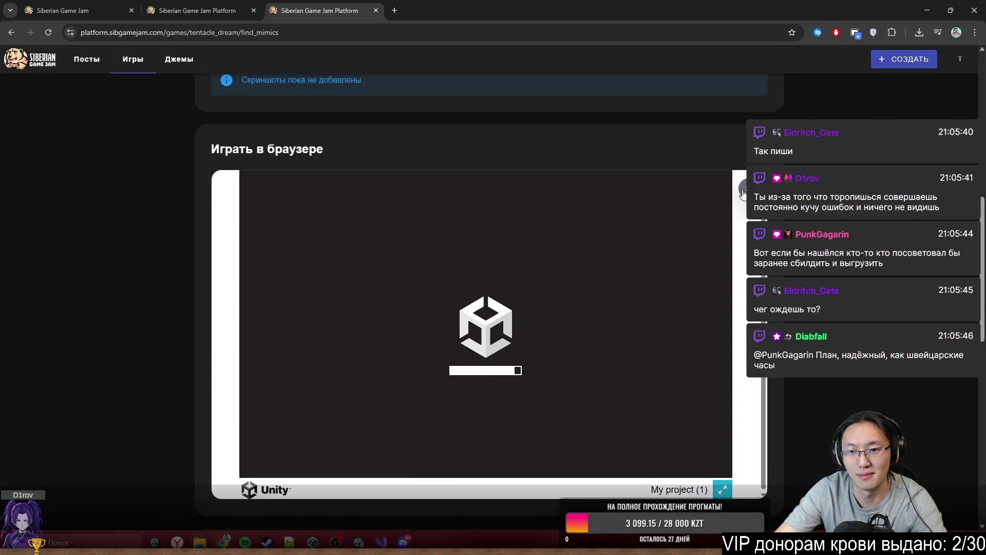
click(742, 188)
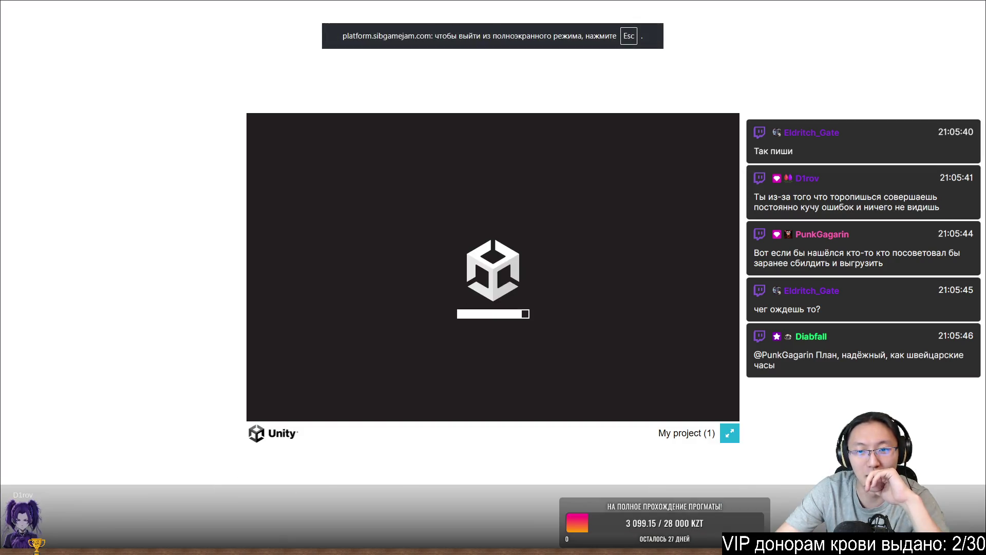
key(Escape)
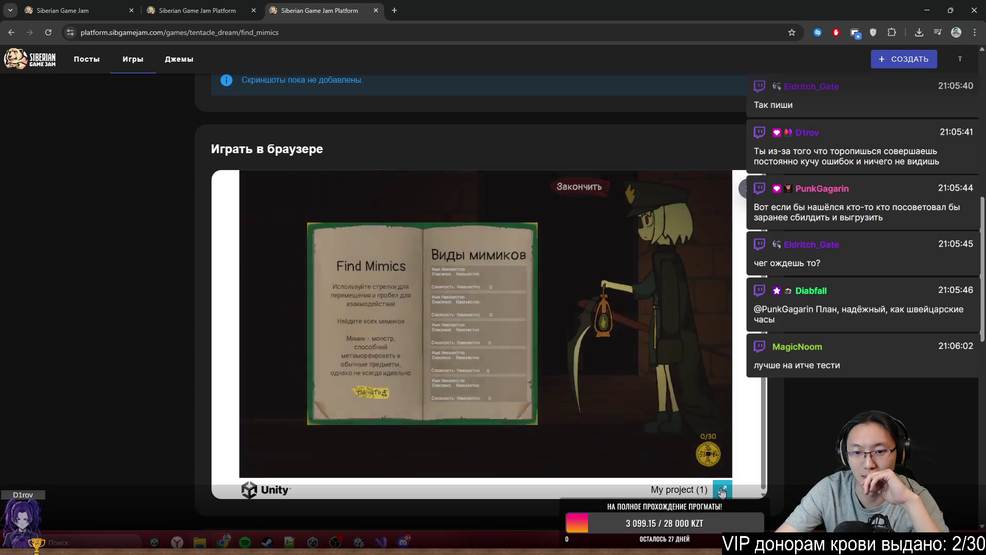
click(721, 490)
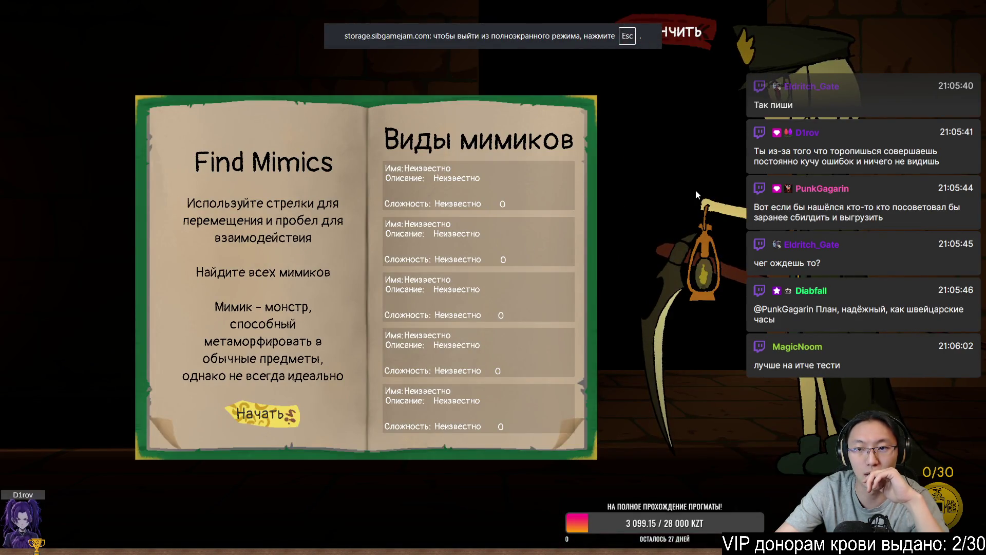
Step: Start the game from the book menu and run the character left through the dungeon
click(248, 411)
key(Left)
key(Left)
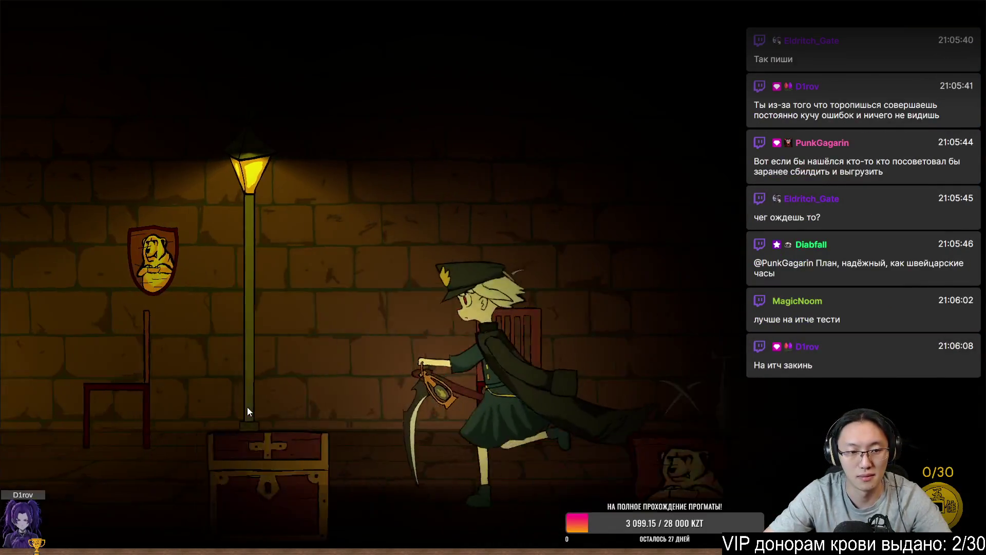
key(Left)
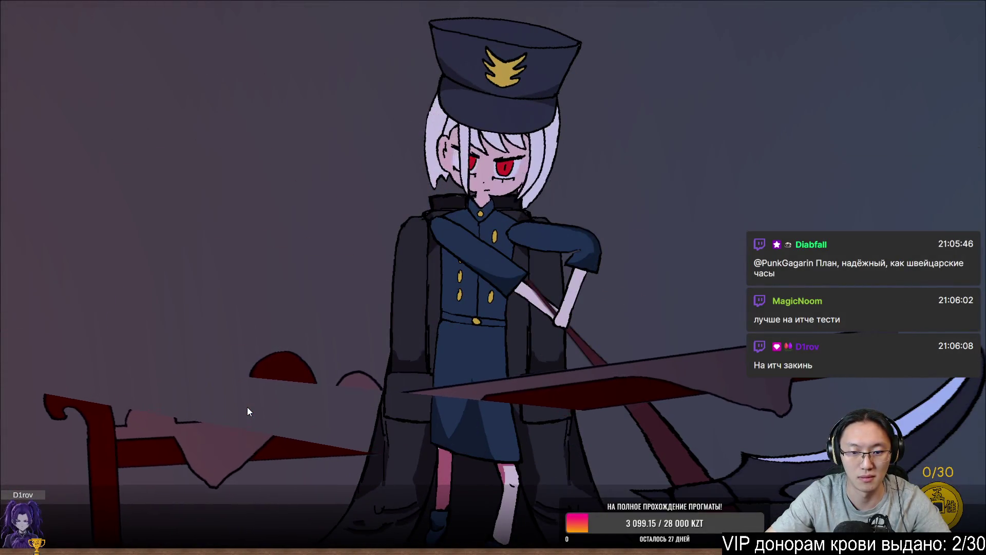
key(Left)
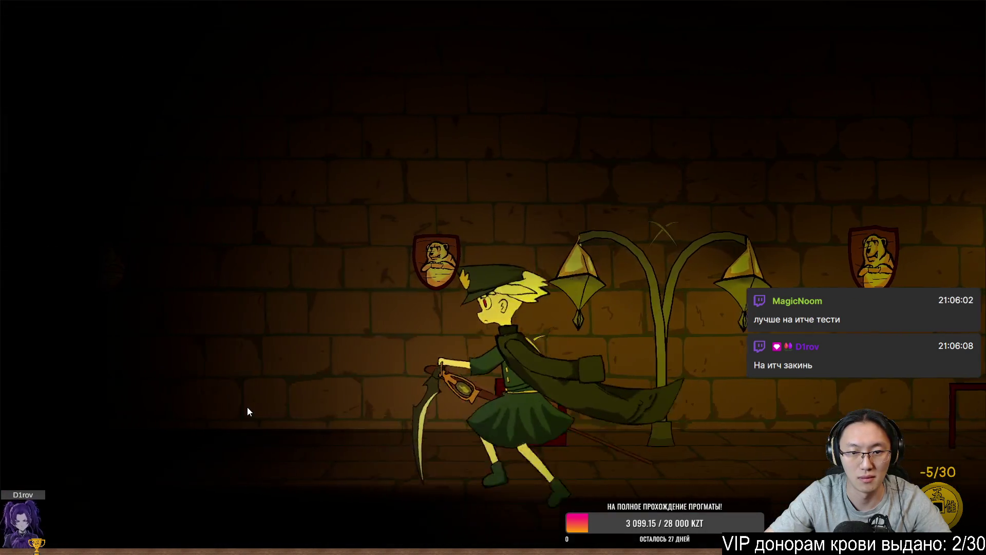
key(Left)
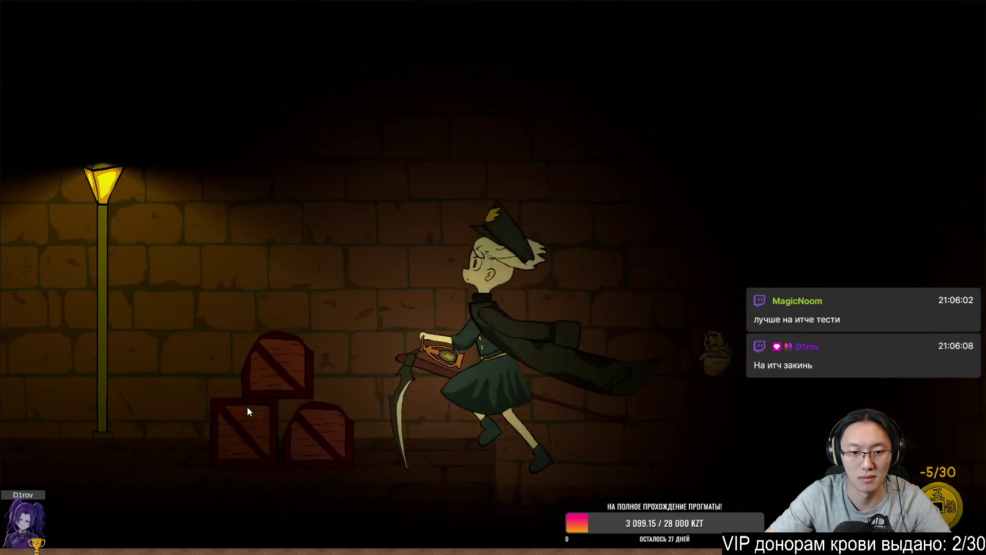
key(Left)
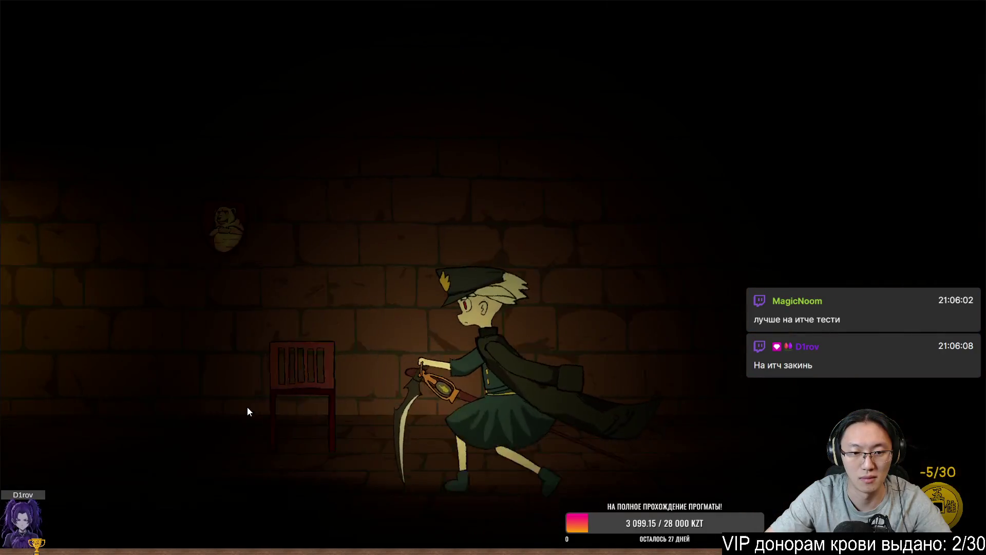
key(Left)
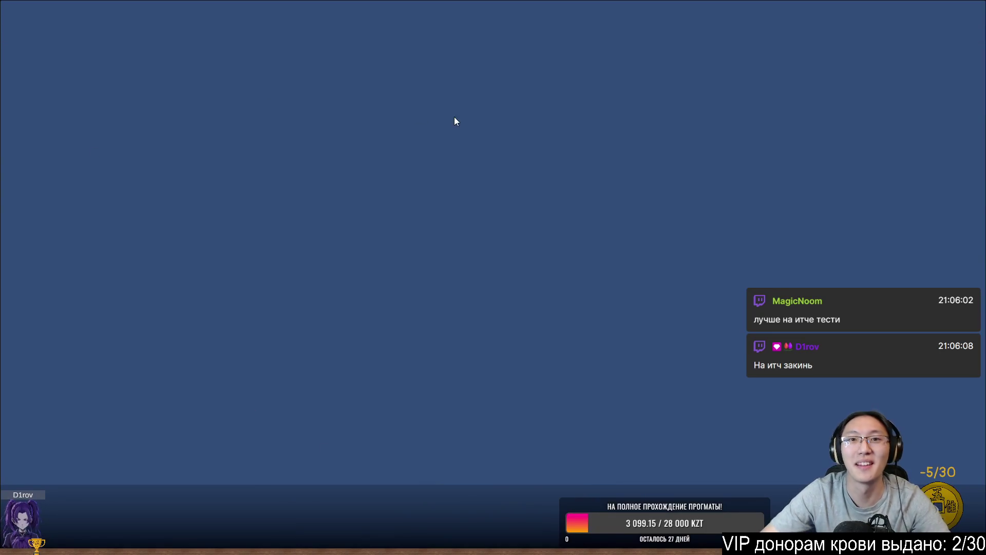
Step: Exit fullscreen, scroll down, and relaunch the player with ИГРАТЬ
key(Escape)
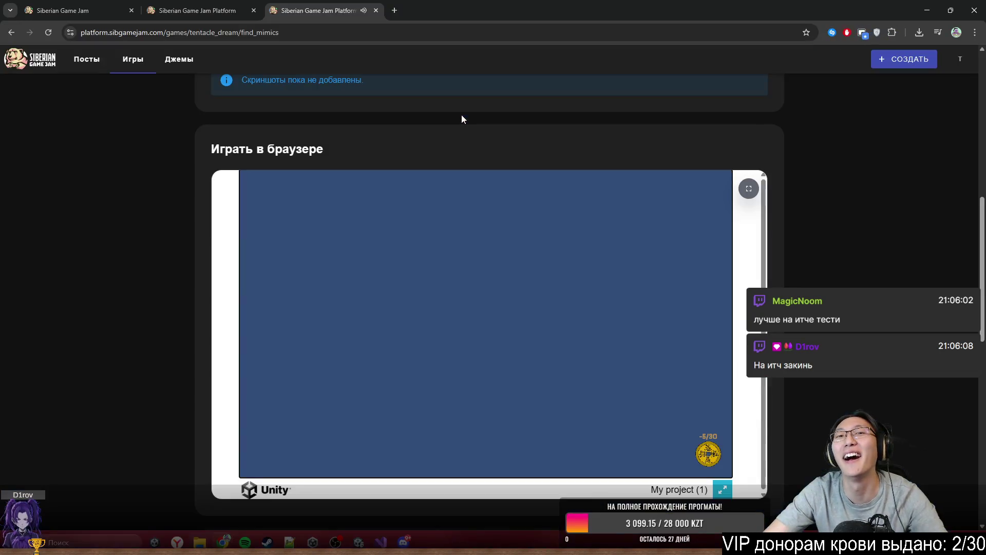
click(725, 493)
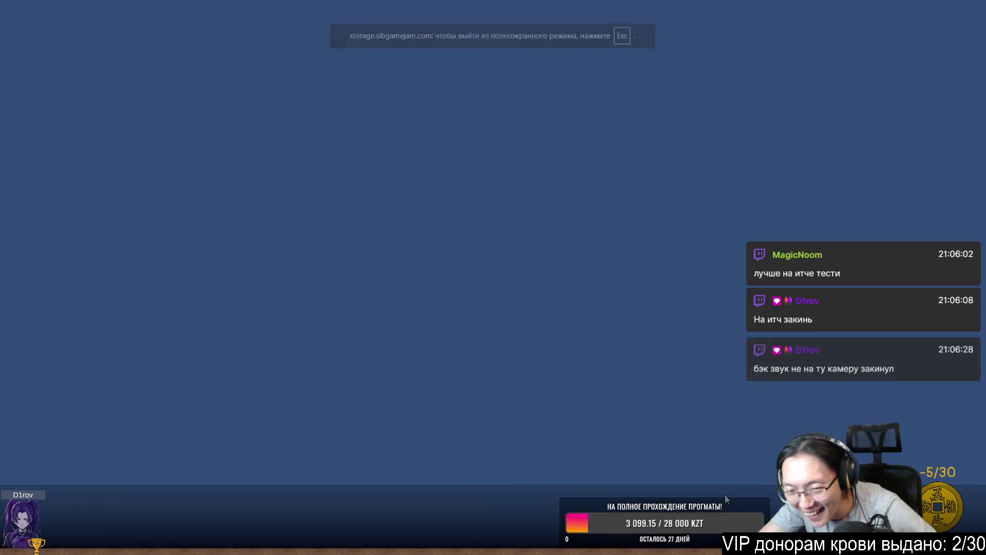
key(Escape)
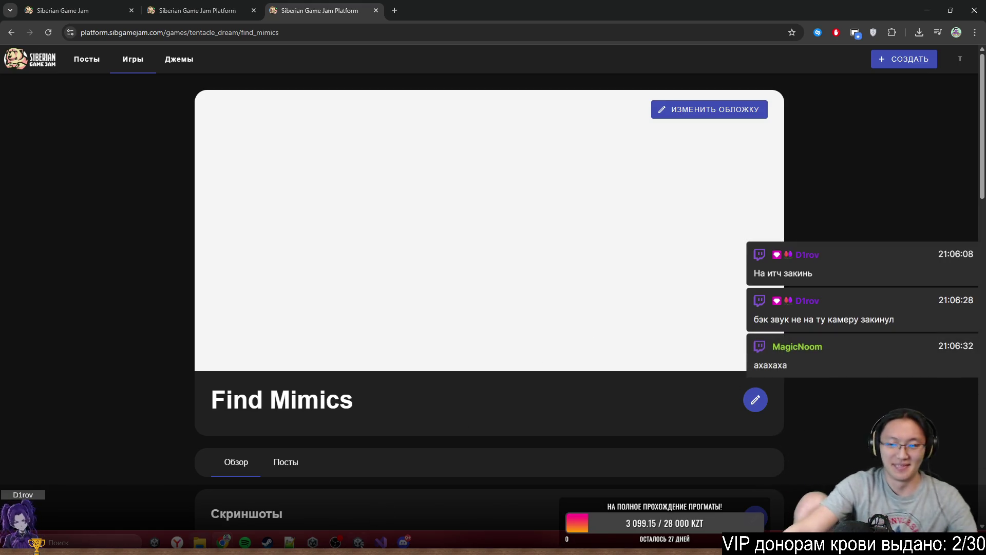
mouse_move(379, 543)
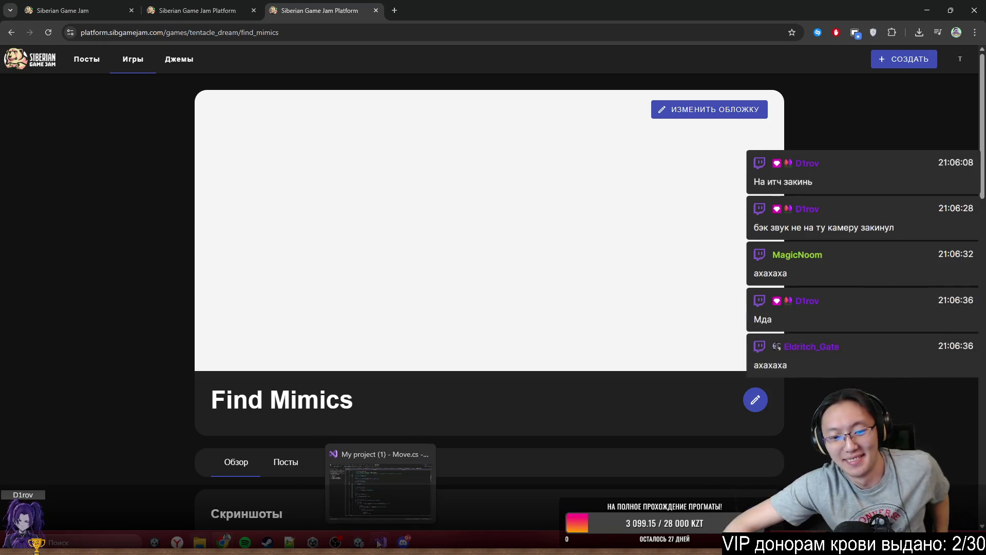
scroll(433, 296, down, 10)
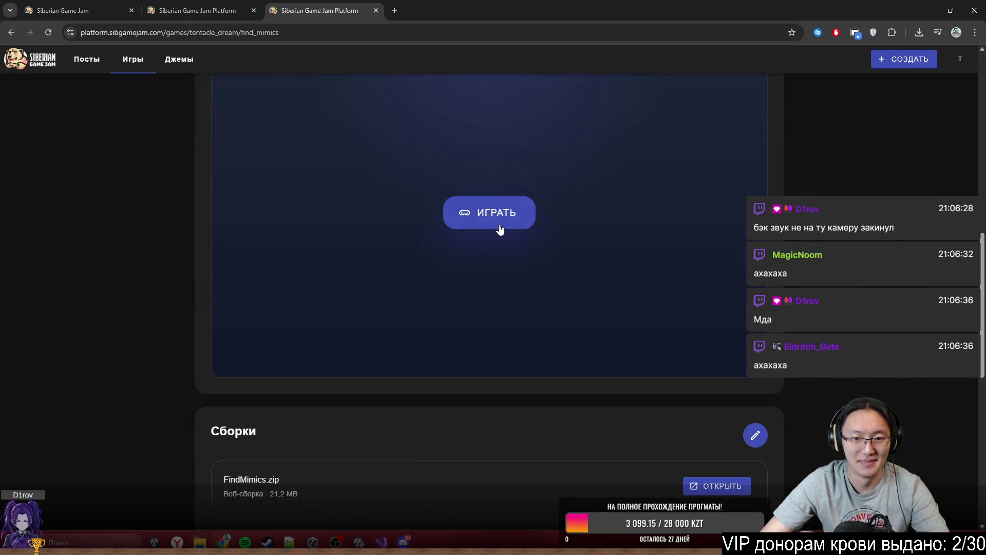
click(500, 230)
key(alt+Tab)
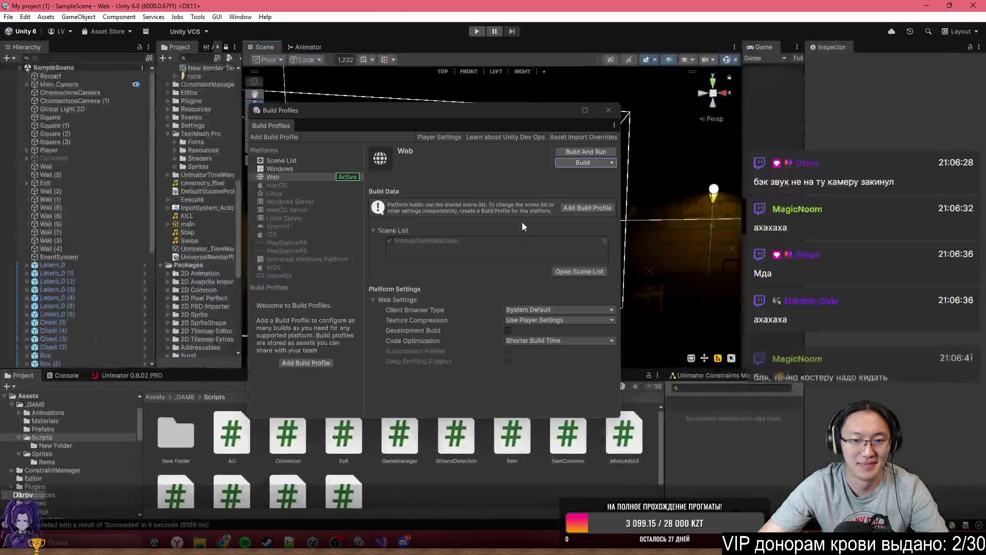
Step: Close Build Profiles, select Global Light 2D, and turn on full scene lighting in the Scene view
click(597, 109)
drag(430, 213, 452, 221)
click(100, 110)
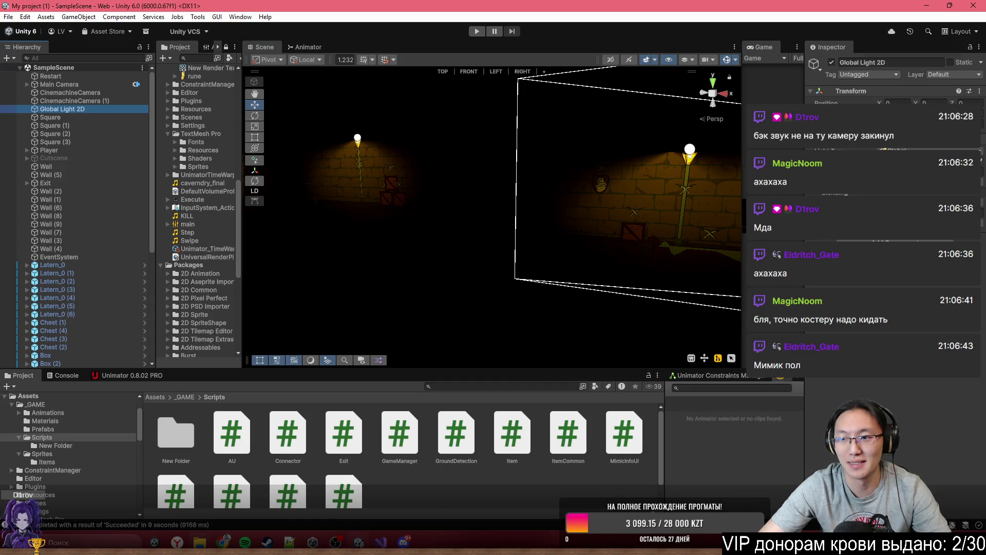
right_click(431, 199)
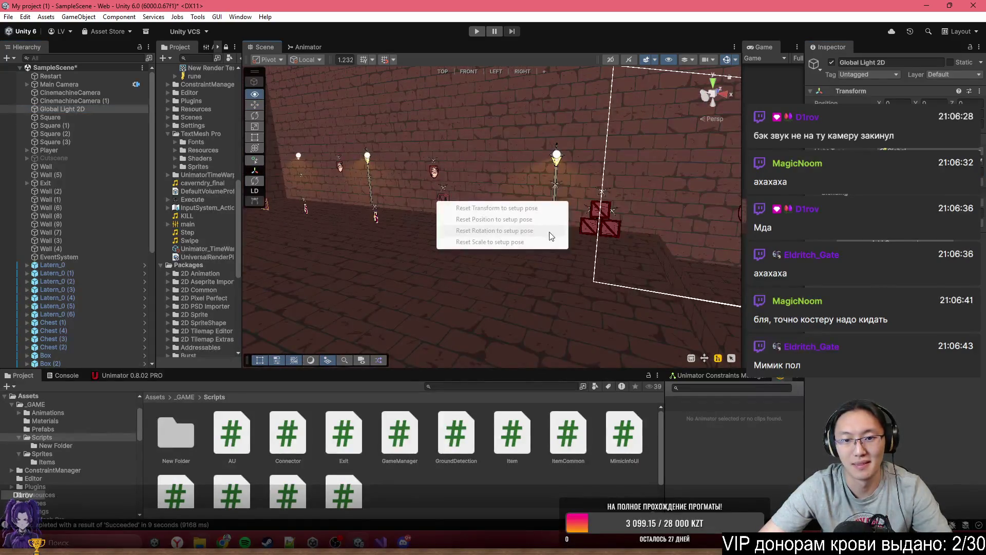
click(400, 217)
Step: Orbit the Scene view and inspect Wall (2), Square (1), the floor Square and Square (3)
mouse_move(479, 221)
mouse_down()
mouse_move(683, 187)
mouse_move(493, 200)
mouse_move(469, 196)
mouse_move(496, 176)
mouse_move(430, 173)
mouse_move(486, 189)
mouse_move(583, 287)
mouse_move(417, 260)
mouse_move(438, 260)
mouse_up()
click(492, 199)
key(ctrl+a)
click(420, 260)
mouse_move(377, 231)
mouse_down()
mouse_move(419, 234)
mouse_move(327, 245)
mouse_up()
mouse_move(515, 237)
mouse_down()
mouse_move(440, 165)
mouse_move(275, 165)
mouse_move(559, 225)
mouse_move(478, 223)
mouse_move(457, 183)
mouse_move(397, 208)
mouse_move(443, 208)
mouse_move(198, 121)
mouse_up()
click(559, 225)
click(483, 183)
scroll(198, 121, up, 10)
scroll(118, 121, up, 10)
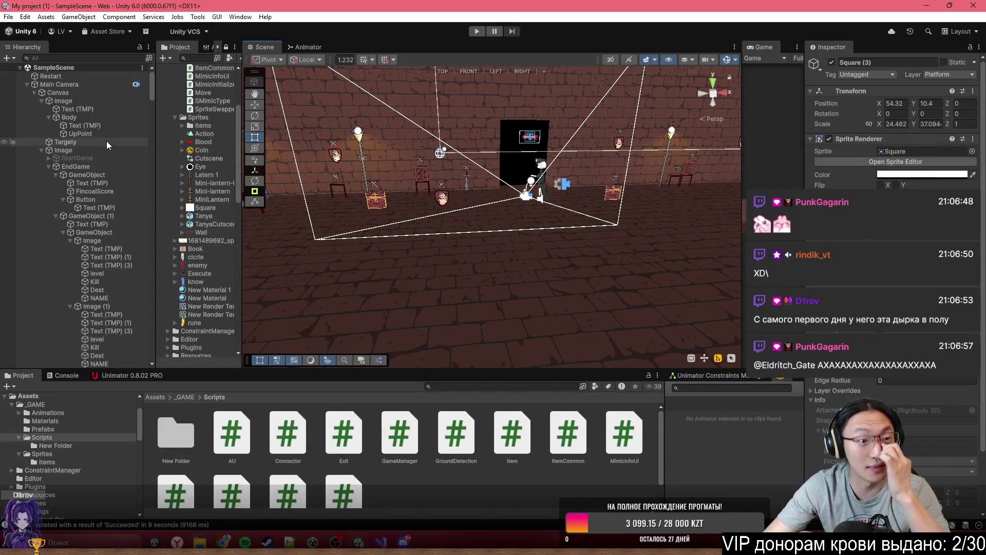
Step: Remove the Audio Source component from CinemachineCamera (1)
click(27, 85)
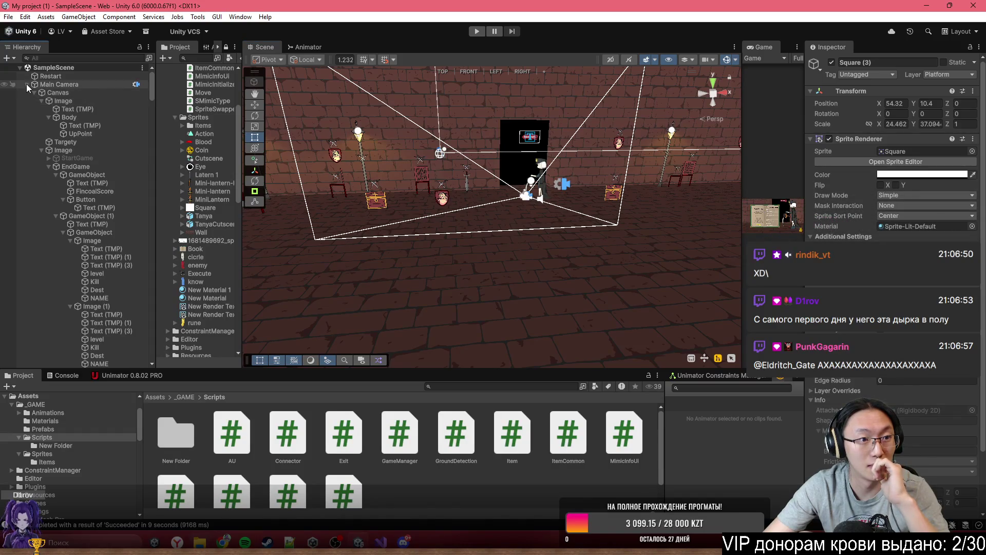
click(27, 84)
scroll(894, 170, down, 5)
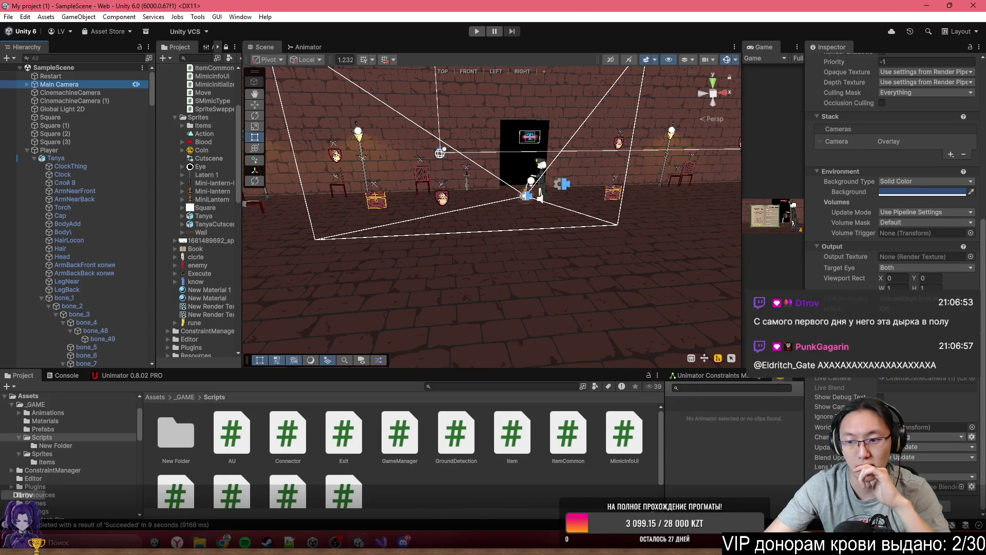
click(109, 101)
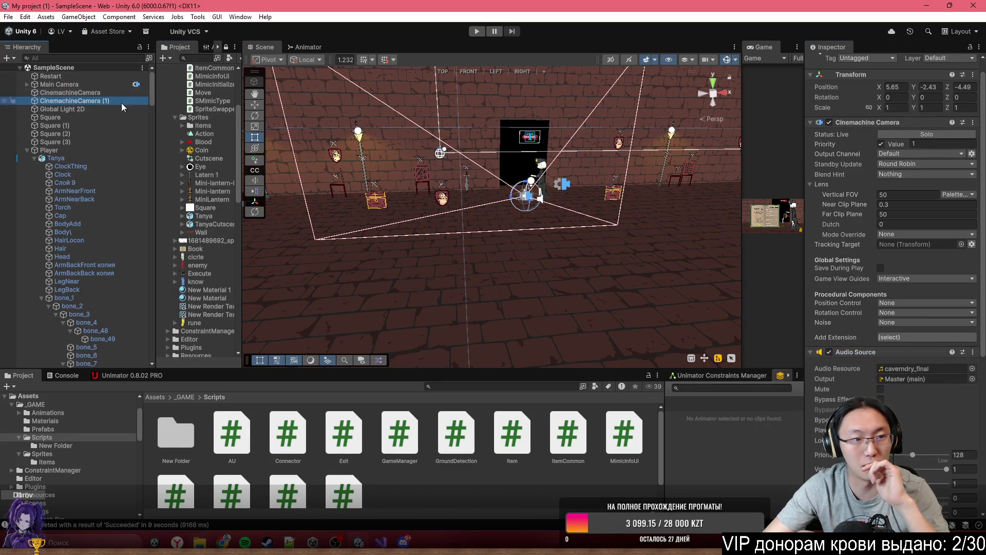
click(973, 352)
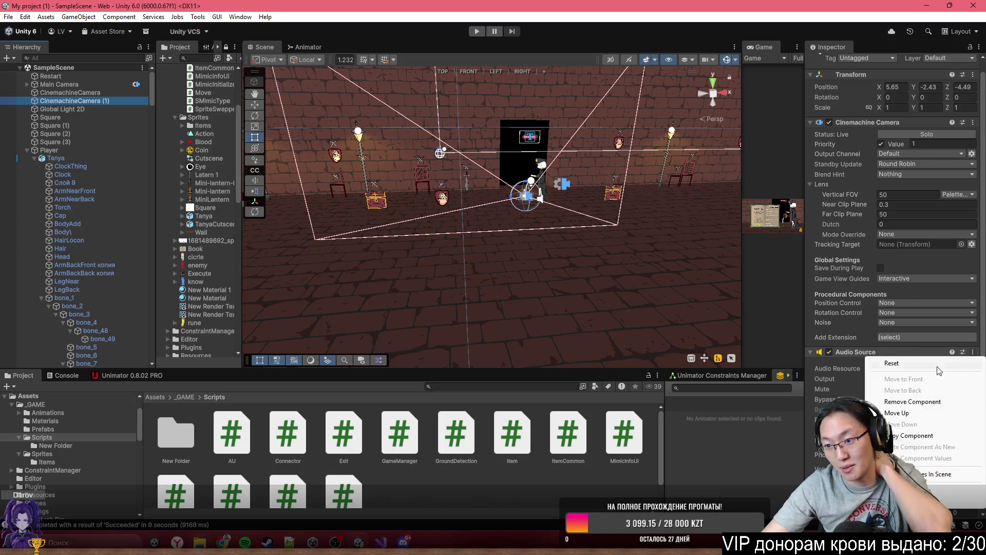
click(973, 352)
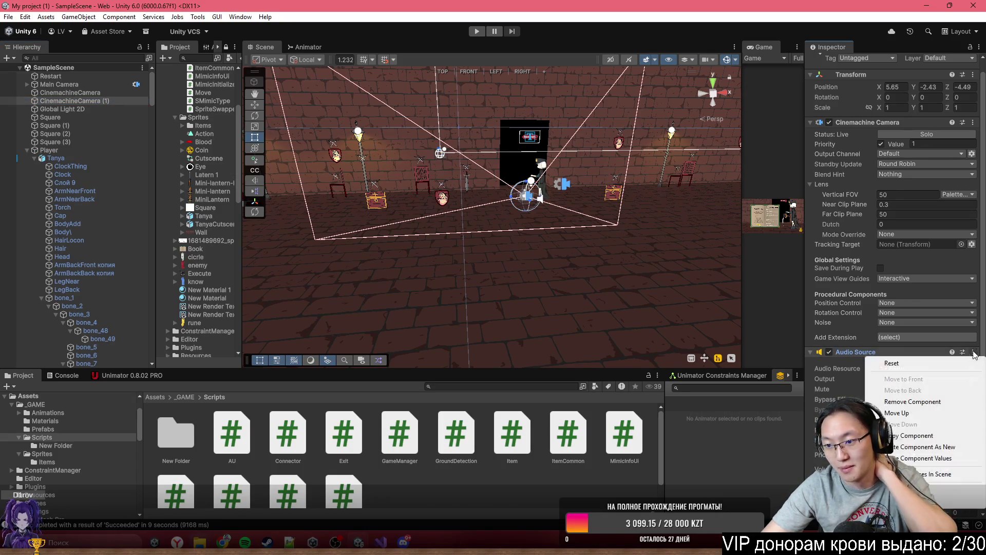
click(912, 401)
Step: Inspect CinemachineCamera and Main Camera, checking the Transform options without changes
click(118, 93)
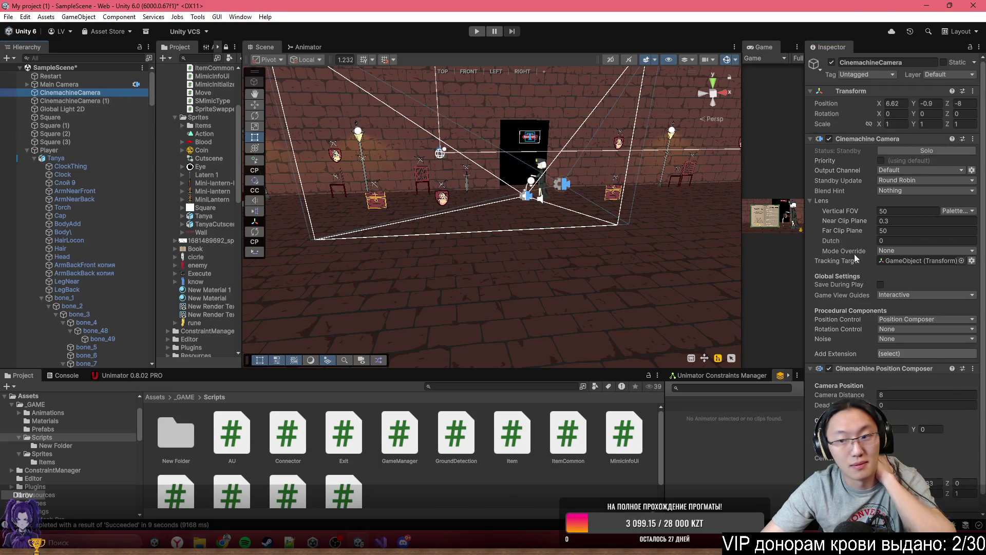
click(54, 84)
scroll(893, 257, down, 10)
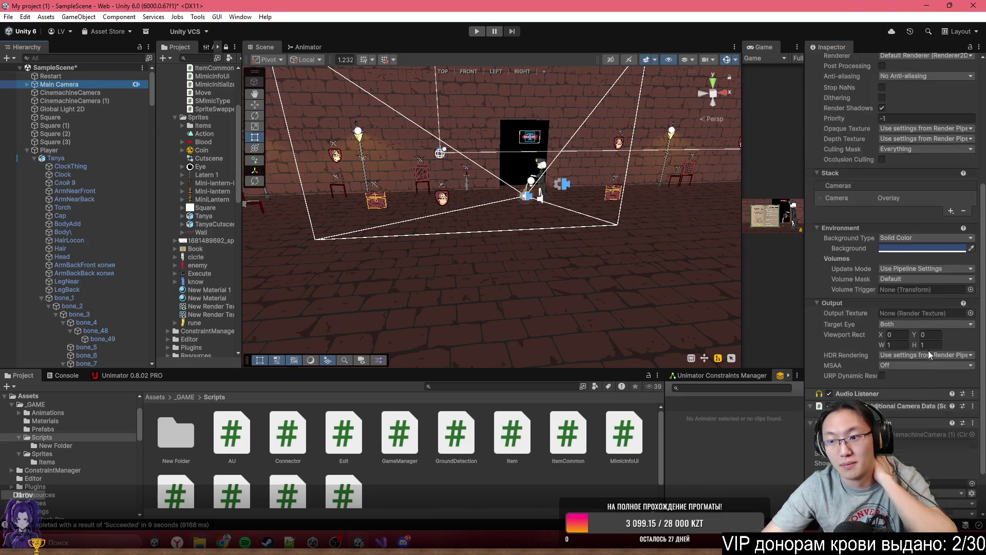
scroll(960, 112, up, 10)
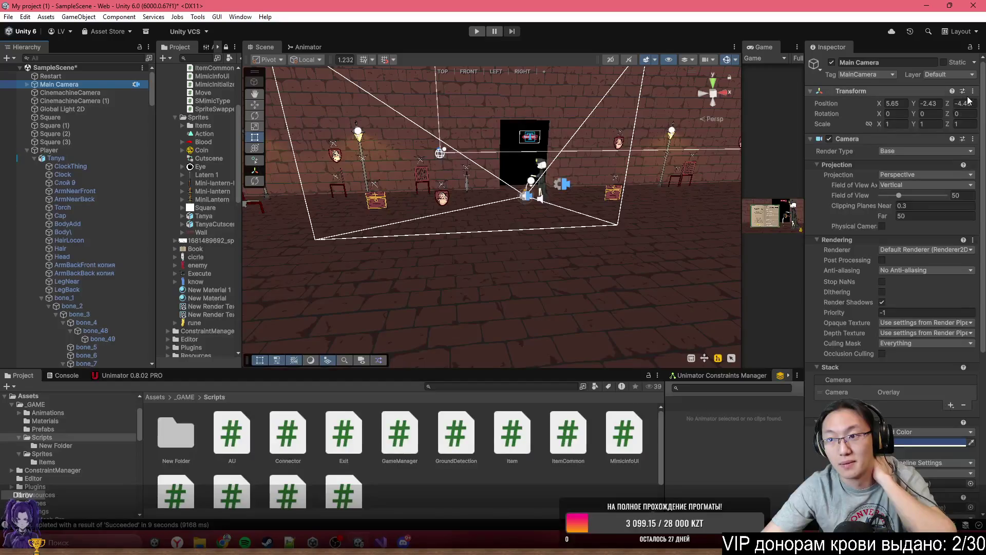
click(972, 91)
mouse_move(934, 188)
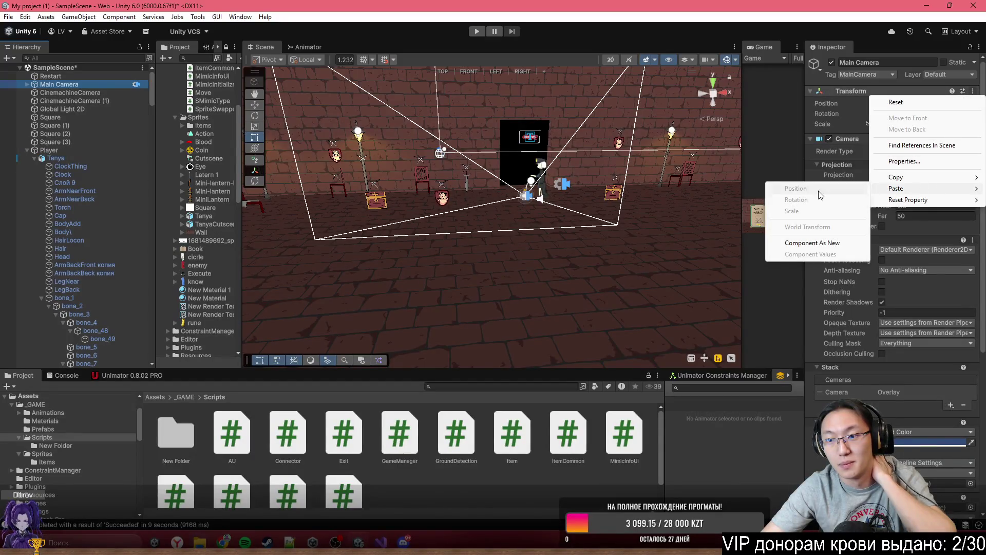
click(821, 243)
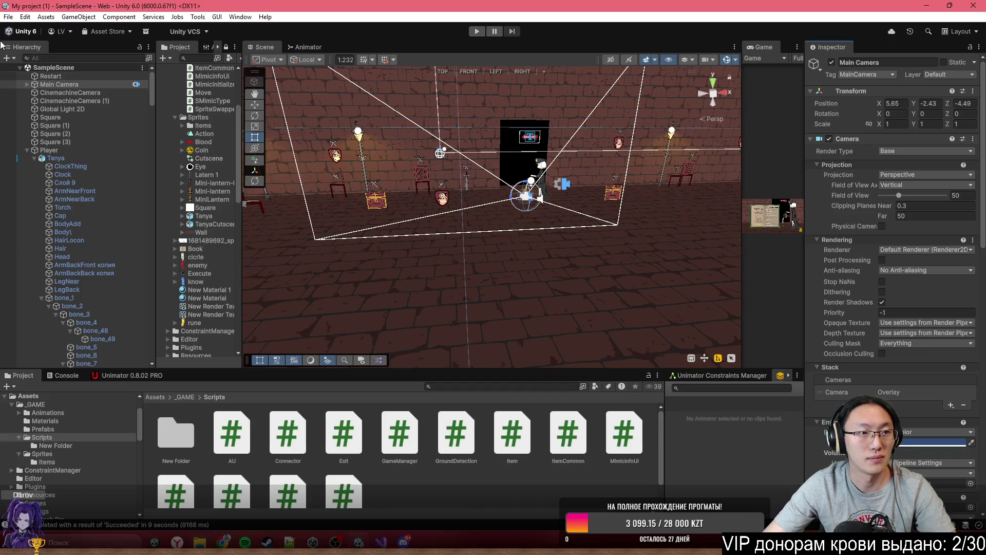
click(11, 19)
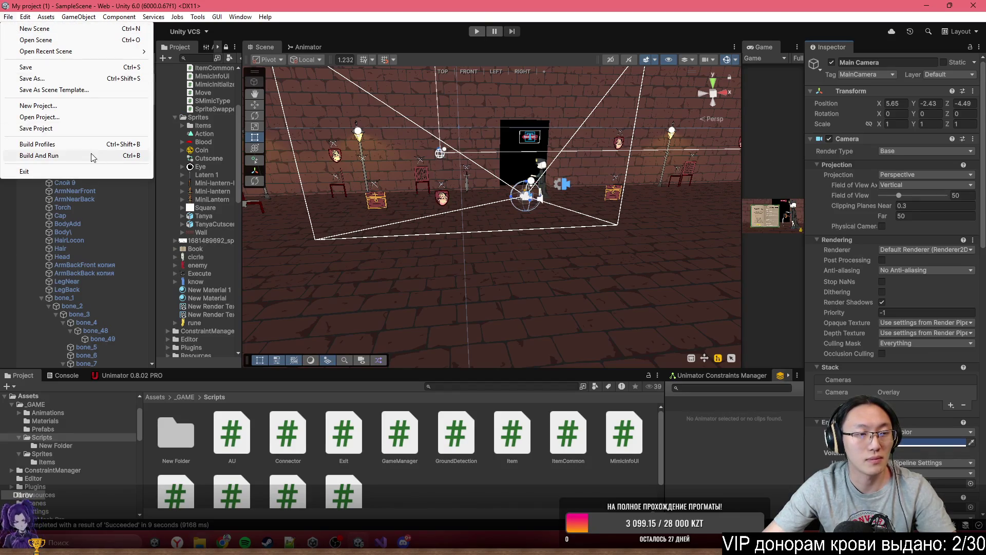
click(376, 19)
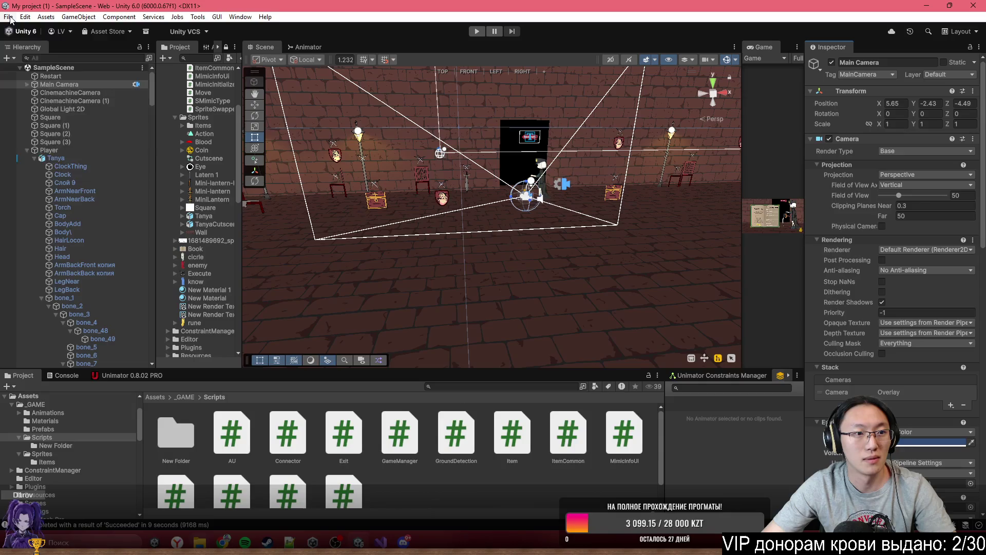
click(10, 19)
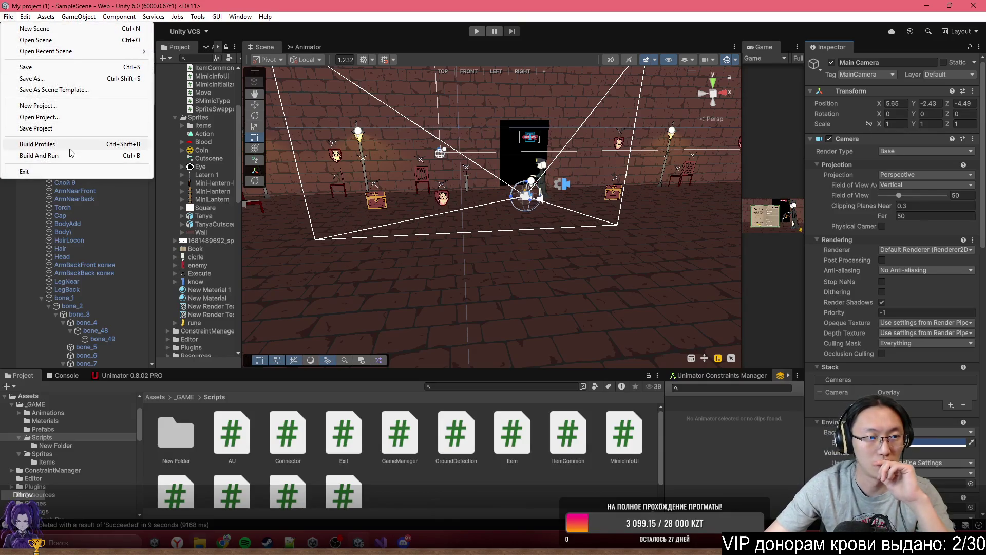
click(69, 147)
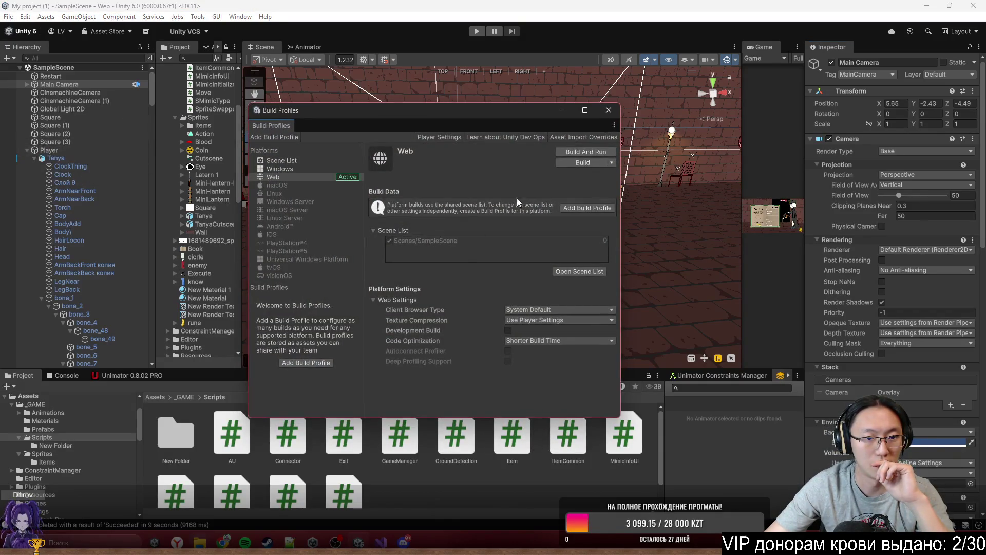
click(572, 162)
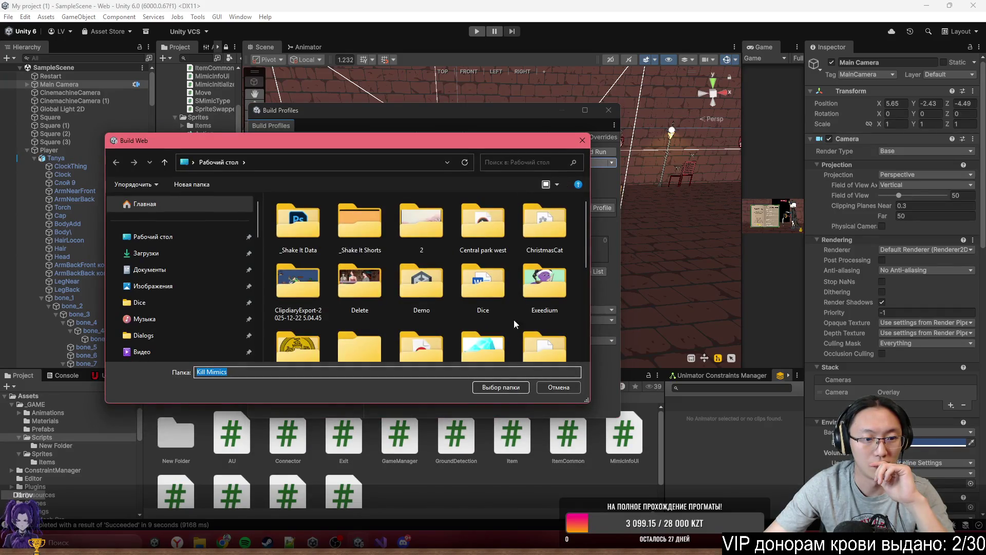
click(506, 388)
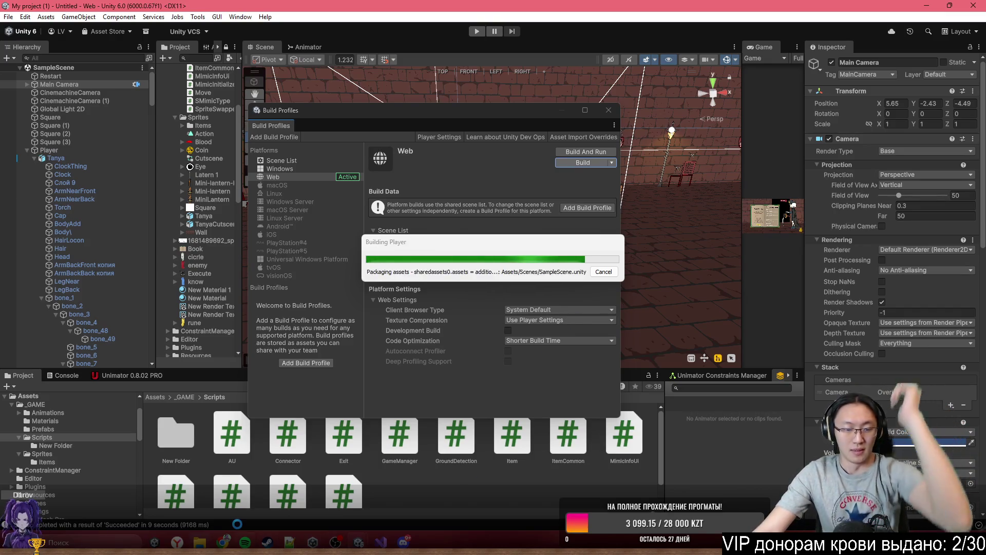
click(594, 273)
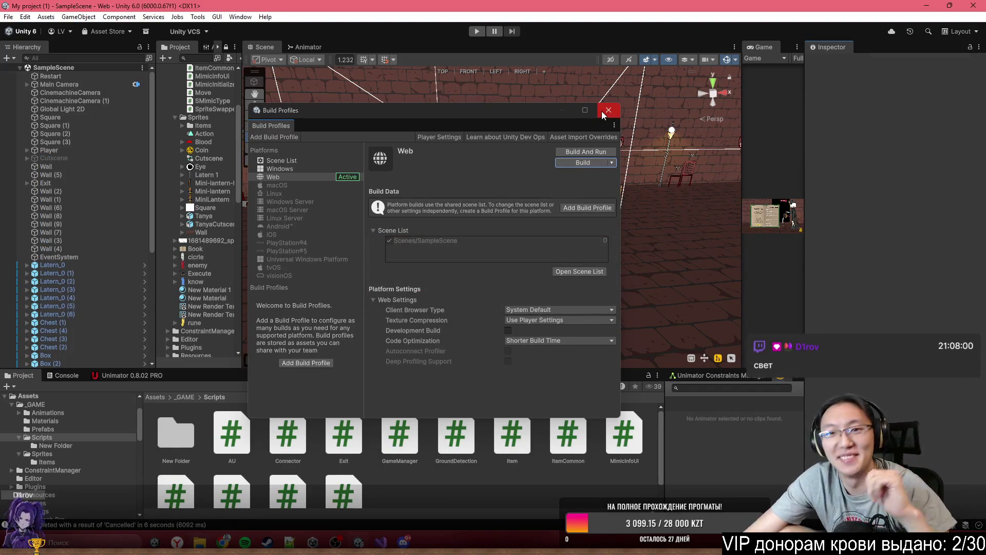
click(607, 111)
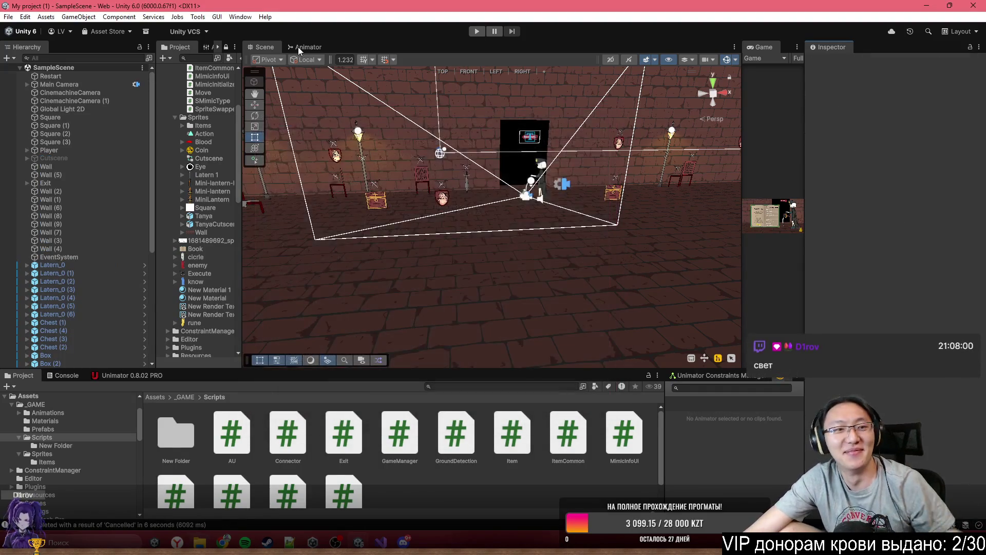
Step: Set the Global Light 2D intensity to 0
click(90, 110)
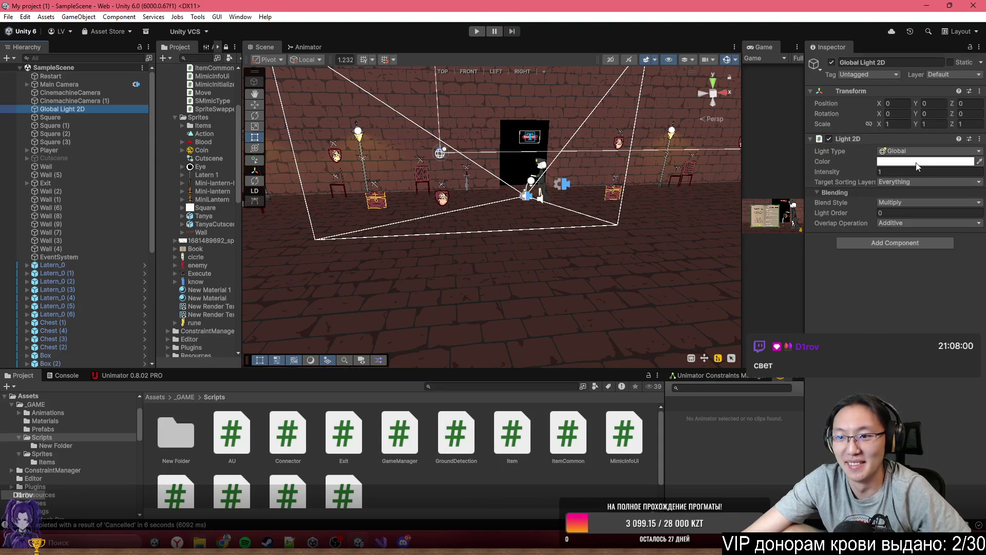
click(925, 171)
text(0)
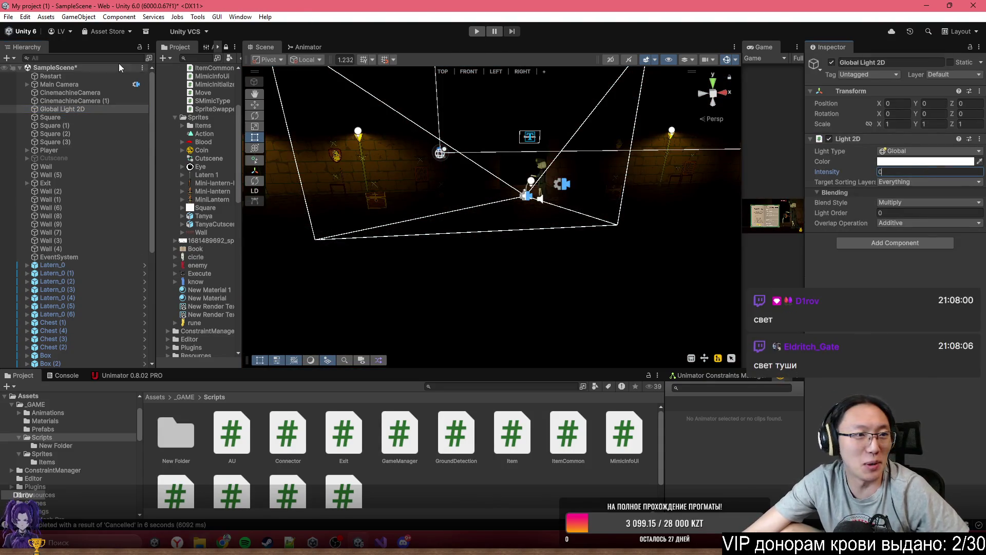
Step: Build the Web profile from Build Profiles into the Kill Mimics folder
click(9, 17)
click(70, 150)
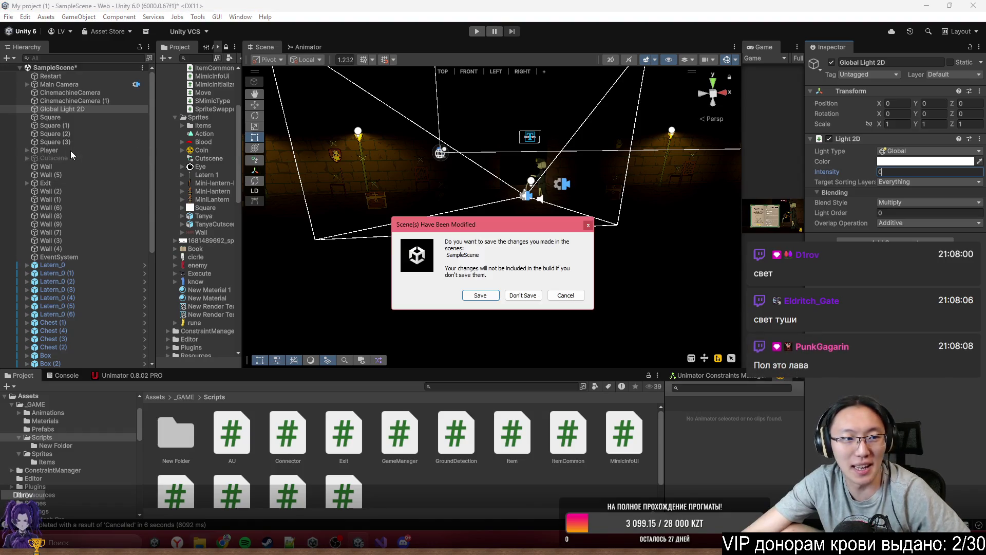
click(574, 296)
click(8, 17)
key(Escape)
click(9, 17)
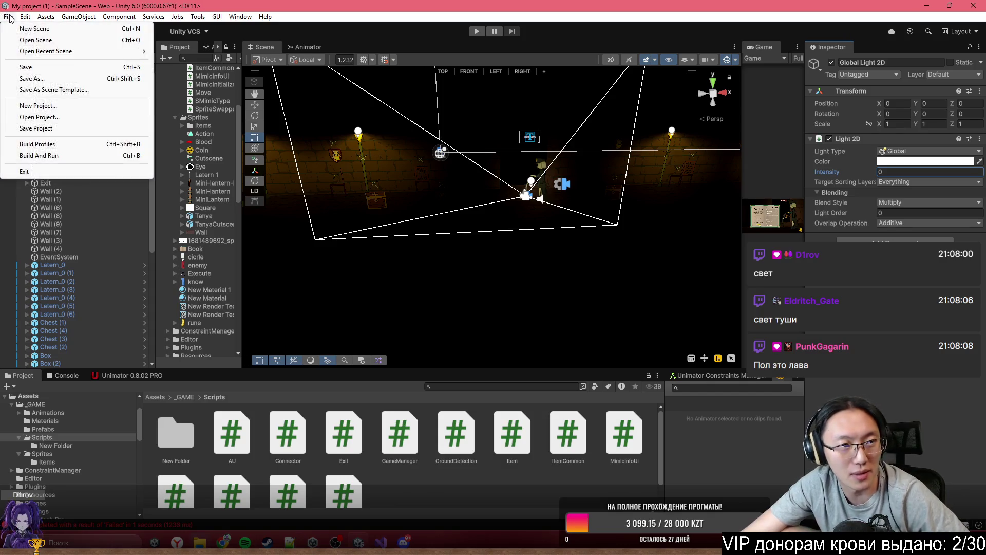
click(110, 144)
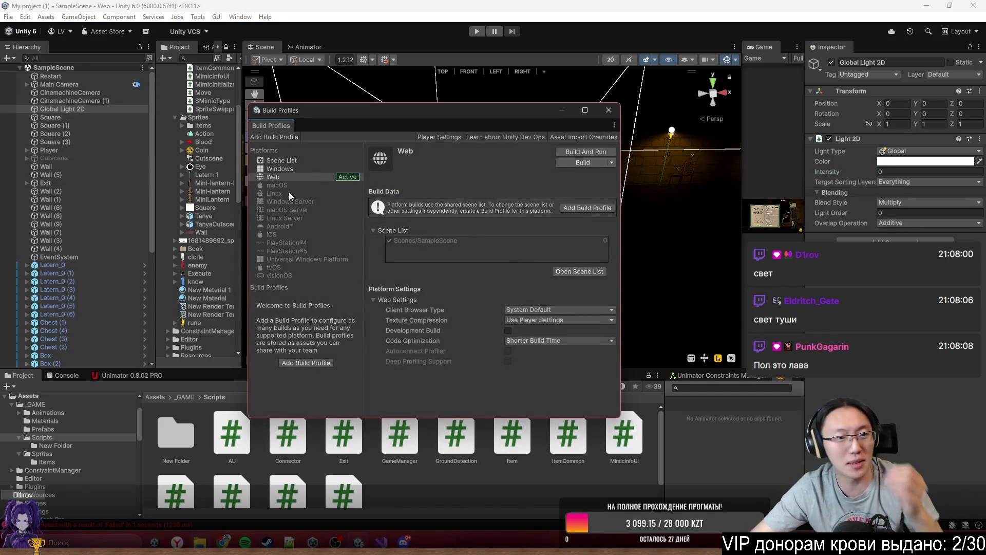
click(586, 163)
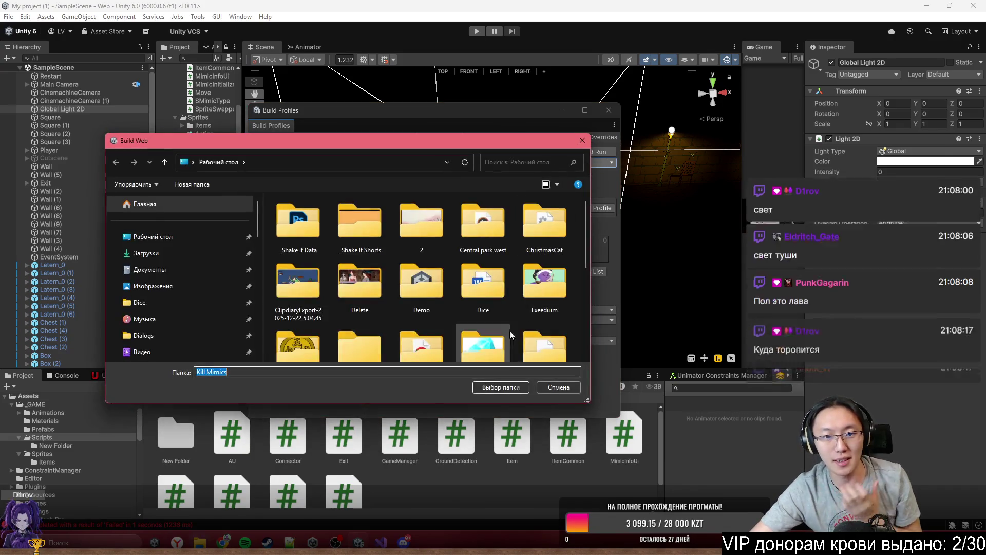
click(492, 388)
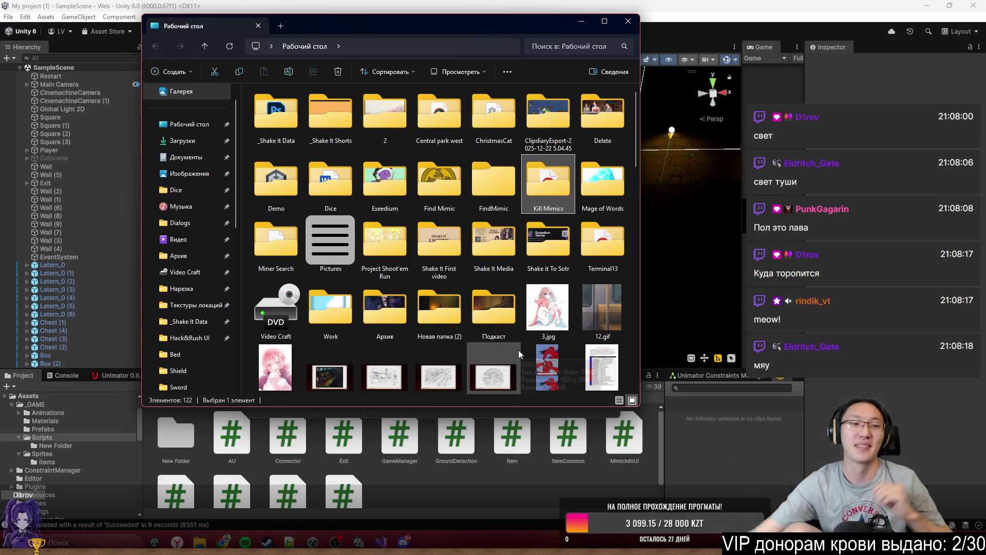
Step: In Kill Mimics, delete FindMimics.zip and create a new empty ZIP archive named Game
double_click(558, 190)
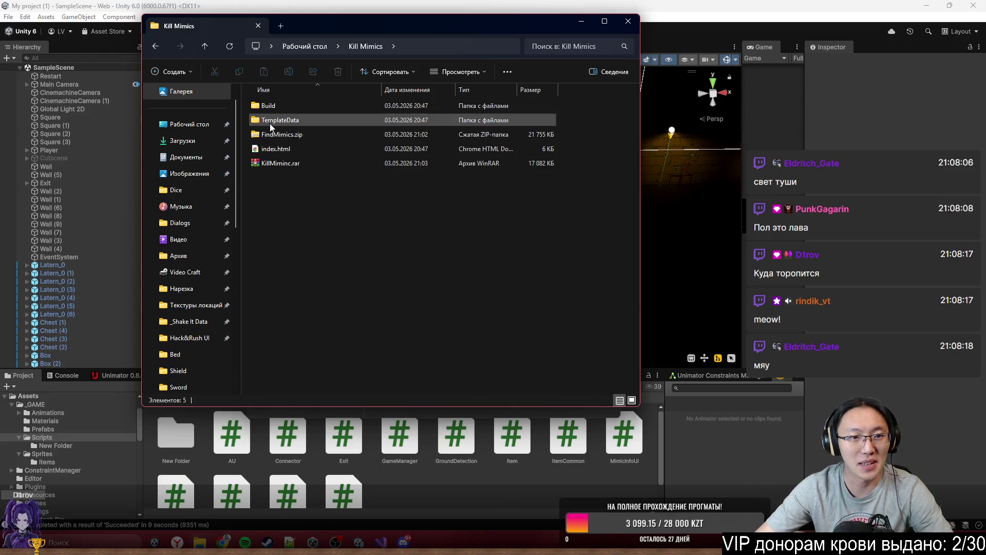
click(288, 135)
key(Delete)
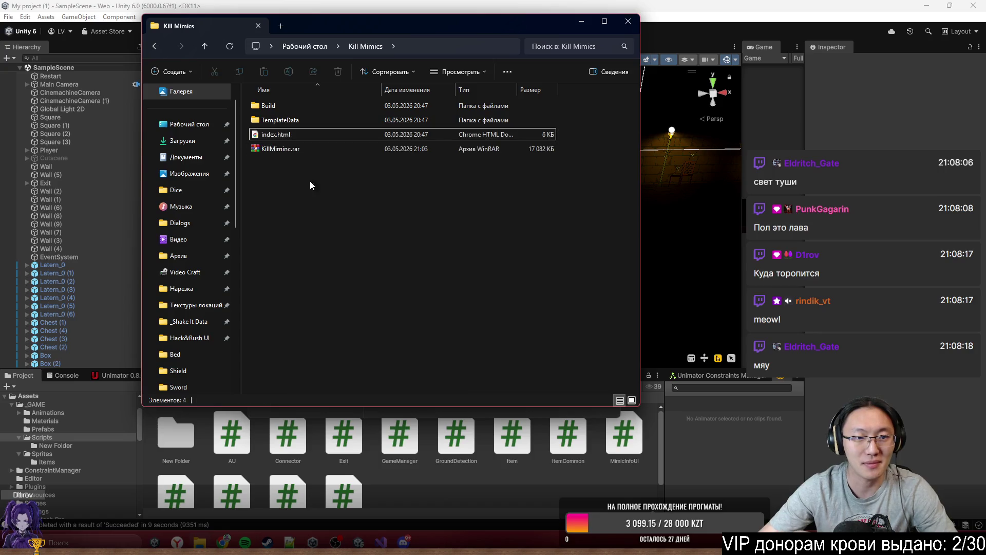
right_click(326, 208)
mouse_move(414, 288)
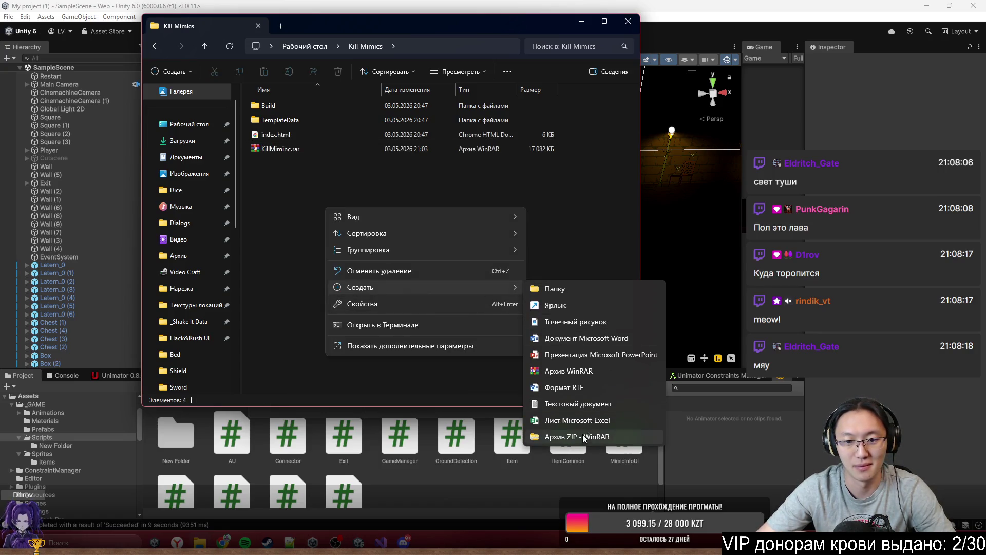
click(578, 442)
text(Game)
key(Return)
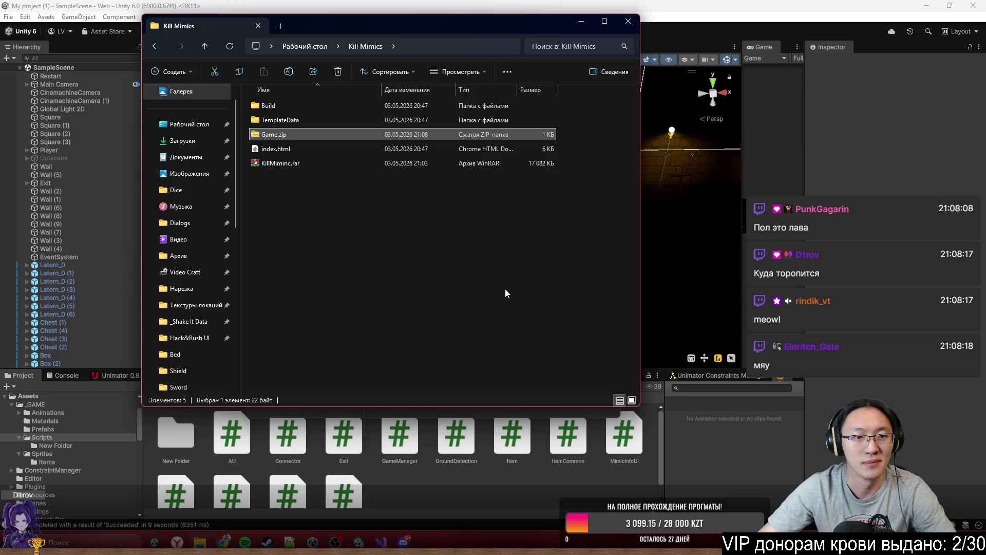
Step: Pack Build, TemplateData and index.html into Game.zip
click(285, 163)
click(282, 148)
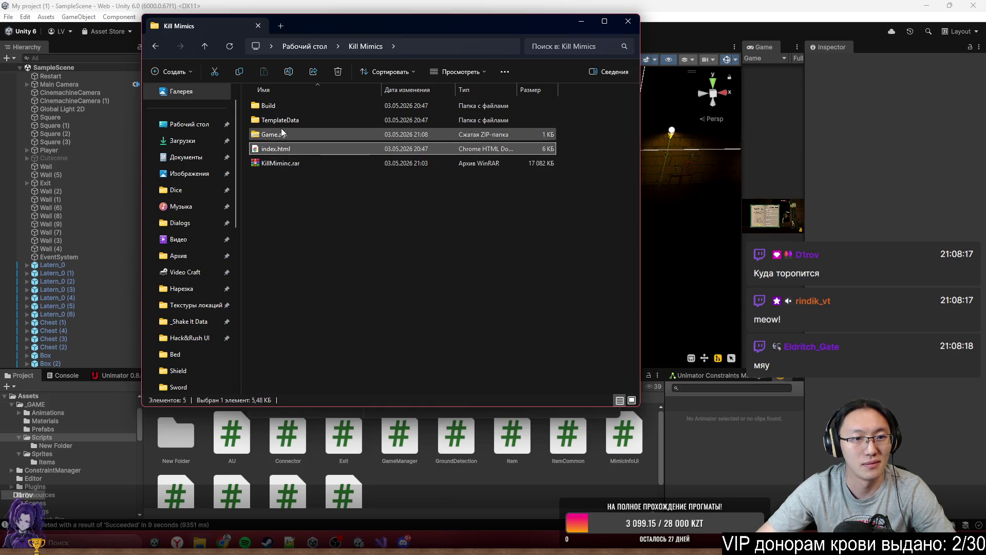
ctrl+click(282, 105)
ctrl+click(285, 120)
drag(287, 122, 275, 134)
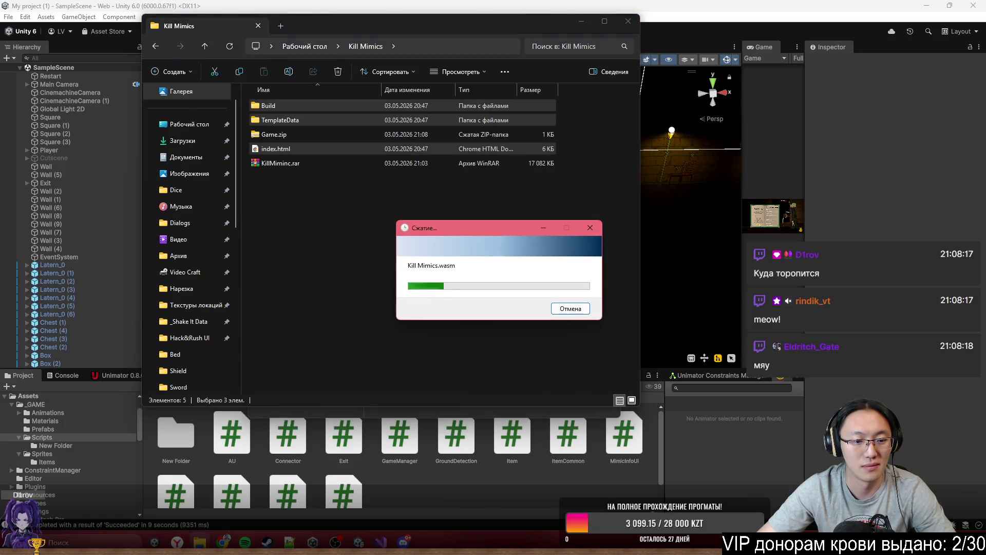
mouse_move(200, 542)
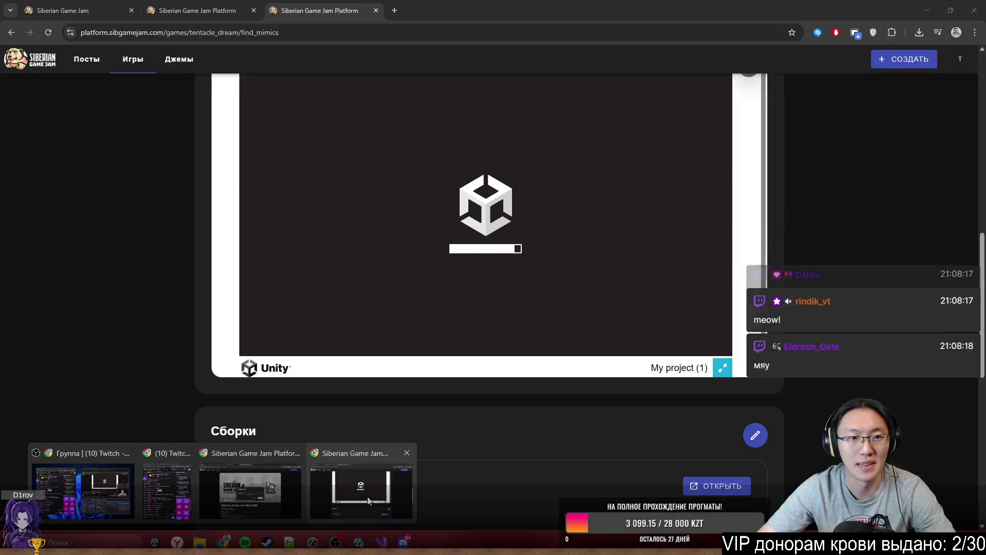
Step: Edit the Find Mimics builds section and set the build type to web build (ZIP)
click(368, 501)
scroll(830, 294, up, 8)
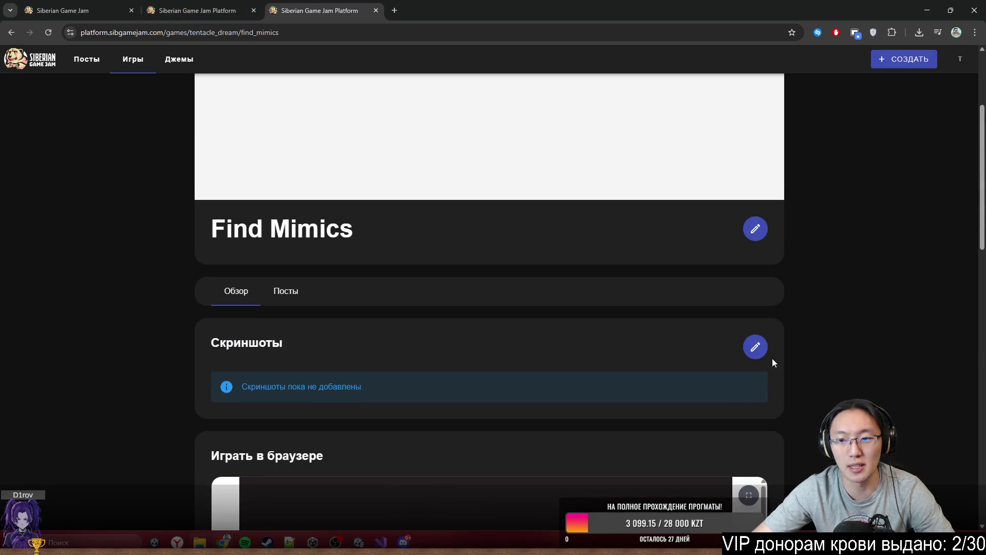
scroll(747, 331, down, 10)
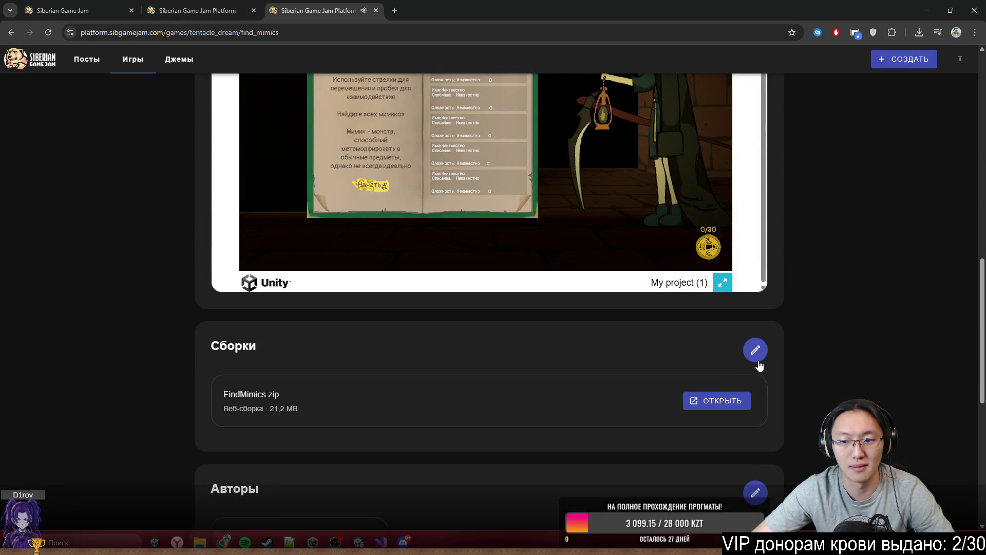
click(755, 350)
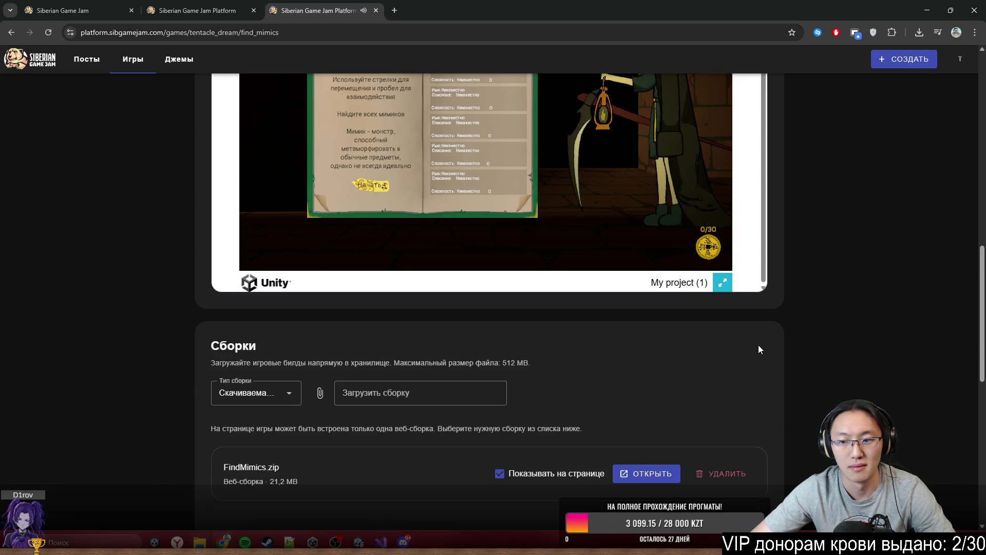
mouse_move(646, 10)
mouse_down()
mouse_move(646, 97)
mouse_move(671, 82)
mouse_up()
click(465, 378)
click(457, 432)
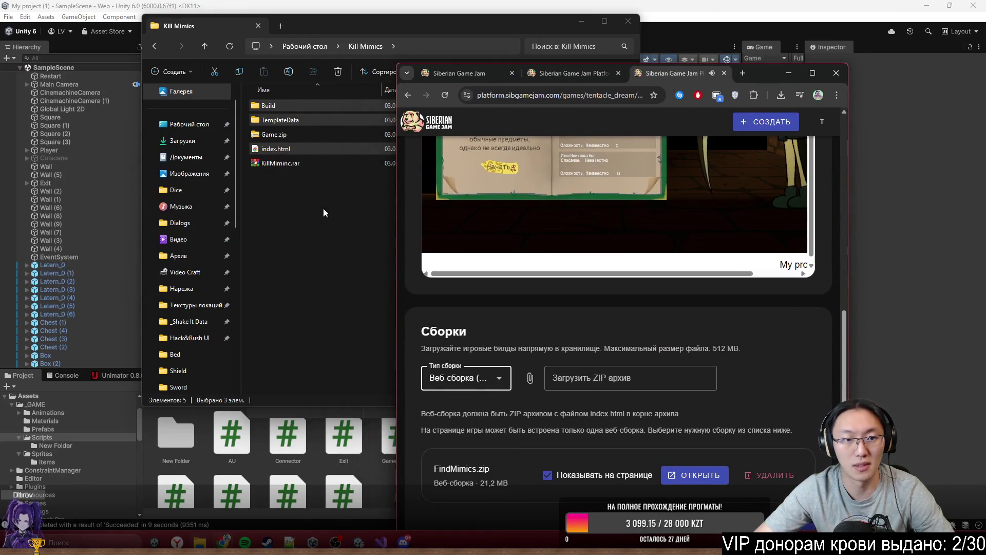
Step: Delete the old FindMimics.zip build and open the ZIP upload file picker
click(269, 136)
mouse_move(291, 133)
mouse_down()
mouse_move(719, 427)
mouse_move(731, 453)
mouse_up()
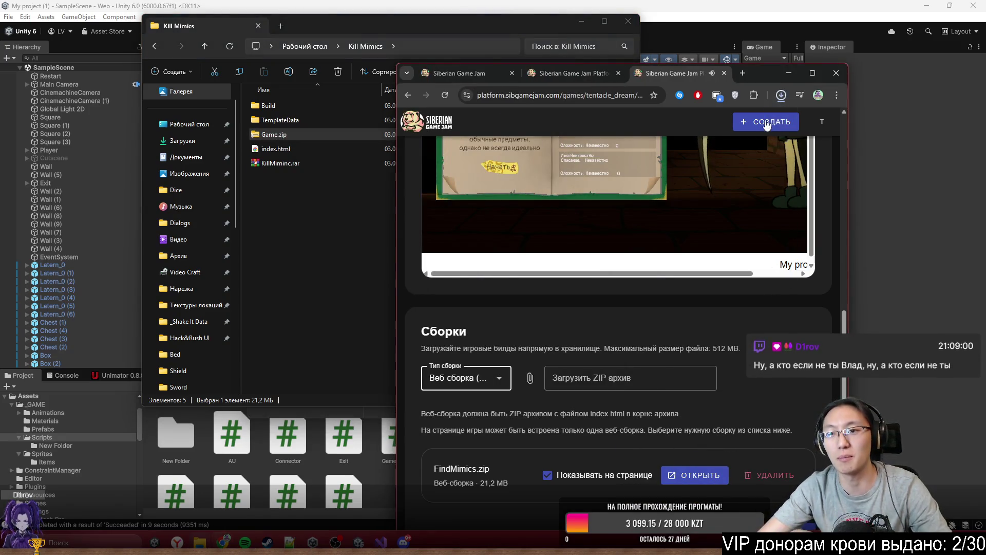
drag(763, 74, 798, 44)
scroll(704, 426, down, 3)
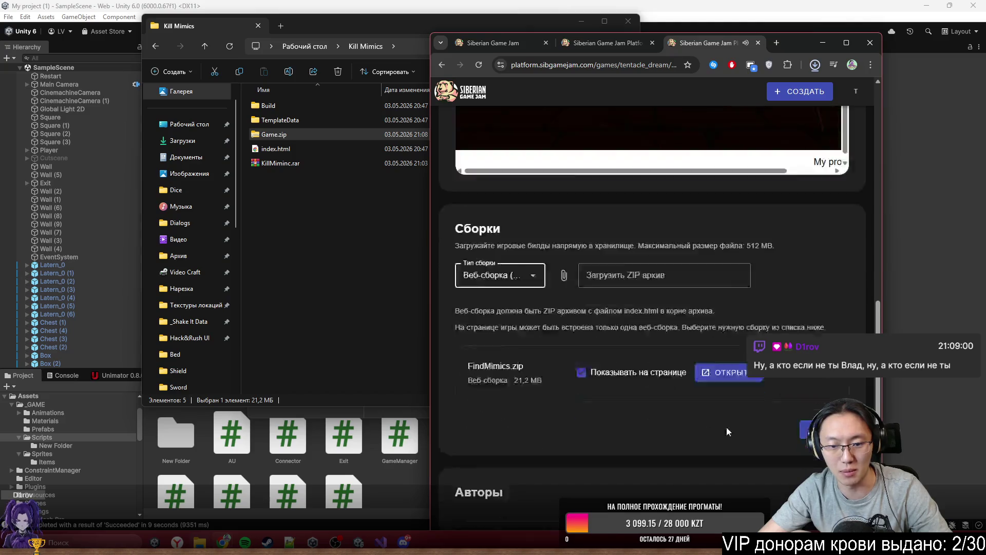
click(805, 272)
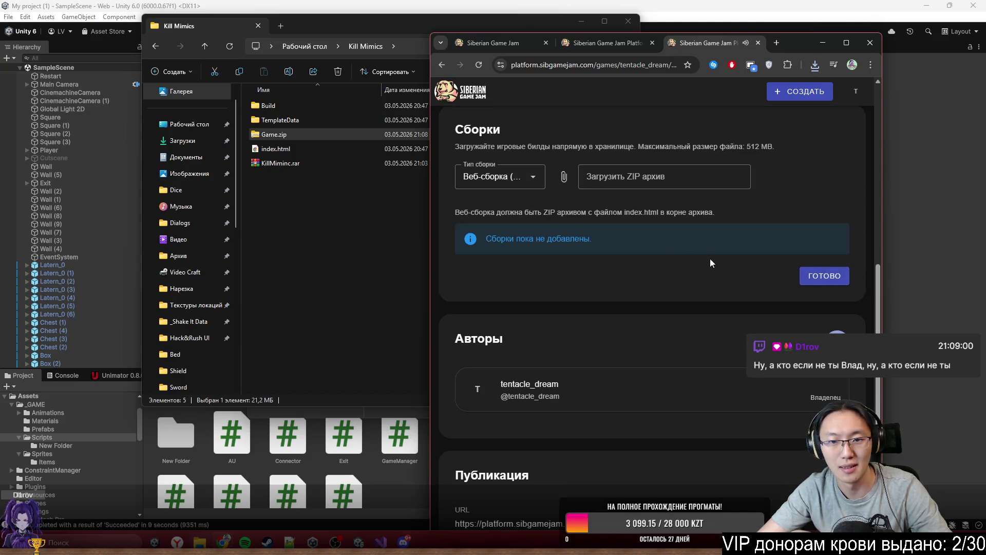
click(634, 179)
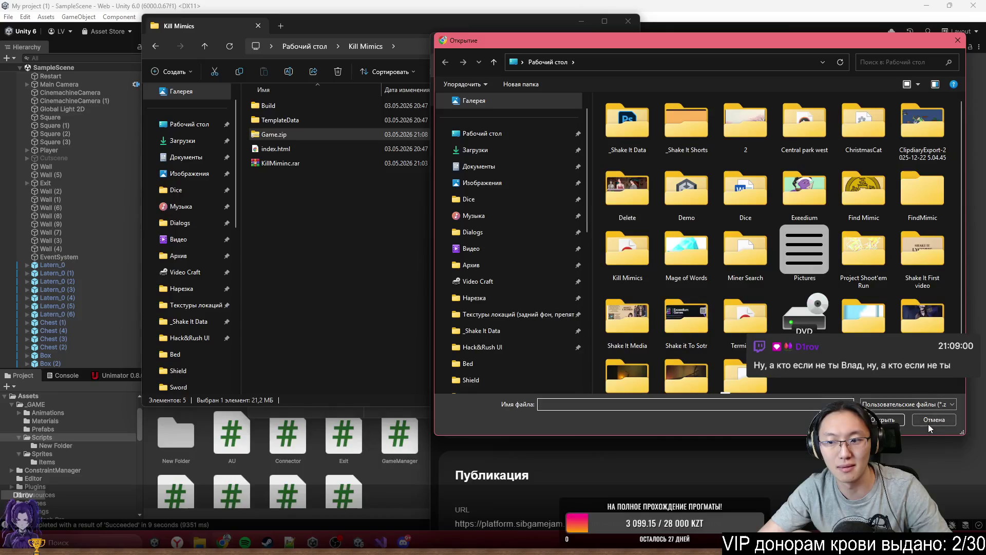
Step: Upload Game.zip by dropping it on the field, launch the game, and copy the page URL
click(934, 419)
mouse_move(315, 136)
mouse_down()
mouse_move(679, 247)
mouse_move(695, 178)
mouse_up()
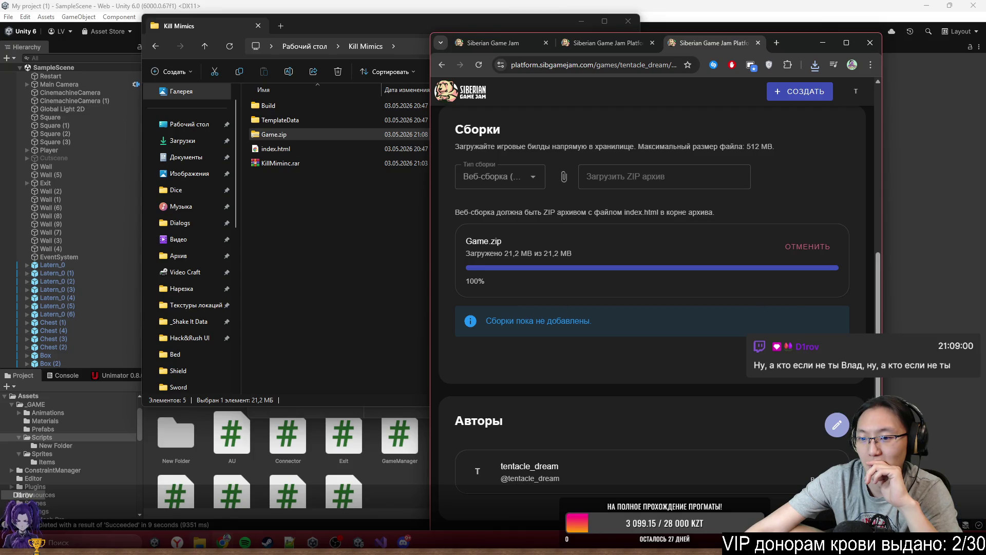
click(669, 314)
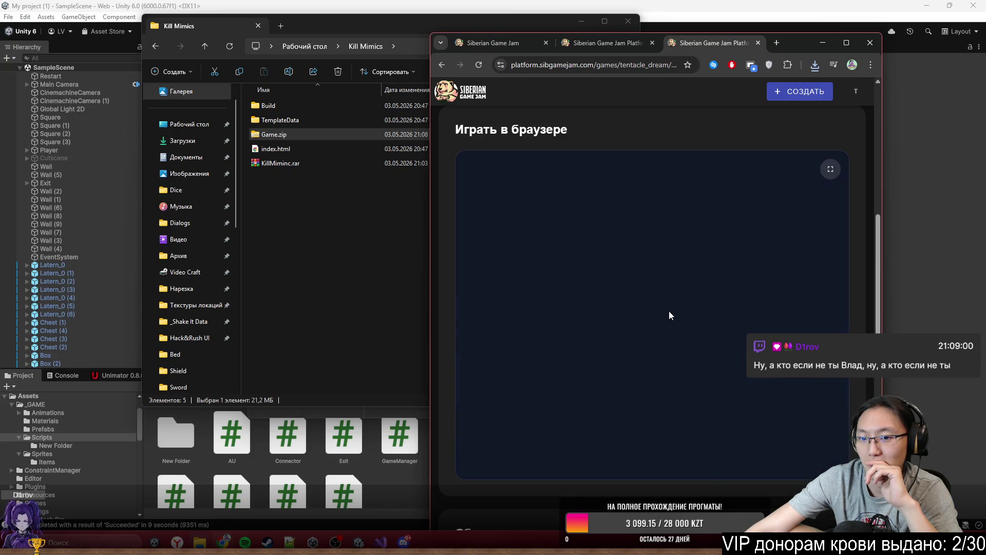
click(622, 66)
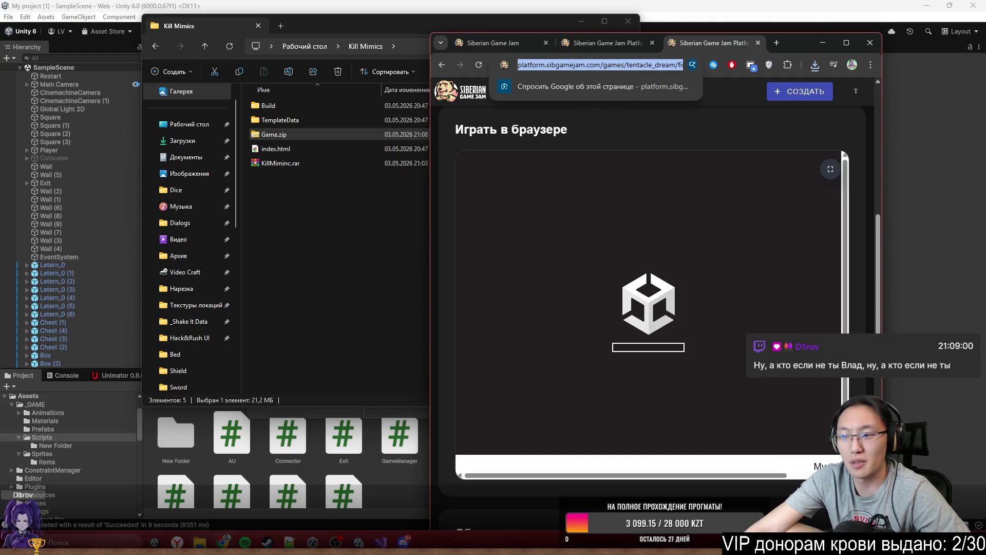
key(alt+Tab)
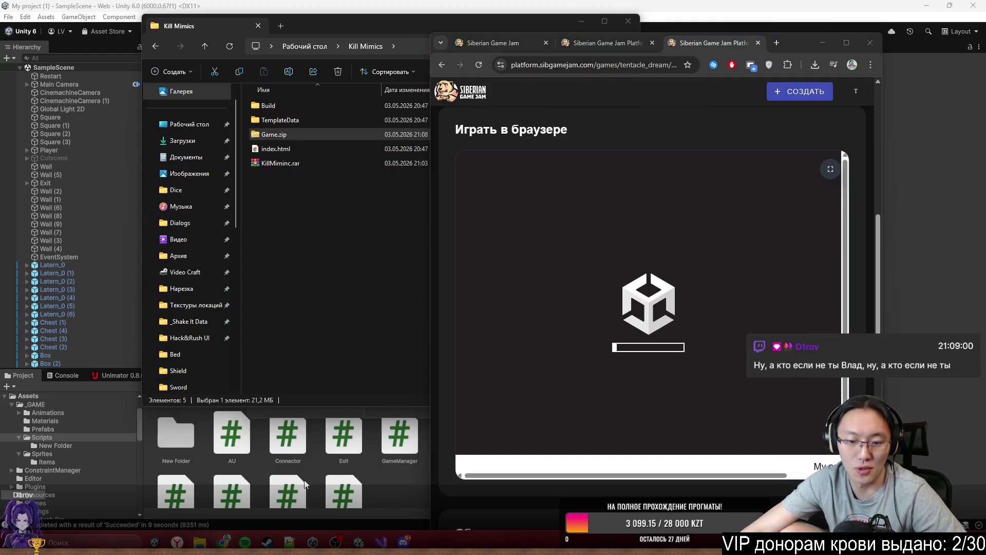
key(alt+Tab)
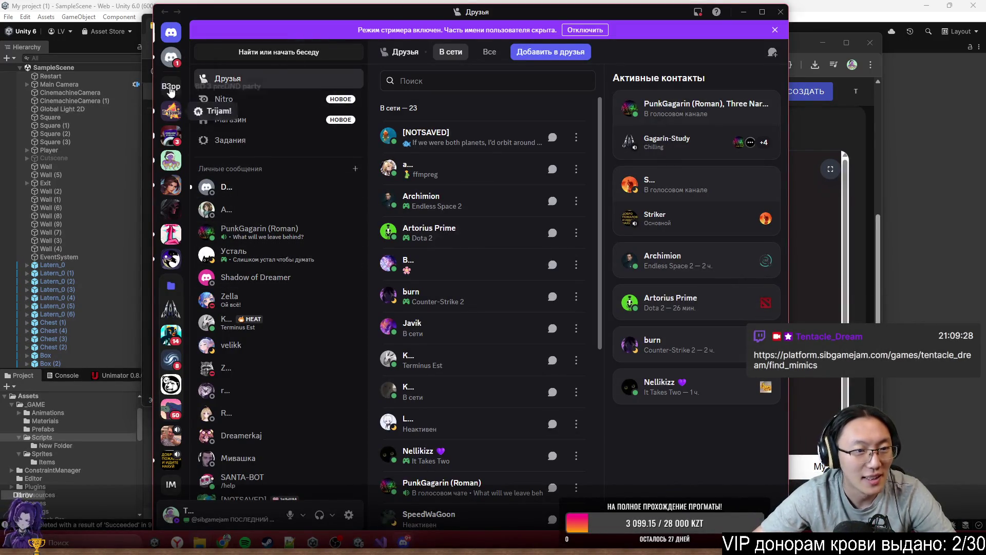
Step: Open the Siberian Game Jam Discord server and browse its channels
click(177, 66)
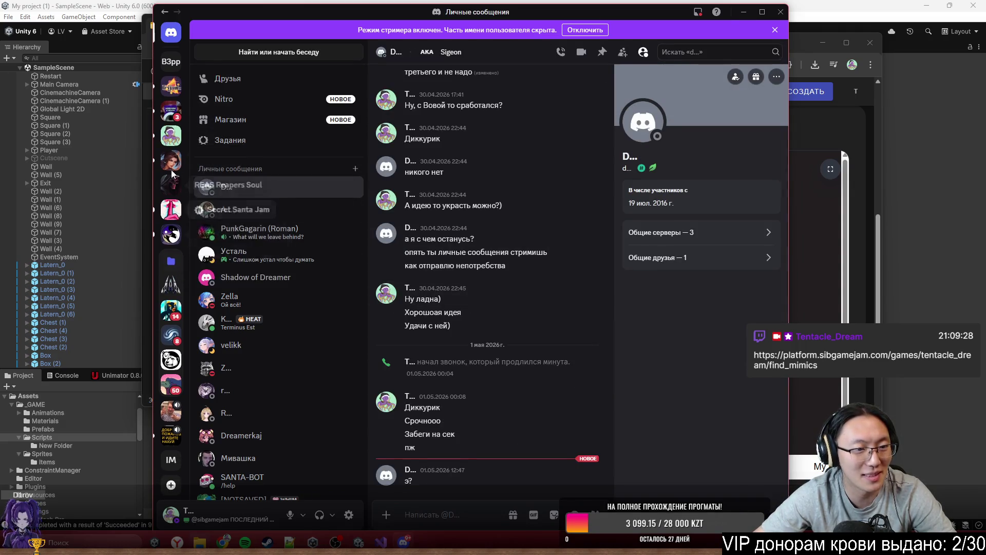
click(172, 362)
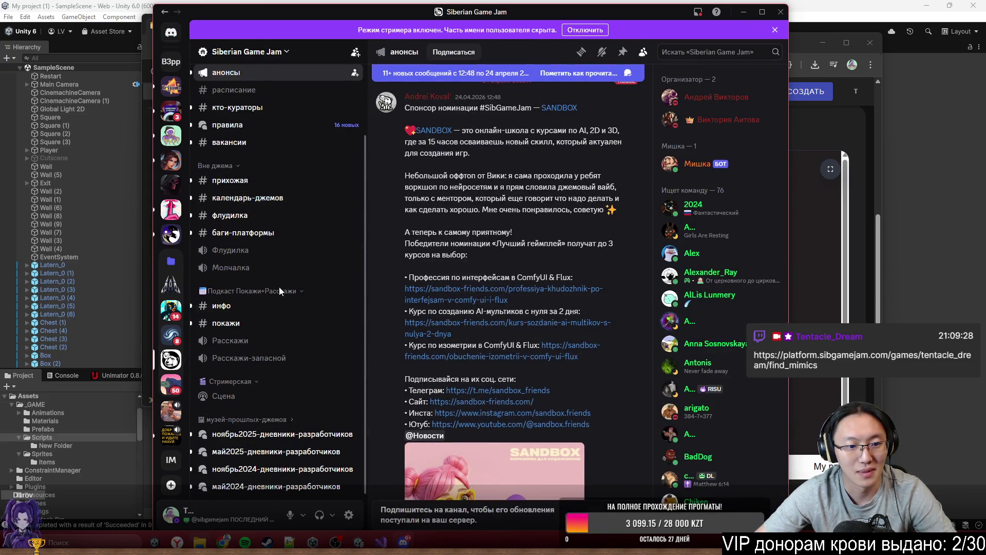
scroll(278, 191, up, 3)
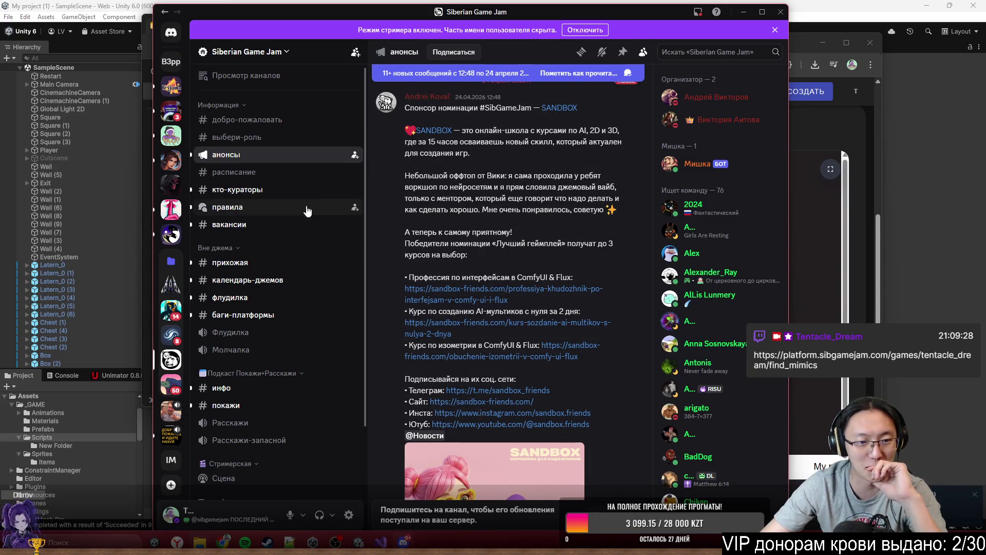
right_click(360, 207)
key(Escape)
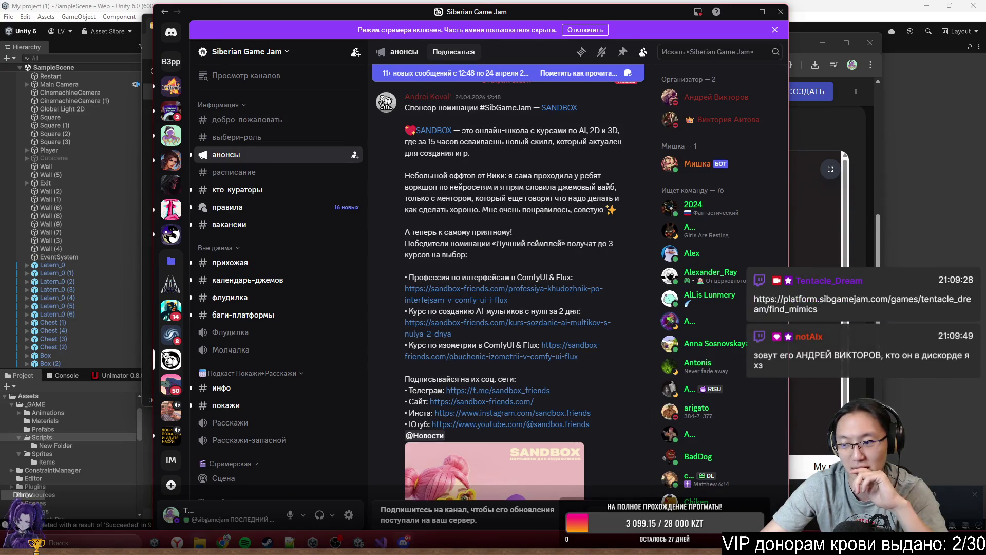
scroll(287, 174, down, 3)
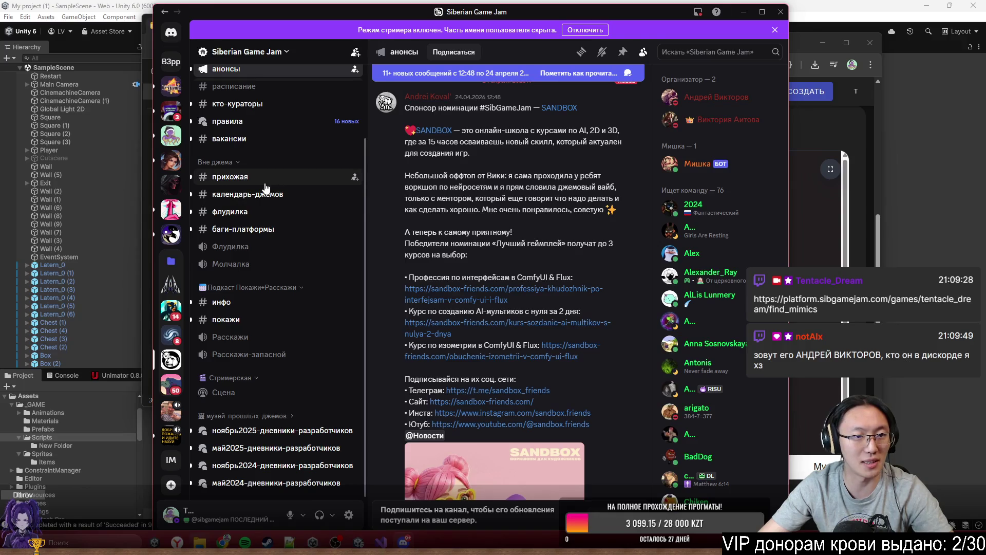
scroll(271, 193, up, 3)
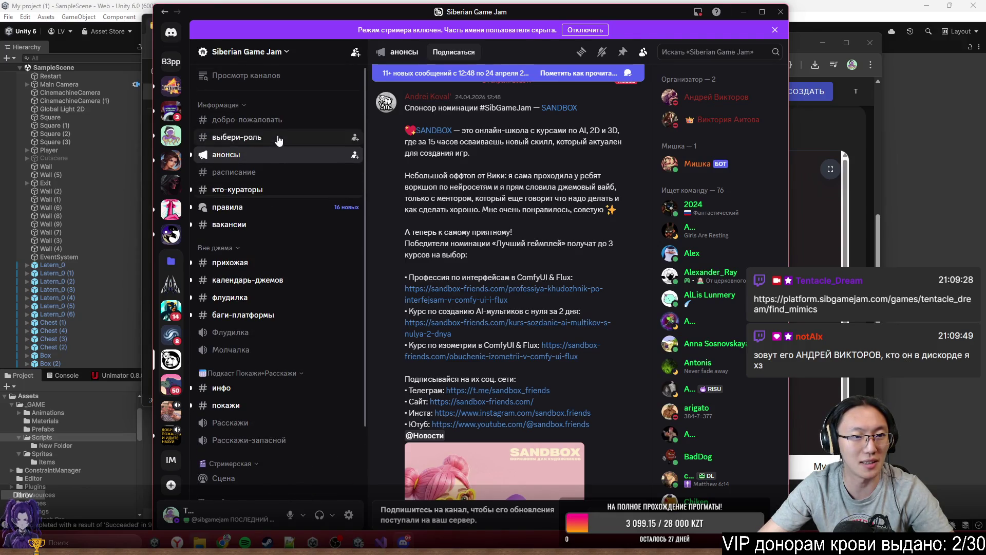
scroll(280, 230, down, 3)
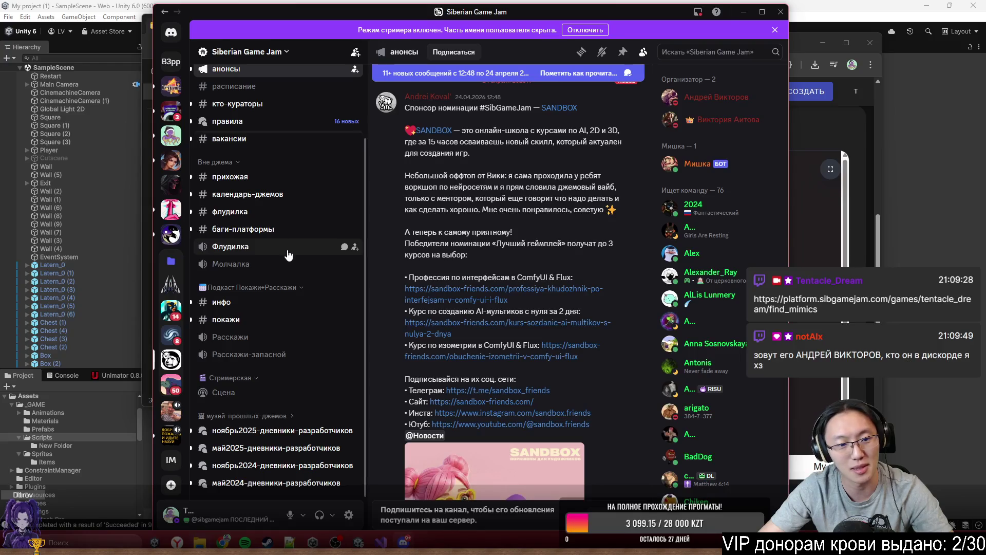
scroll(296, 190, up, 3)
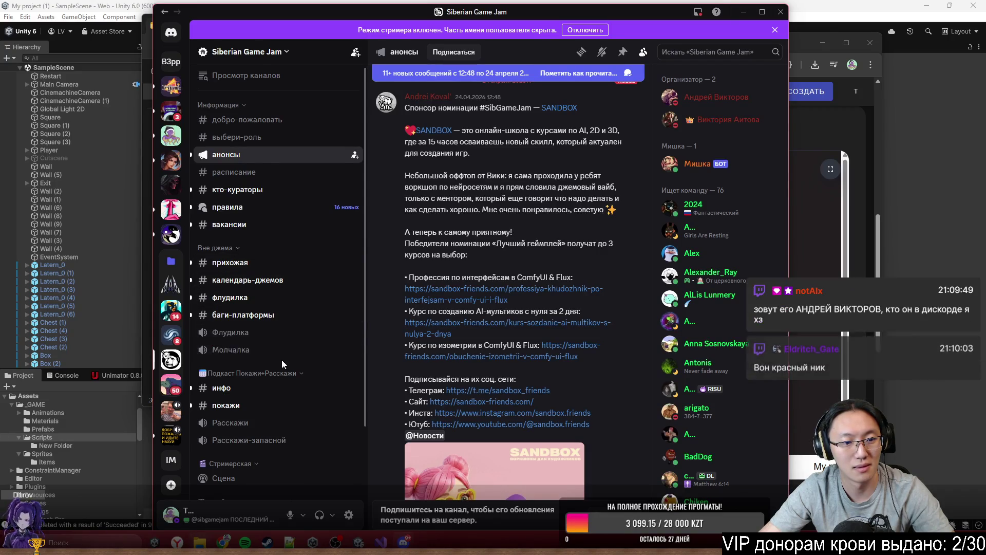
scroll(268, 316, down, 3)
scroll(268, 316, up, 3)
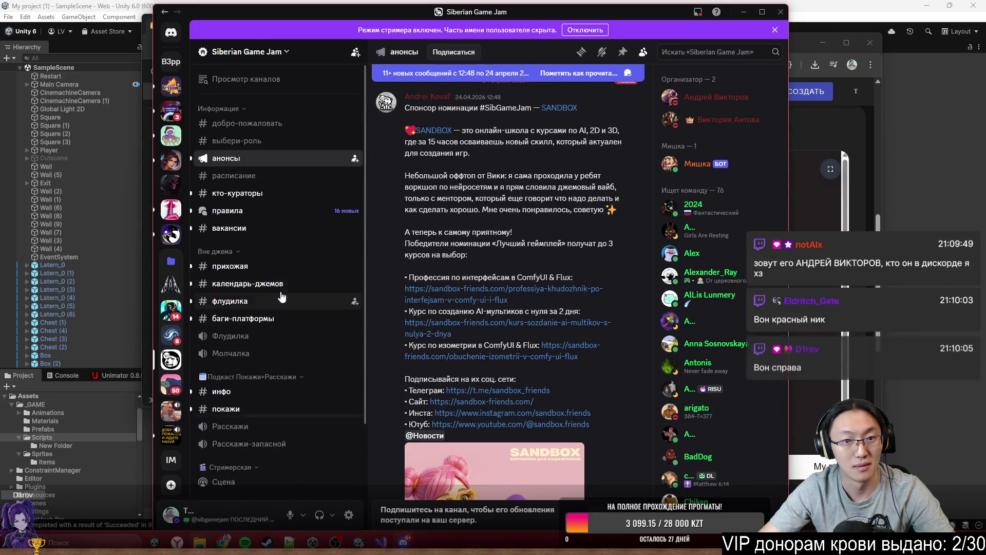
Step: Message the jam organizer asking if the late-uploaded game can still be added
click(723, 98)
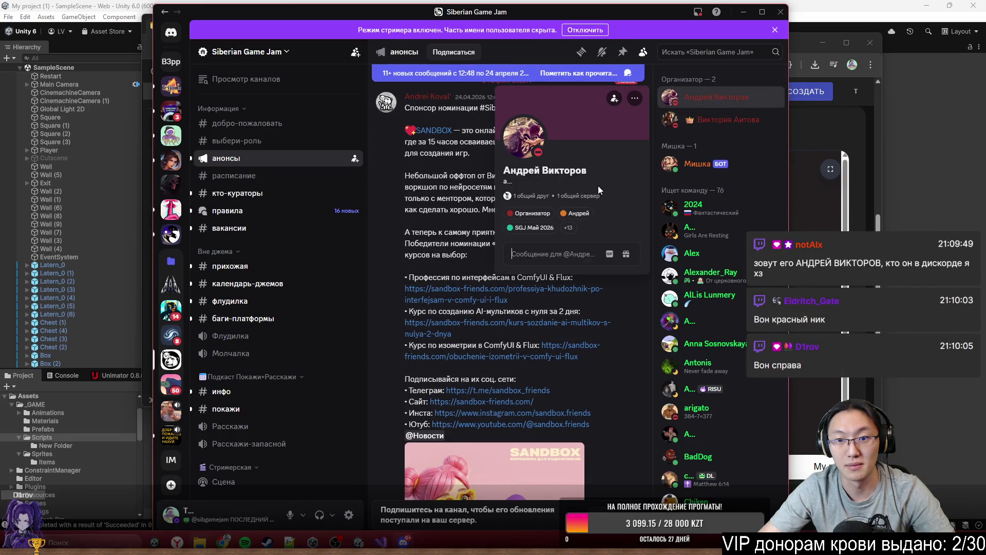
click(589, 261)
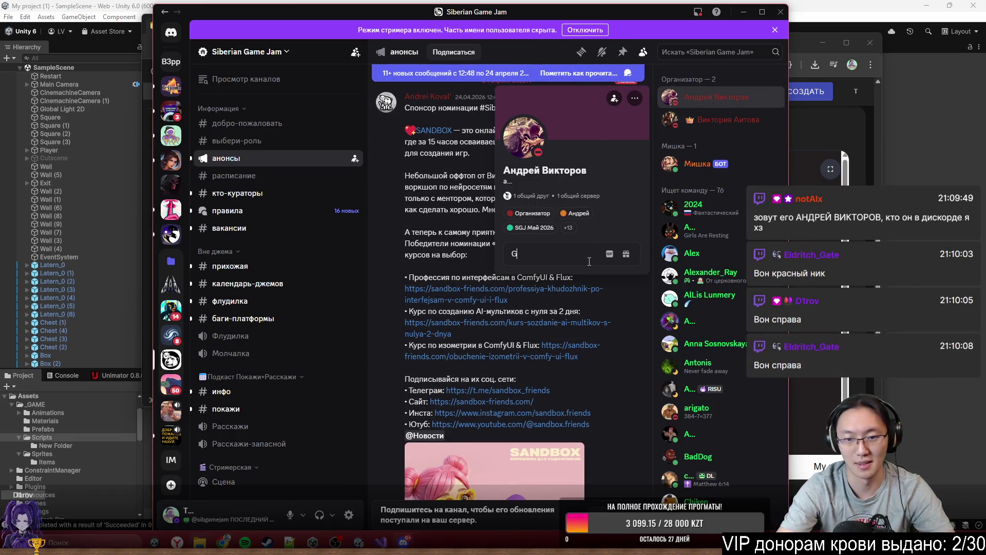
text(Приветствую! Тут ходи)
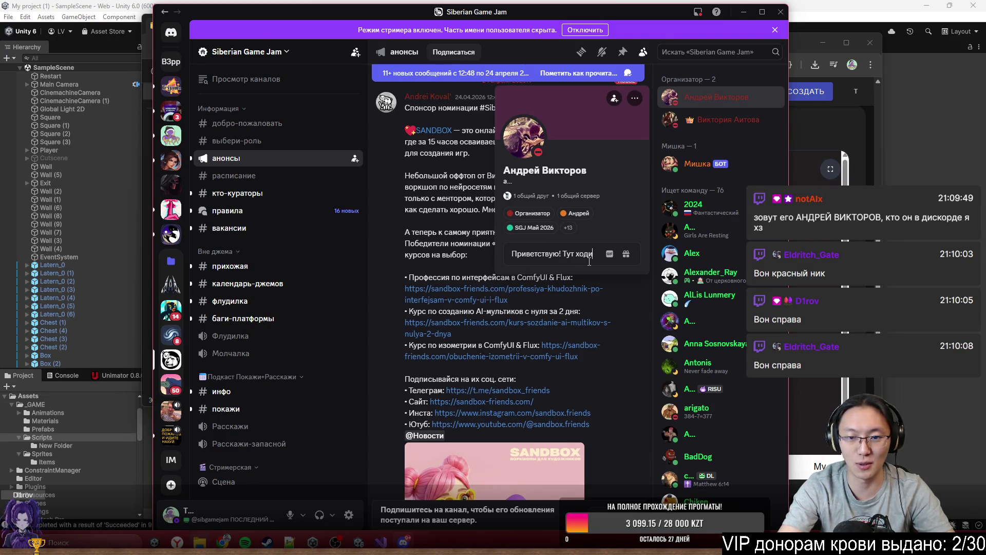
text(т слух, что вас)
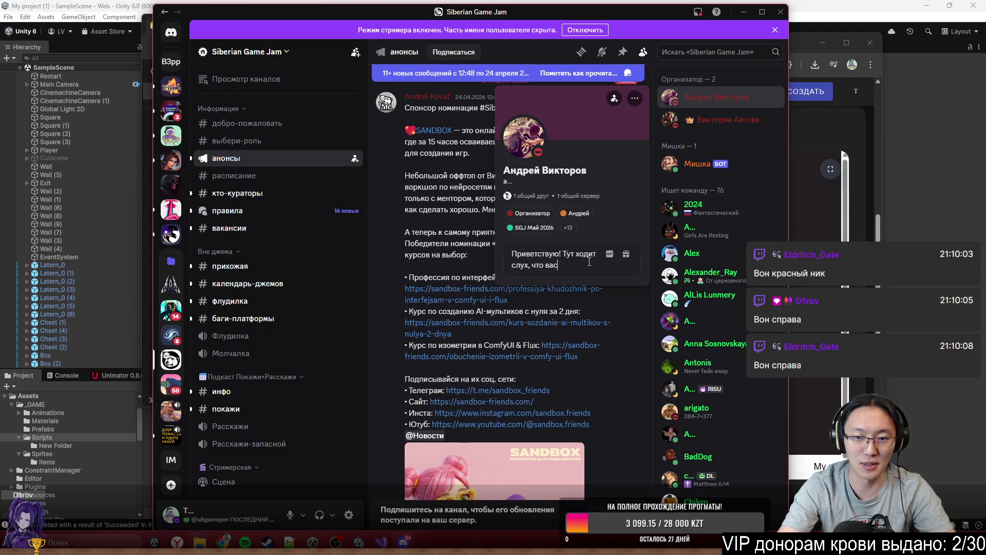
text(лять добавит)
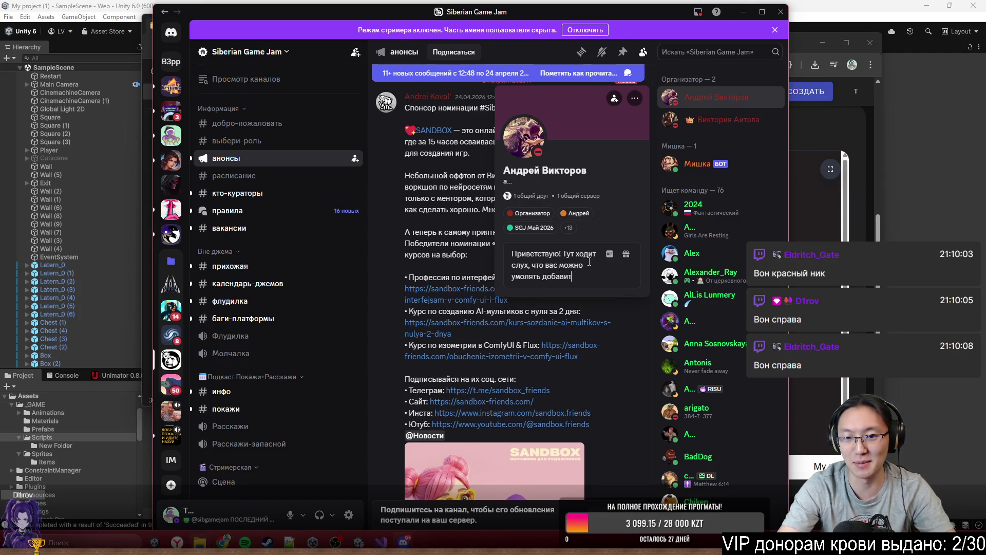
text(сли я очень)
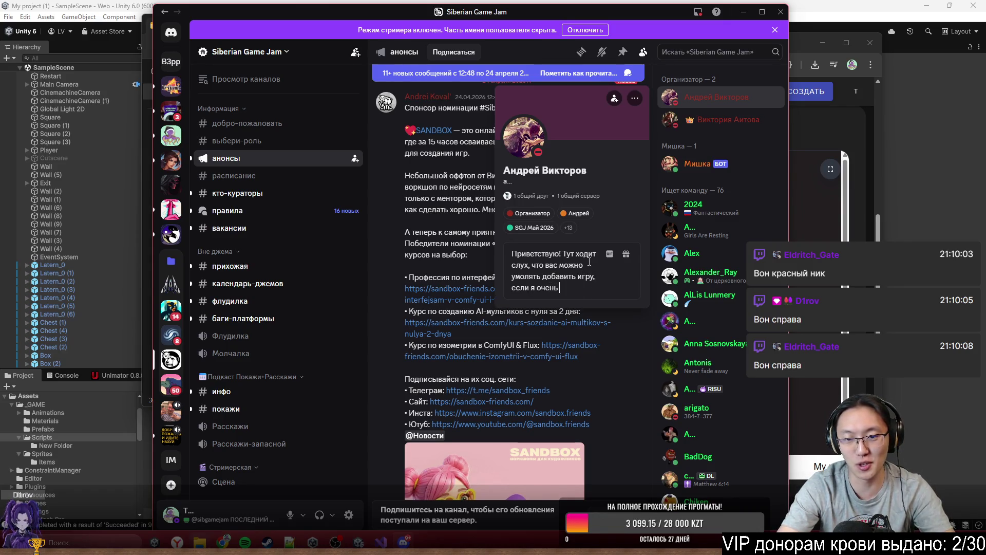
key(BackSpace)
key(BackSpace)
key(BackSpace)
key(BackSpace)
key(BackSpace)
text(запутался и)
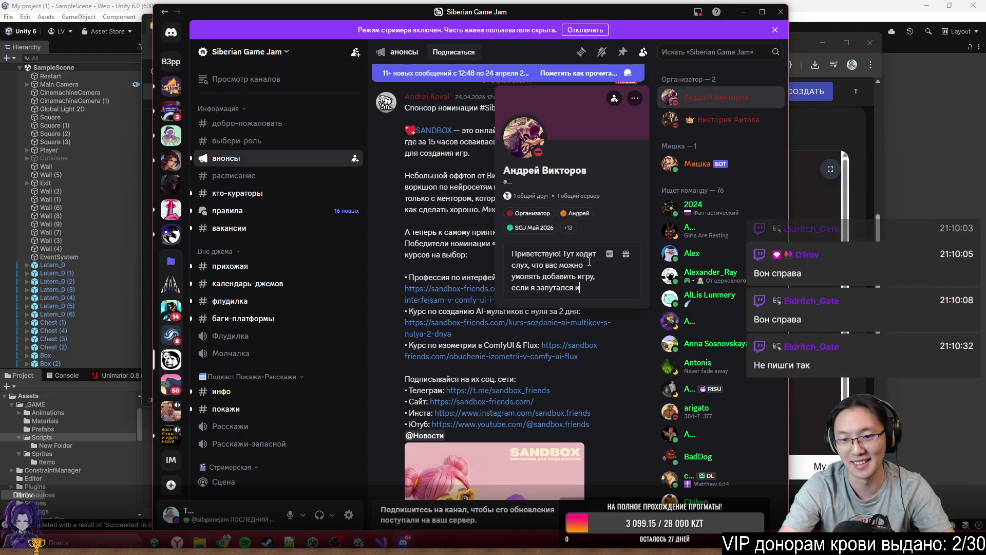
text( не )
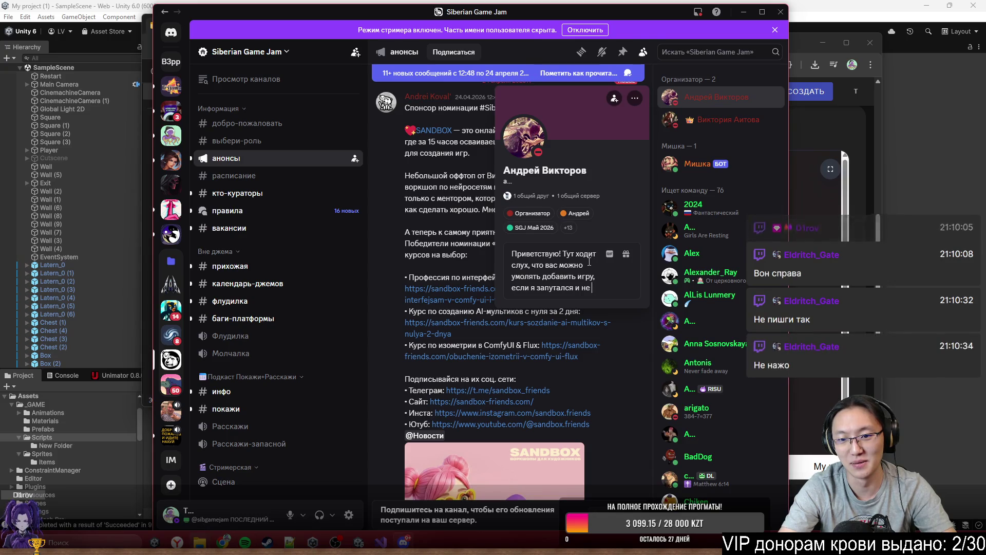
text(успел)
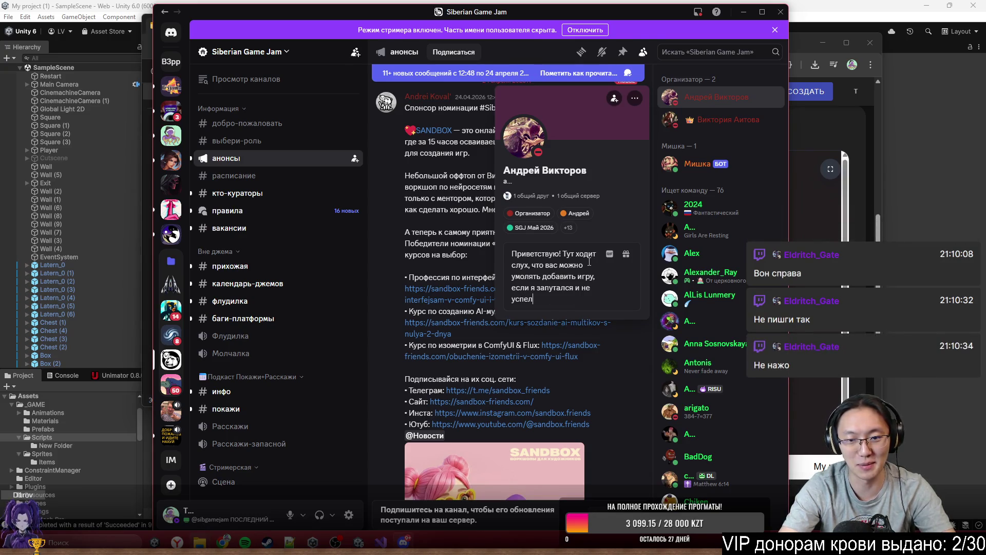
text( выложить по)
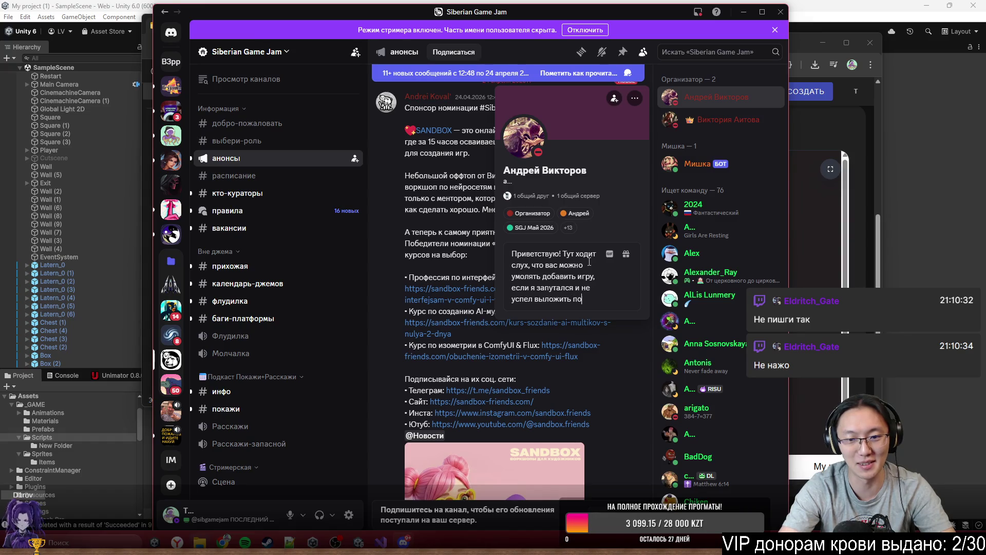
key(BackSpace)
key(BackSpace)
text(вовремя игру? ^^)
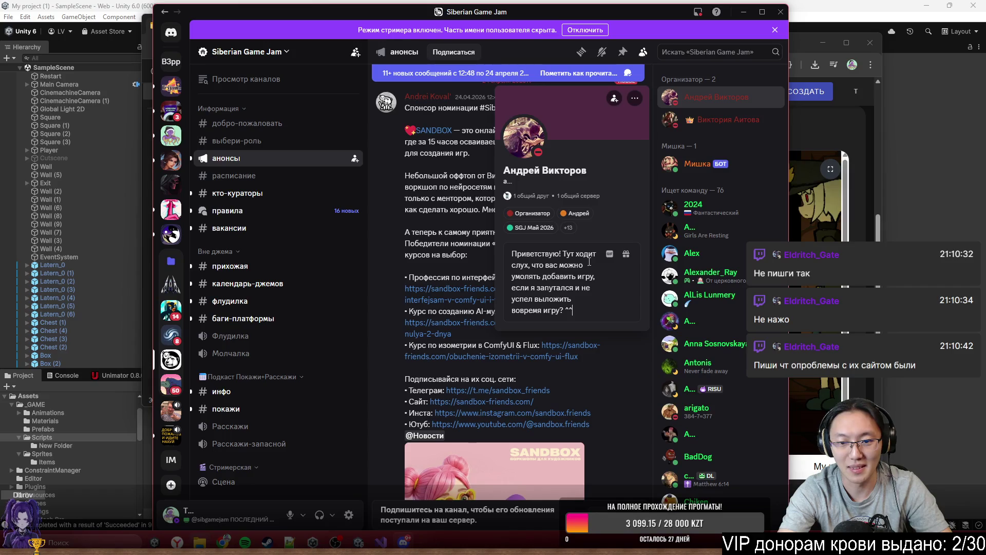
key(Return)
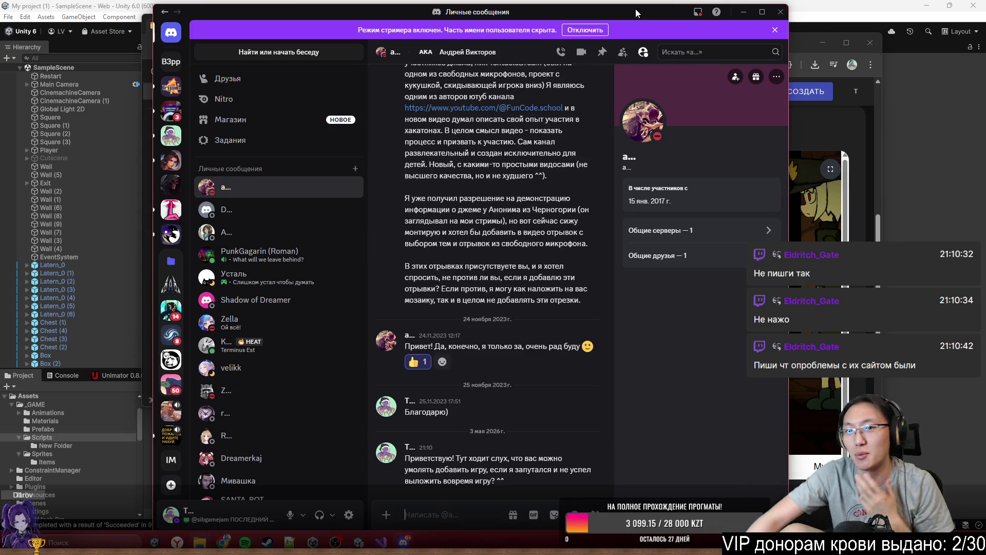
Step: Resize the Discord window and send the game page link in the chat
mouse_move(638, 15)
mouse_down()
mouse_move(529, 122)
mouse_move(712, 452)
mouse_move(709, 2)
mouse_up()
mouse_move(571, 5)
mouse_down()
mouse_move(479, 37)
mouse_move(493, 36)
mouse_move(518, 98)
mouse_move(536, 52)
mouse_up()
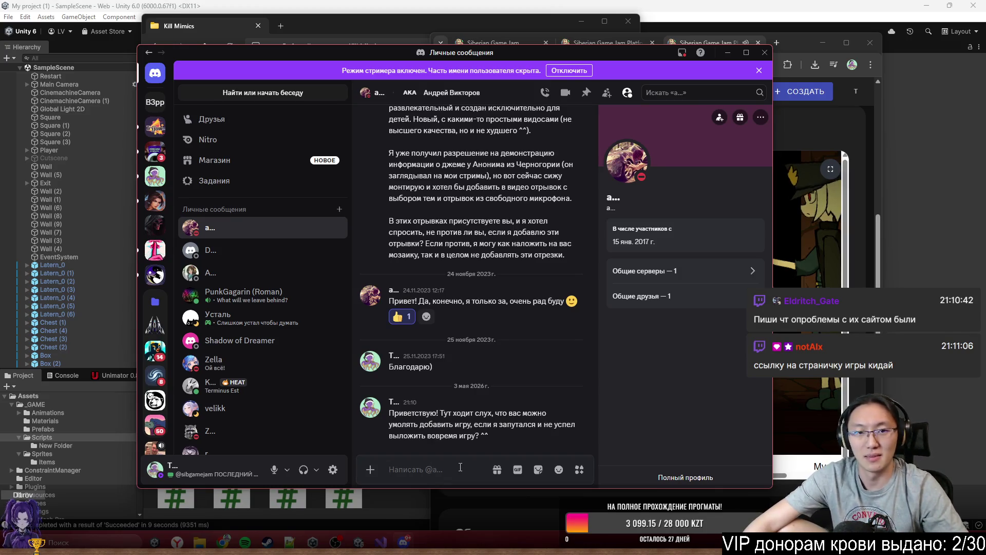
text(https://platform.sibgamejam.com/games/tentacle_dream/find_mimics)
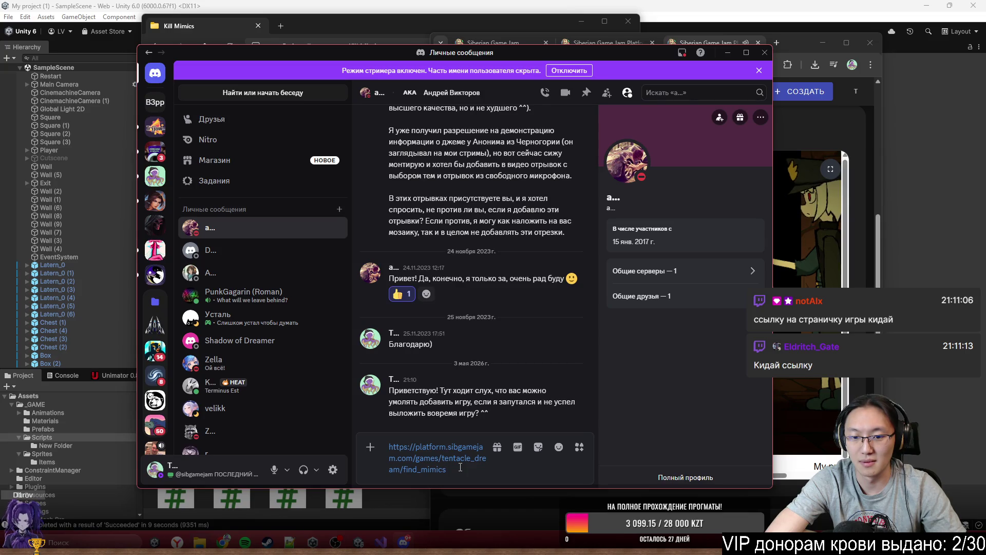
key(Return)
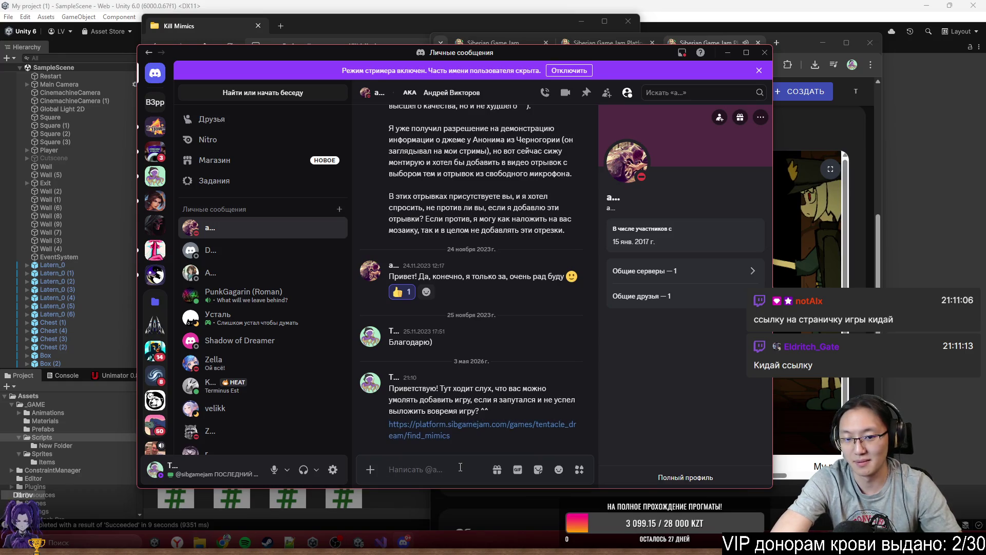
Step: Send a two-line follow-up thanking in advance, ending «А если нет, то такова судьба xD»
text(Если такая возможно)
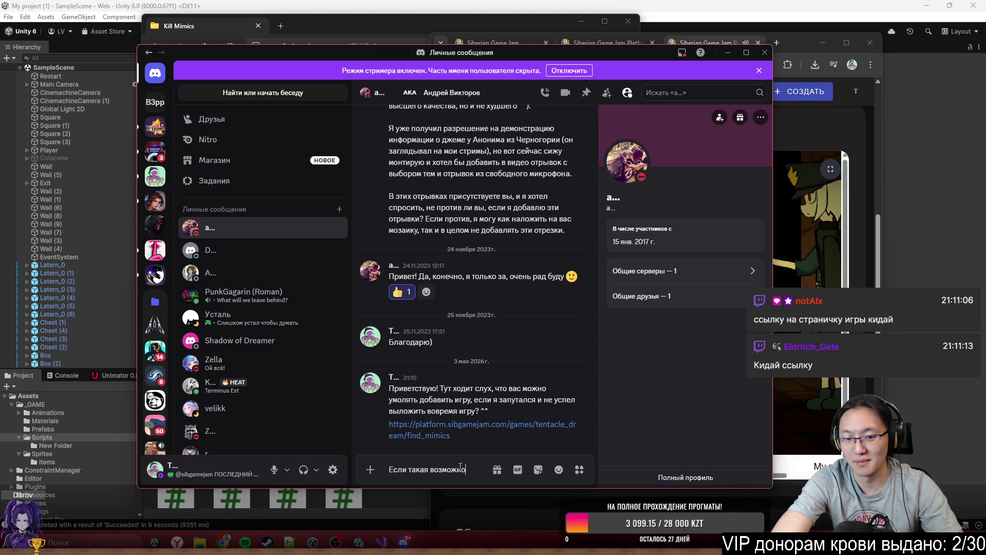
text(сть яе)
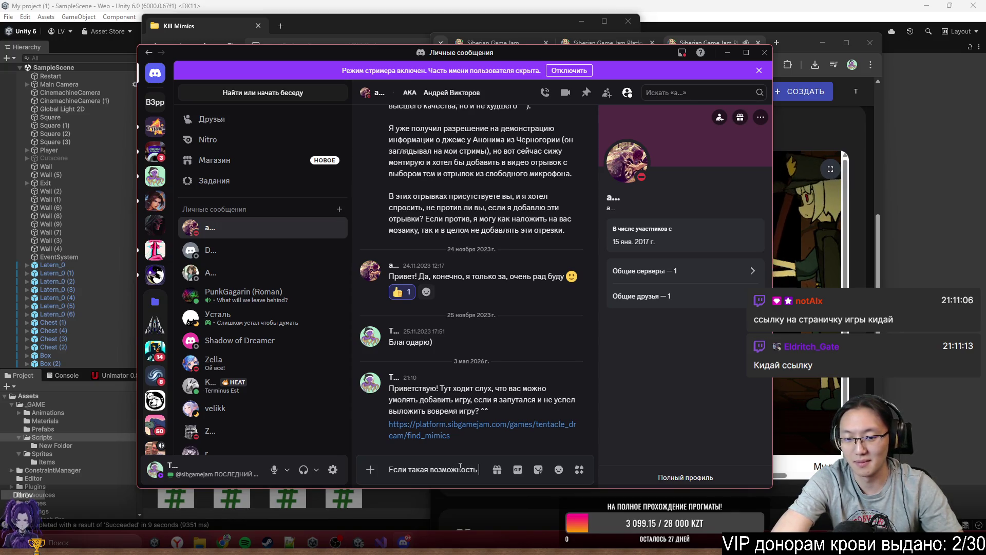
key(BackSpace)
key(BackSpace)
text(есть, я был бы ооочнь)
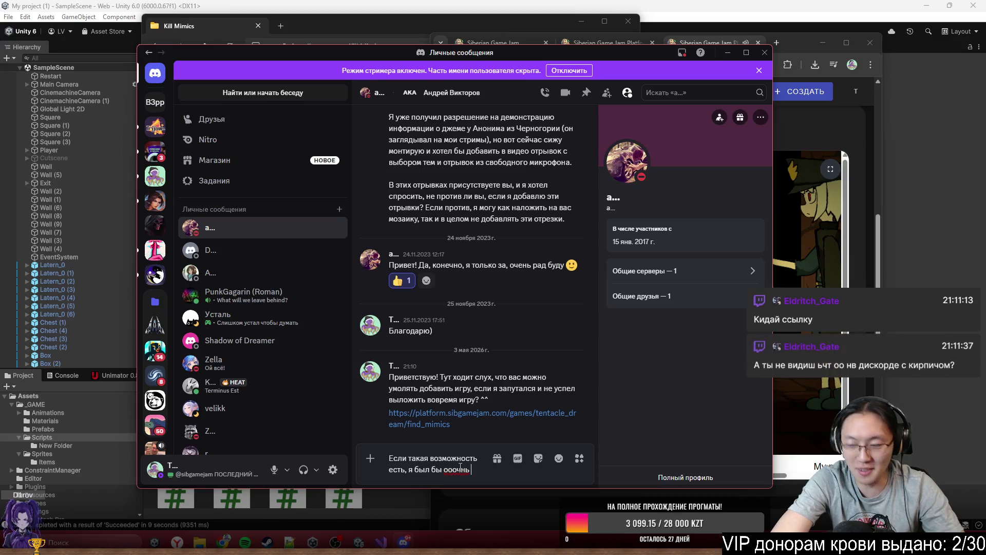
text(годарен)))
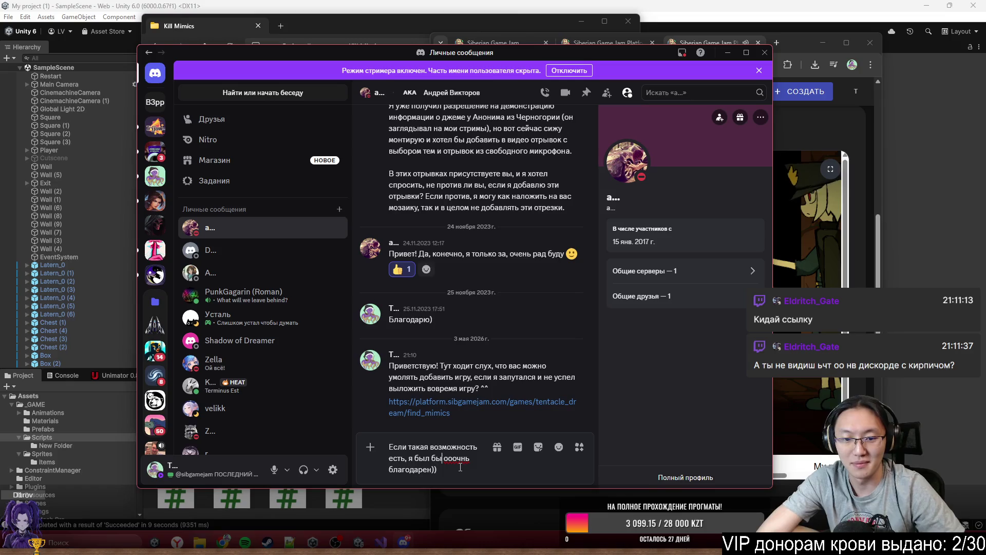
key(BackSpace)
key(BackSpace)
key(BackSpace)
text(ооо)
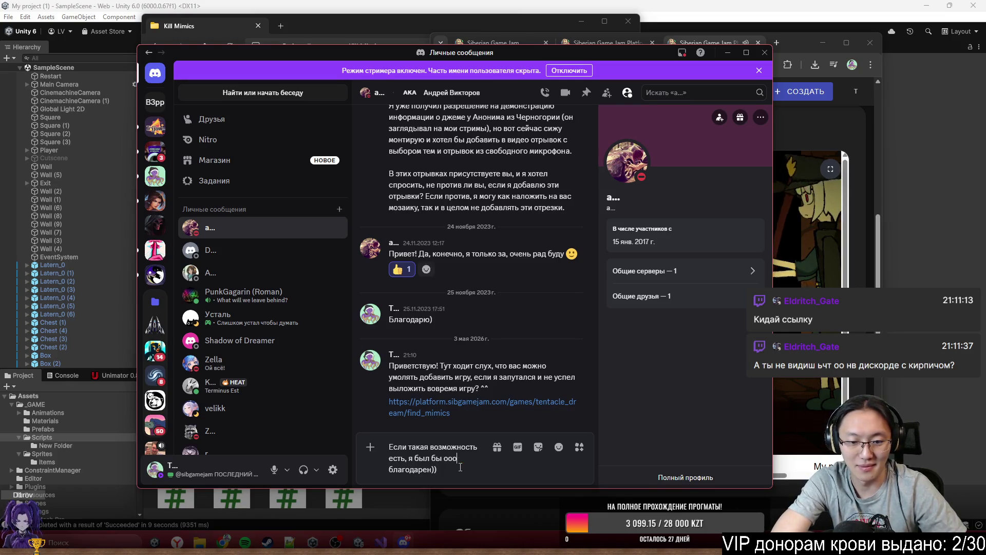
text(чень)
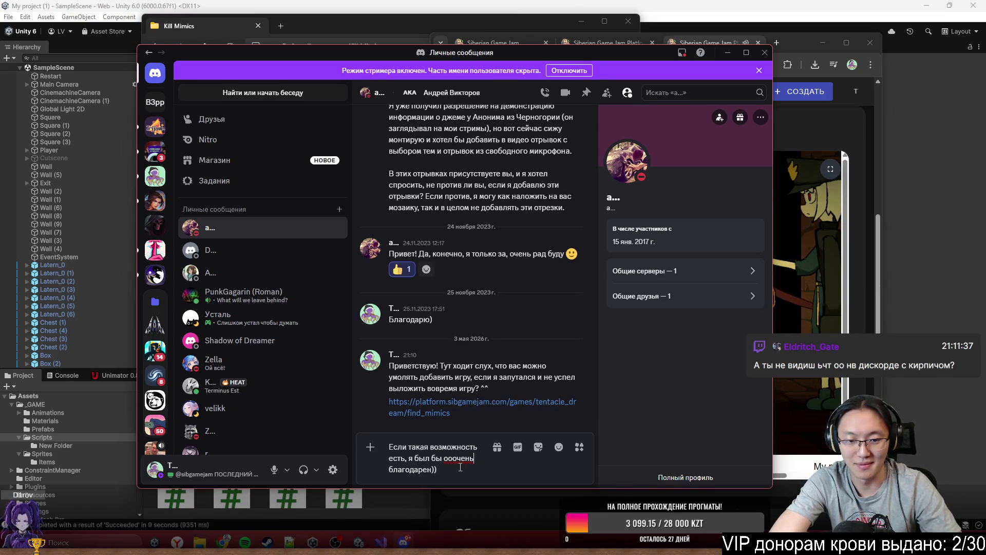
key(shift+Return)
text(А если нет, то такова судьб)
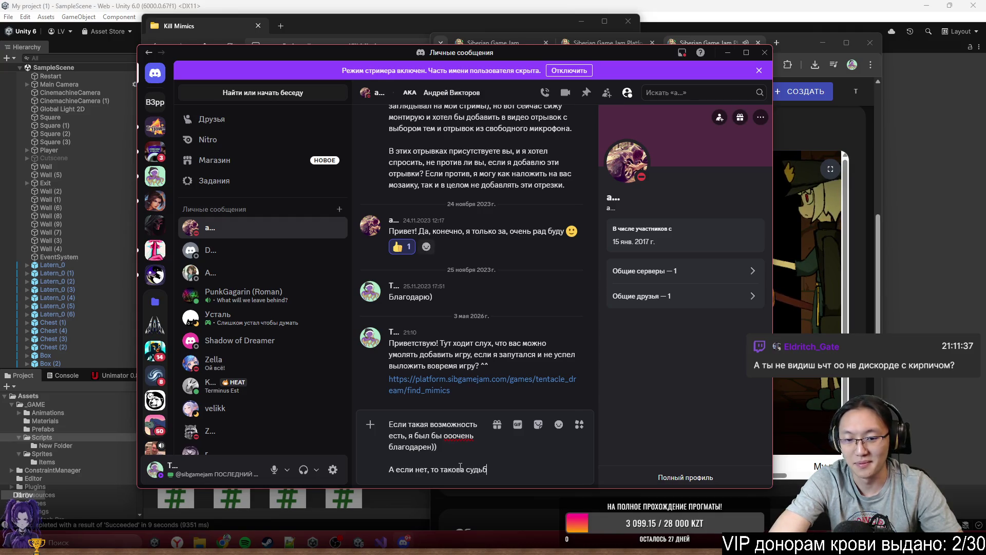
text(а)
key(Return)
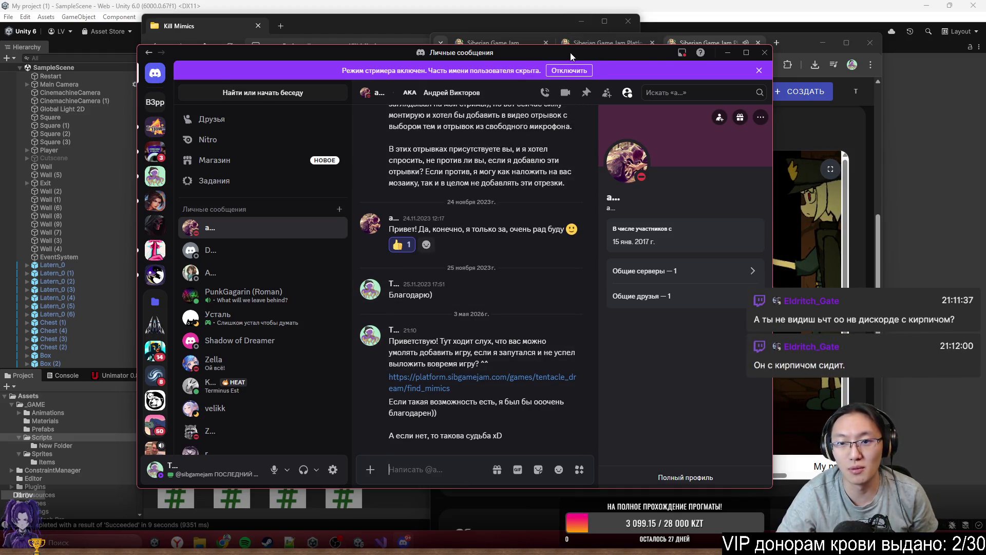
Step: Bring the Find Mimics page up, make the game player fullscreen, and start the game
click(727, 52)
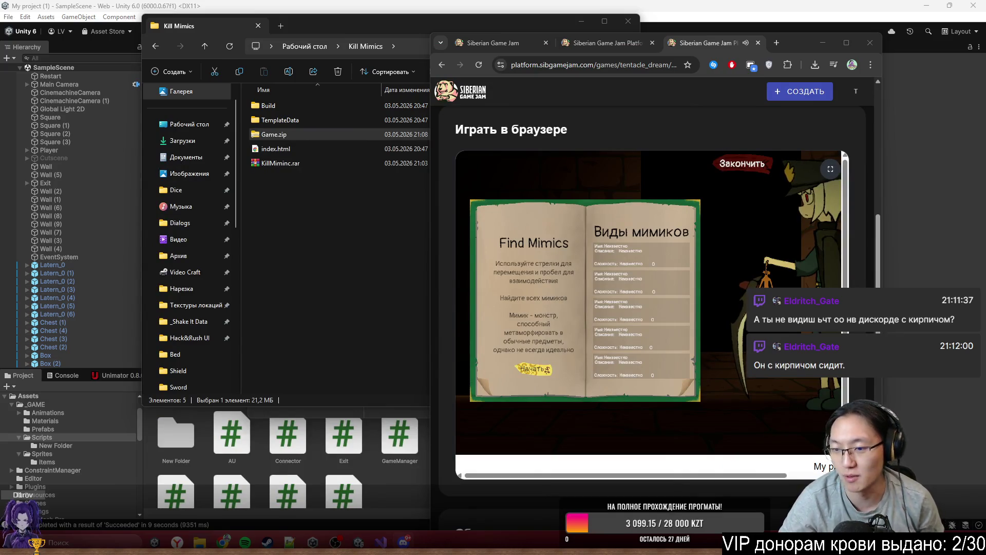
click(846, 42)
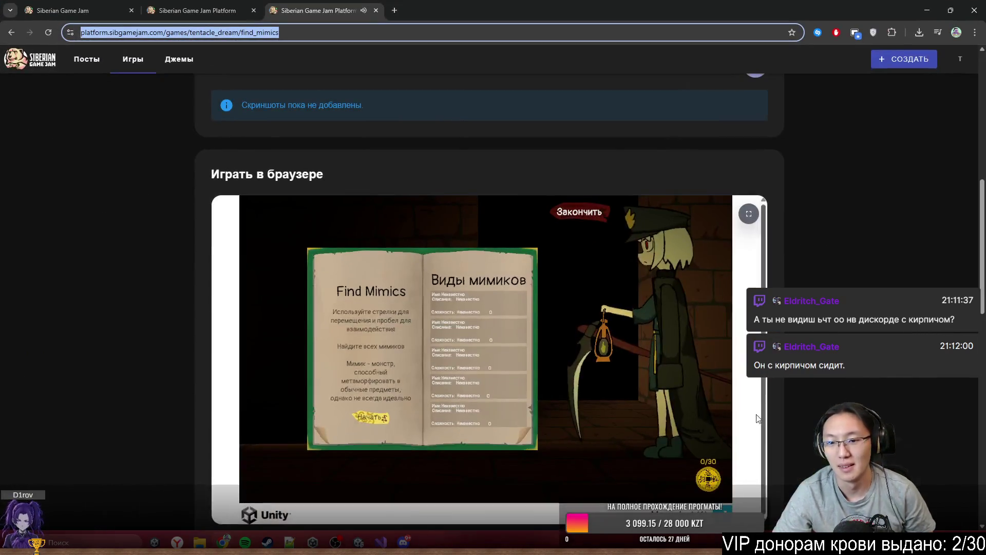
scroll(730, 485, down, 1)
click(754, 467)
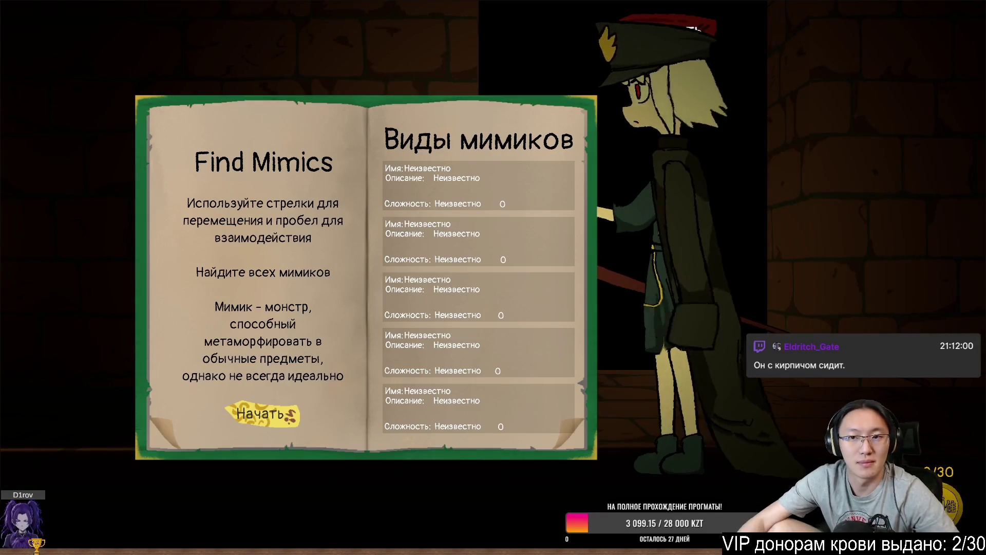
mouse_move(881, 4)
click(270, 423)
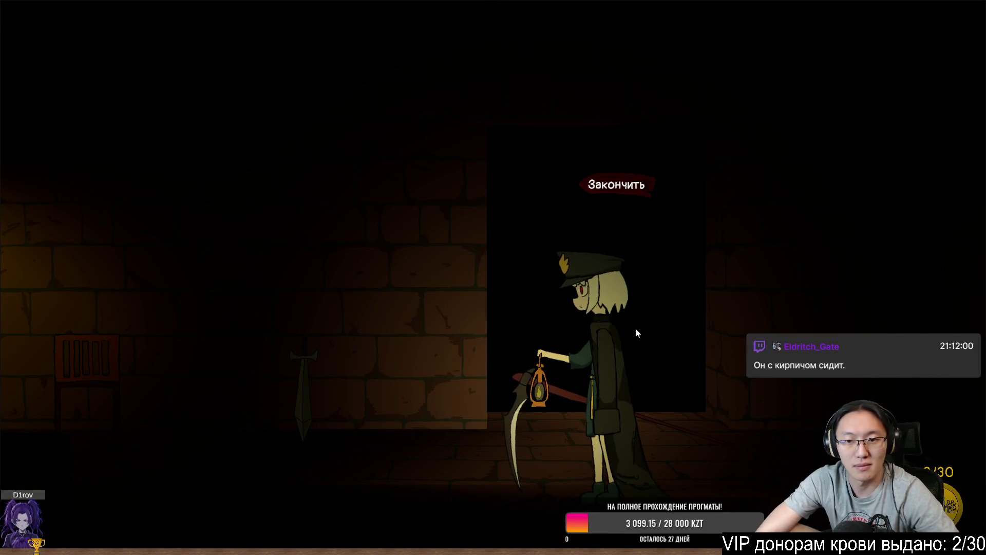
Step: Walk left through the dungeon corridor and open the chest, triggering a mimic cutscene
key(Left)
key(Left)
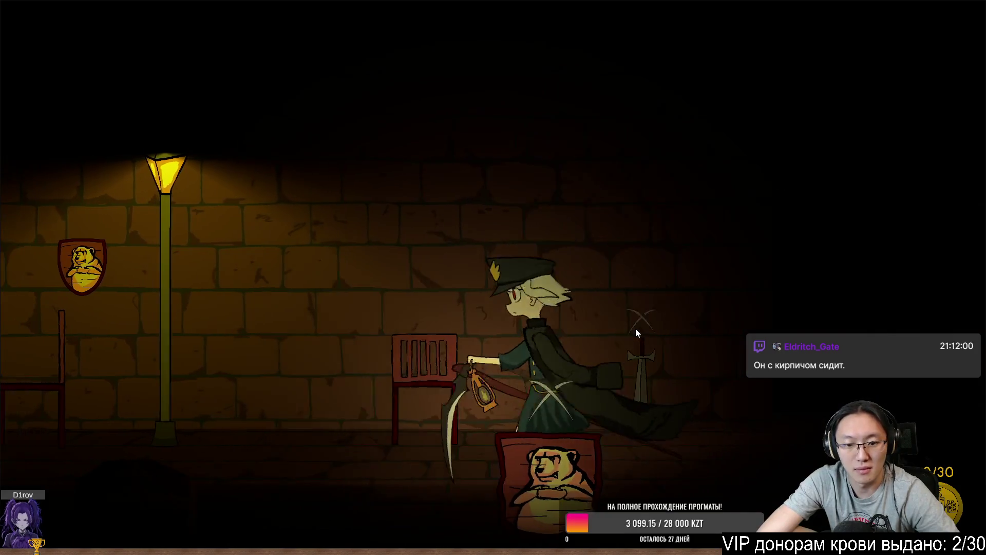
key(Left)
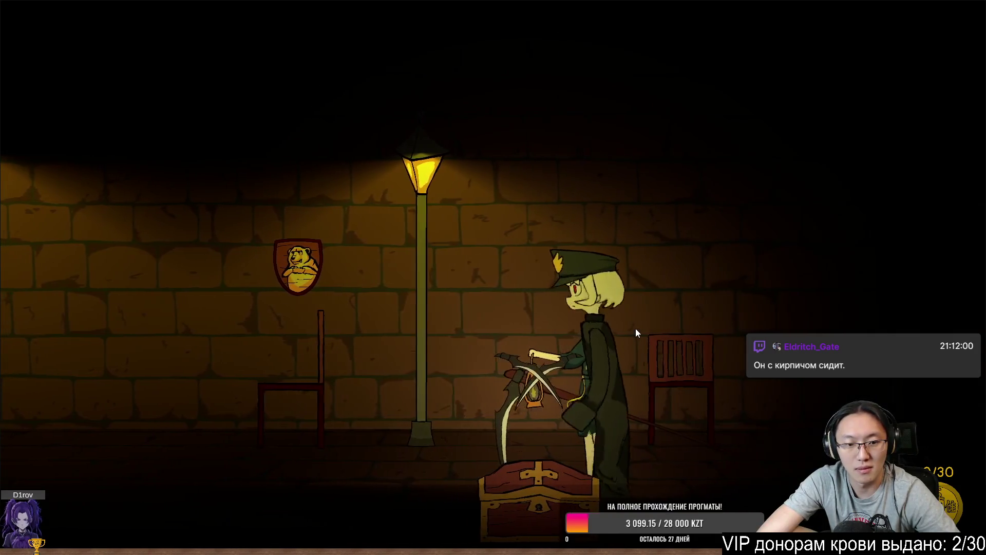
key(Left)
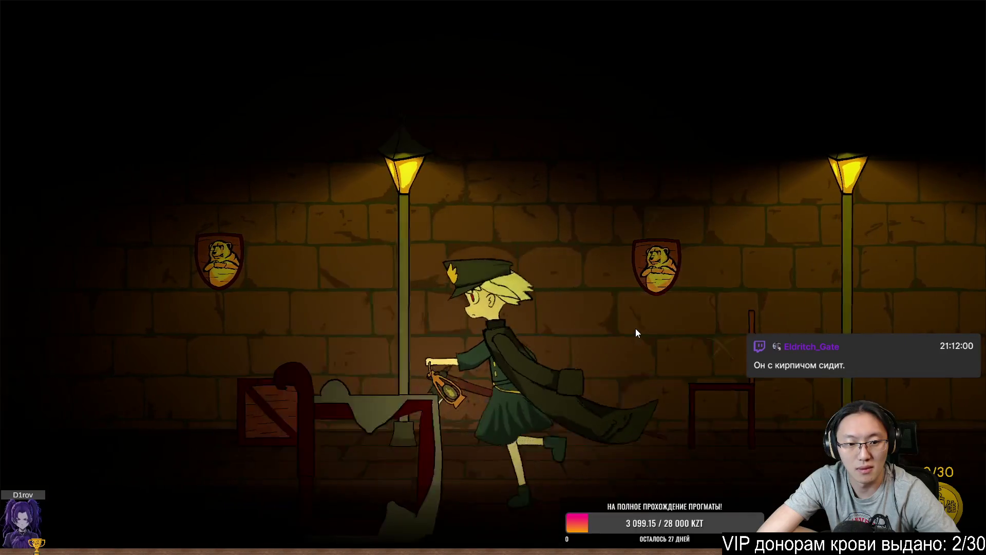
key(Left)
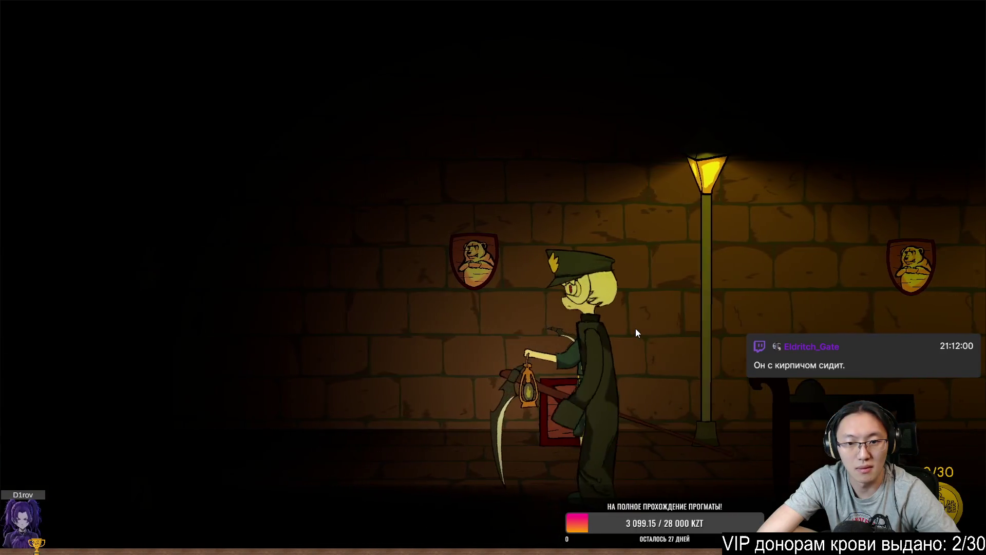
key(Left)
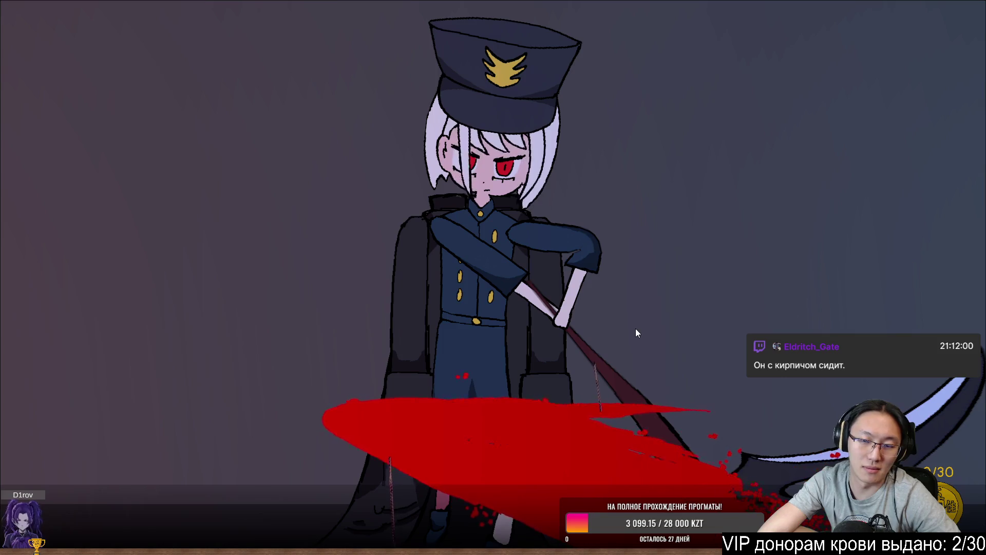
key(Left)
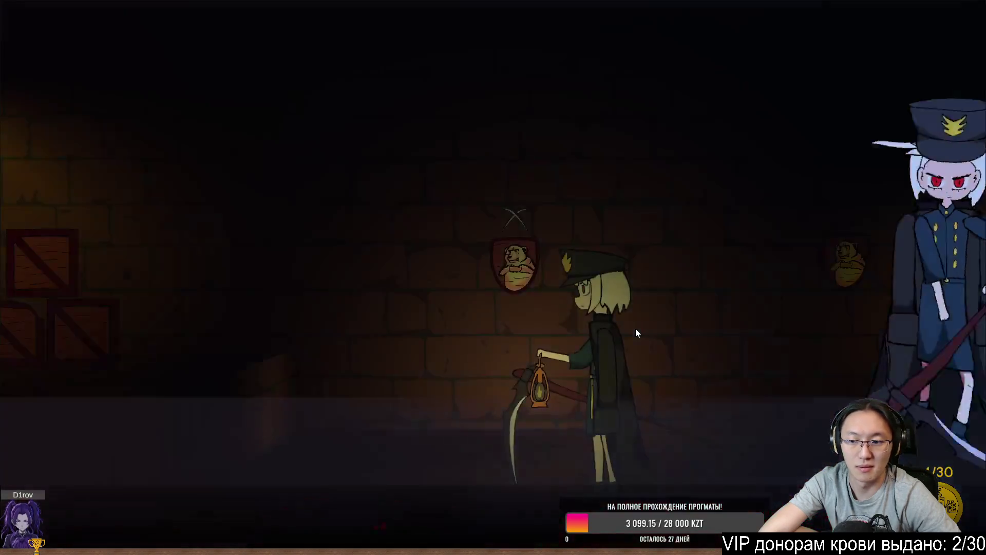
key(Left)
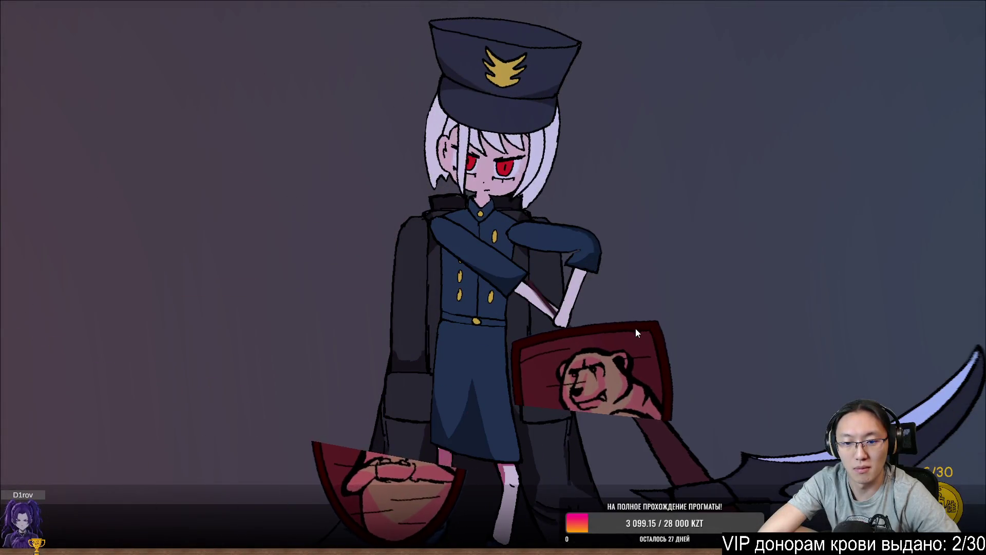
key(Left)
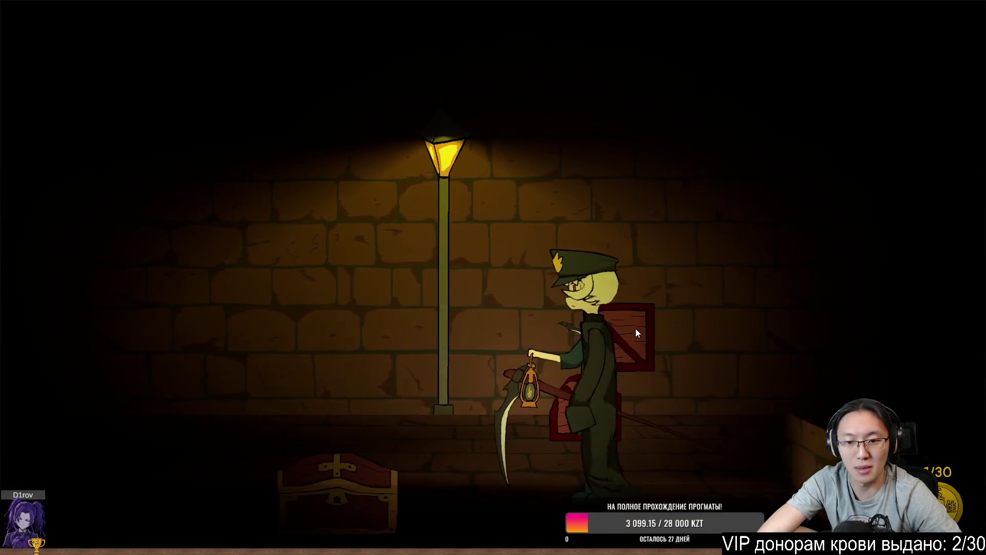
key(Right)
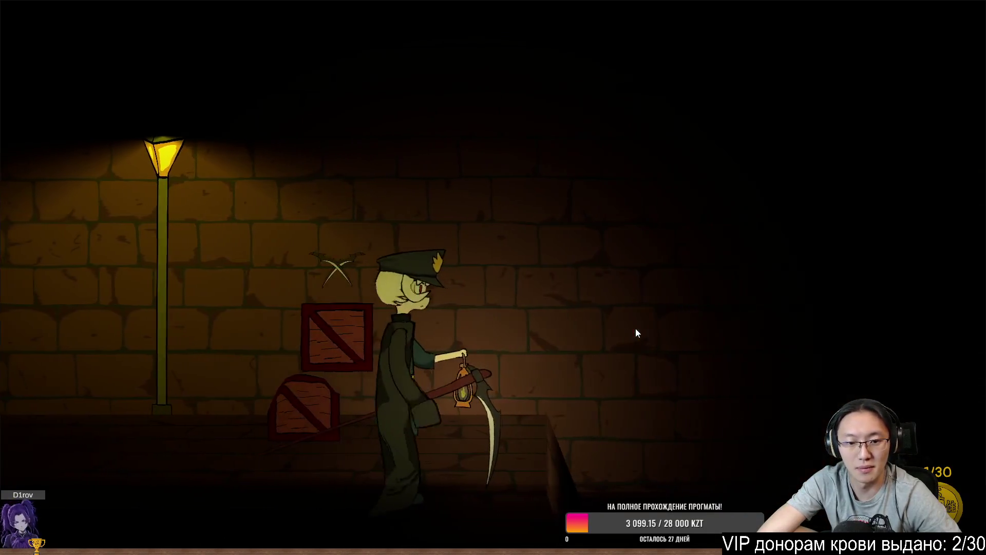
key(Left)
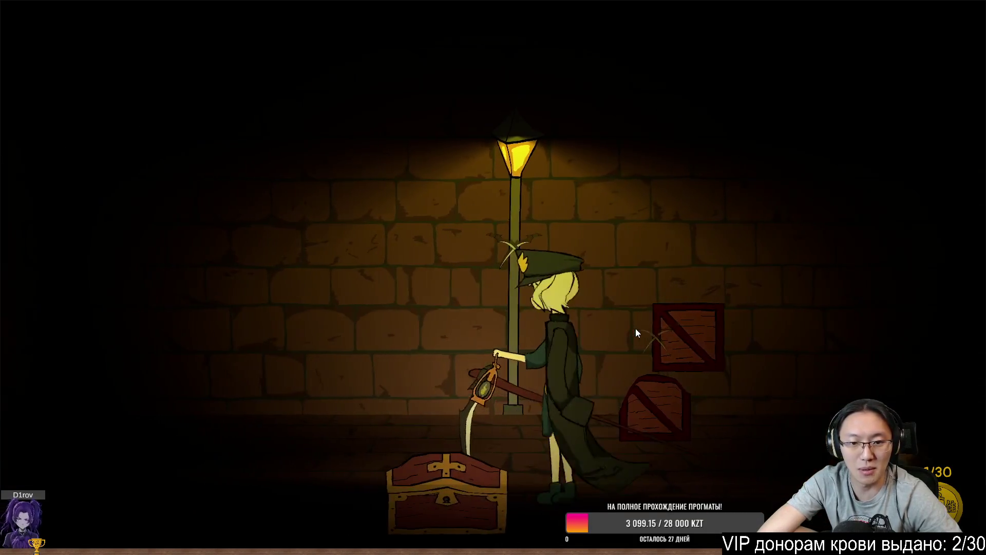
key(Left)
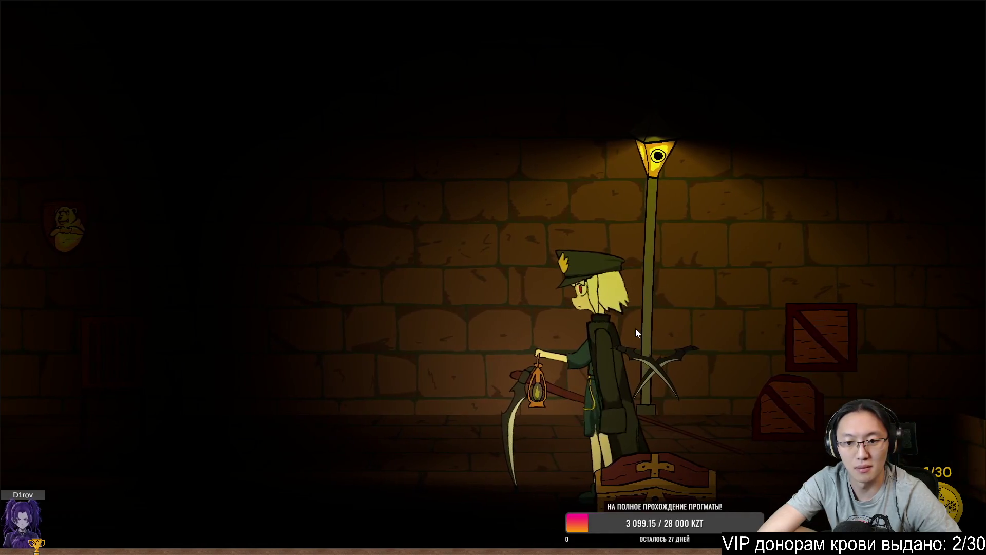
key(Left)
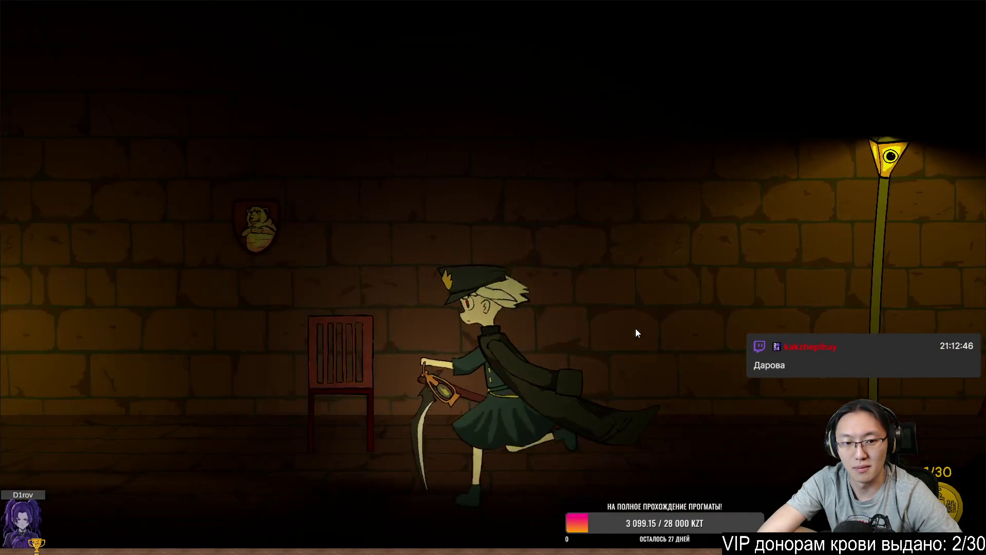
key(Left)
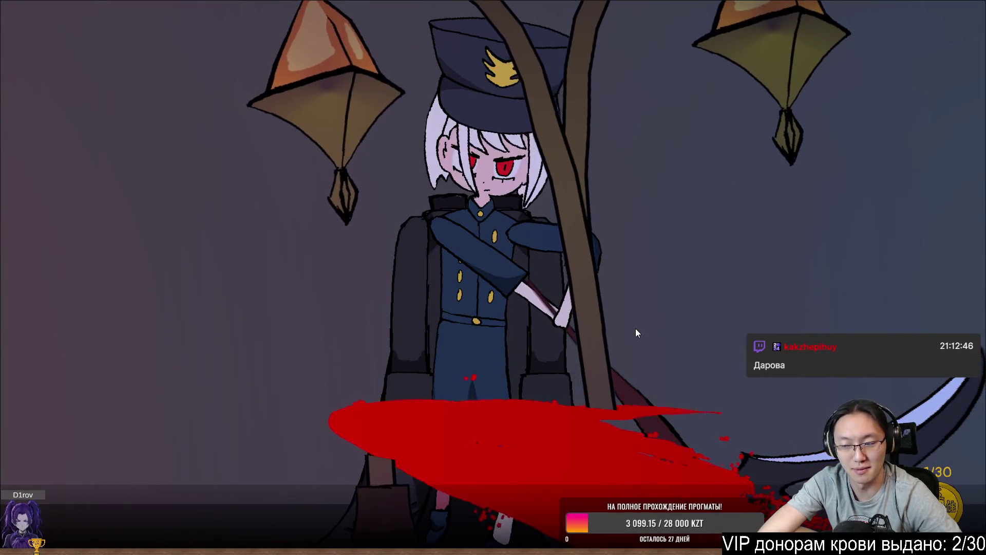
key(Left)
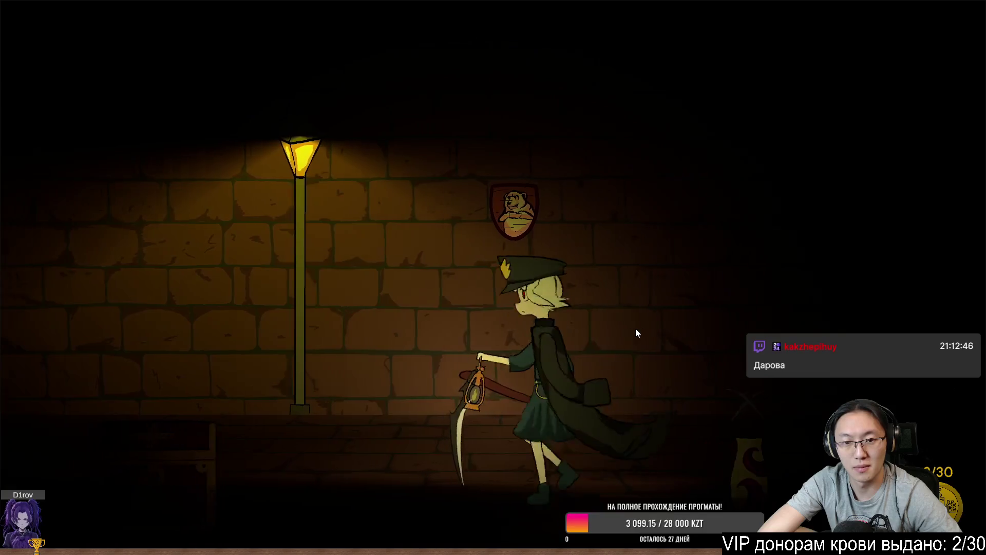
key(Left)
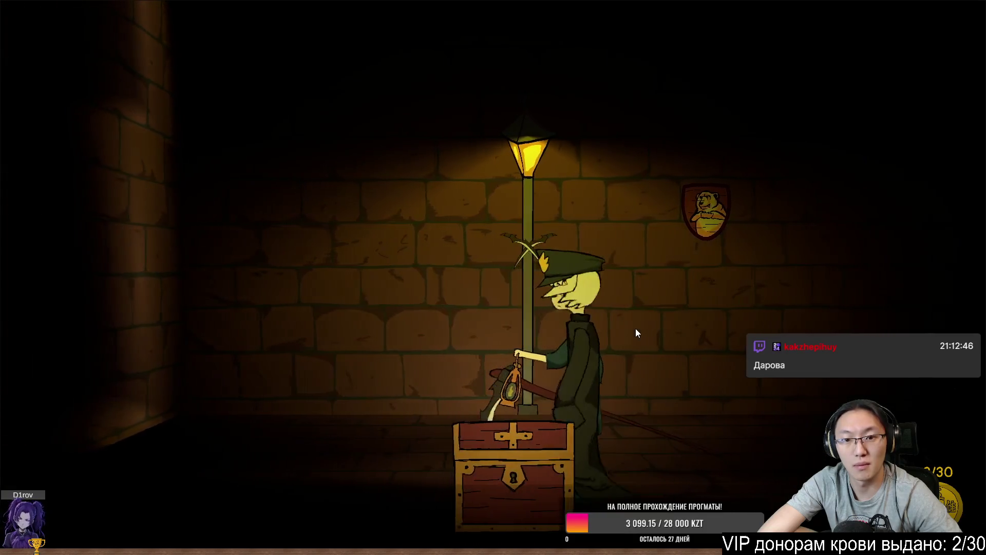
key(Right)
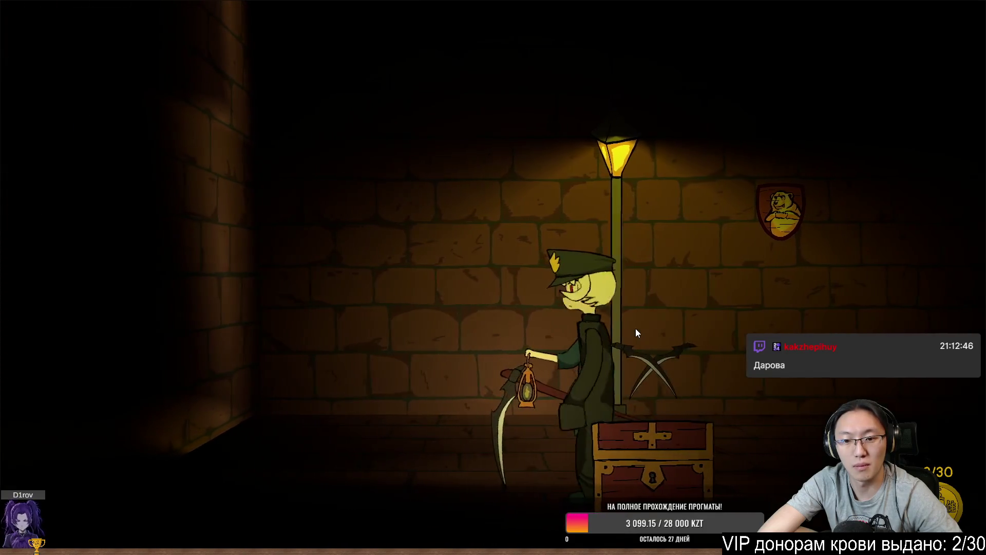
key(Right)
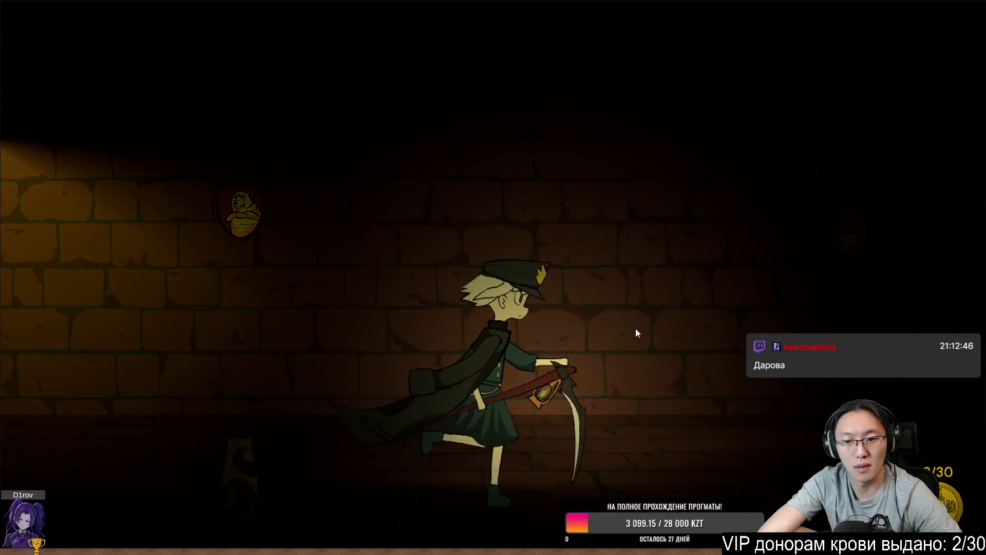
key(Left)
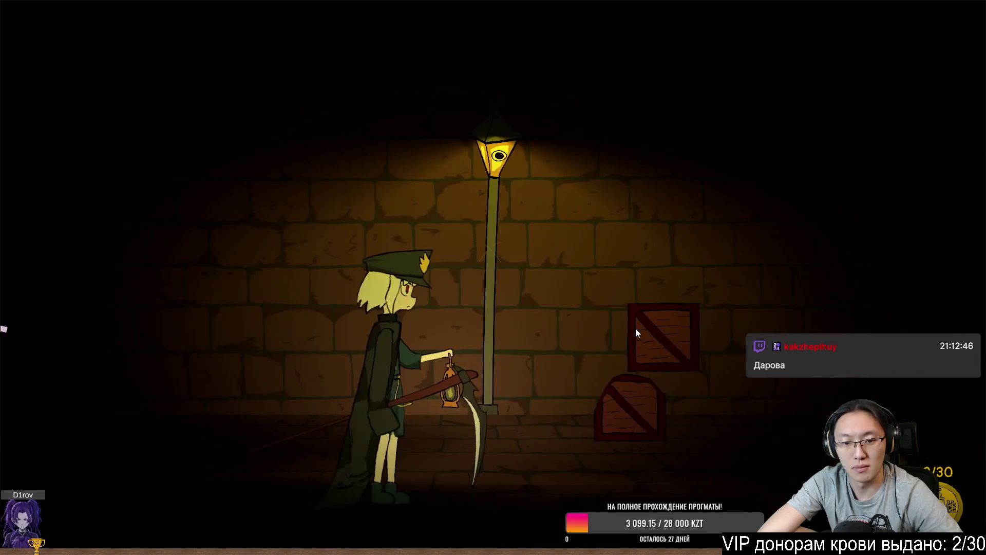
key(e)
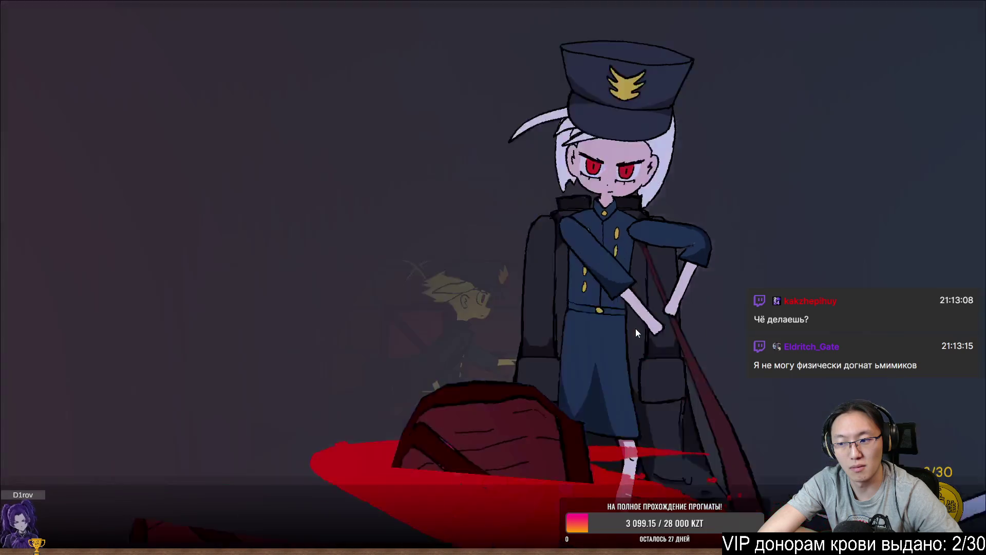
Step: Walk right to the exit doorway and finish the run with 8/17 mimics killed
key(d)
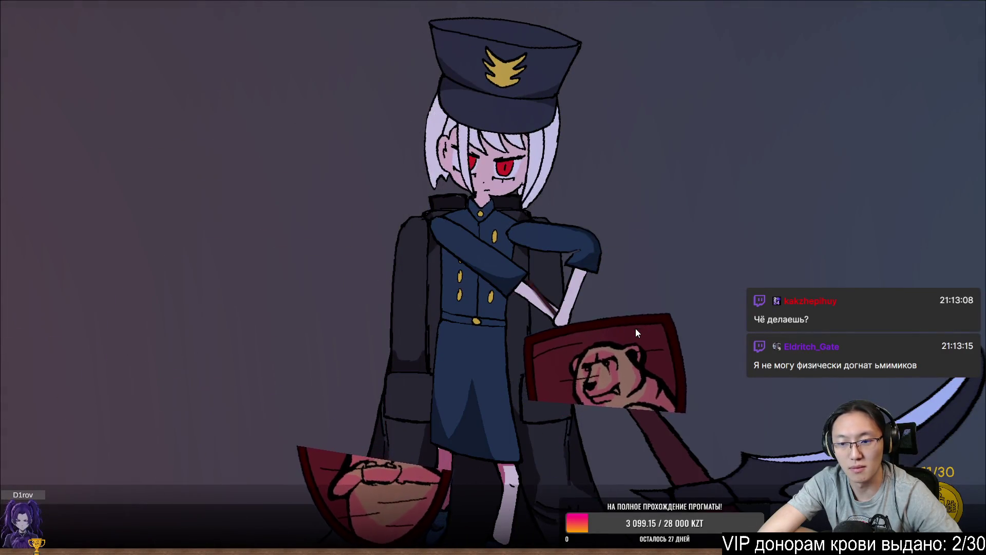
key(d)
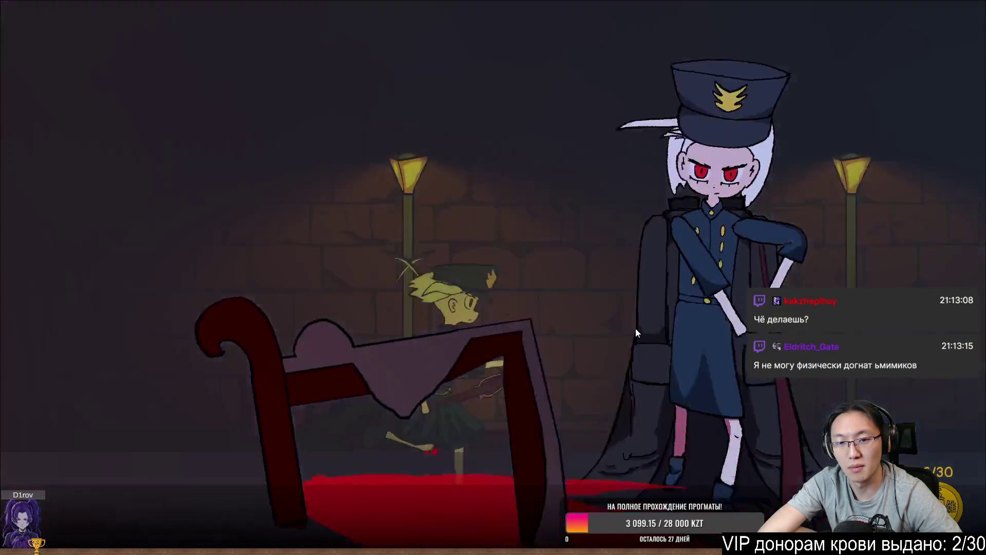
key(d)
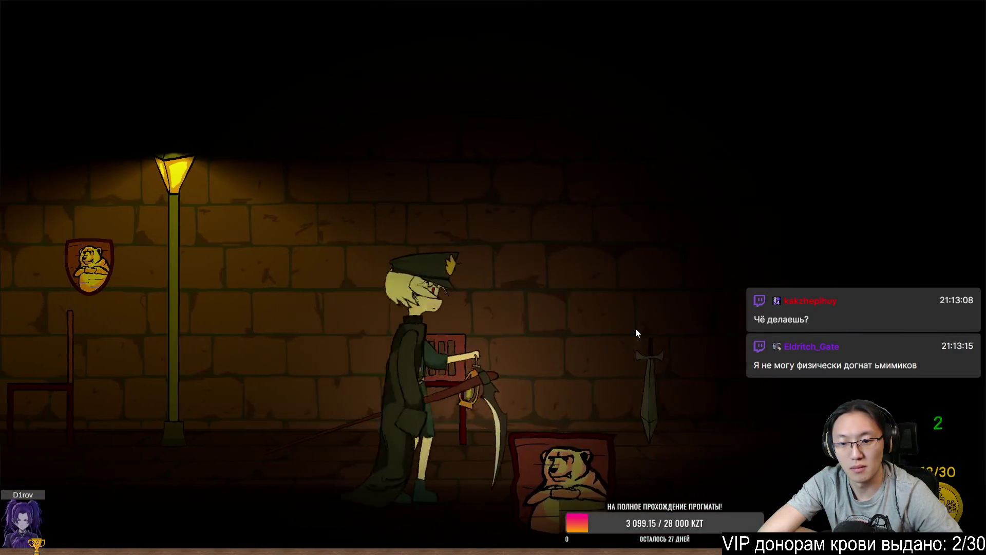
key(d)
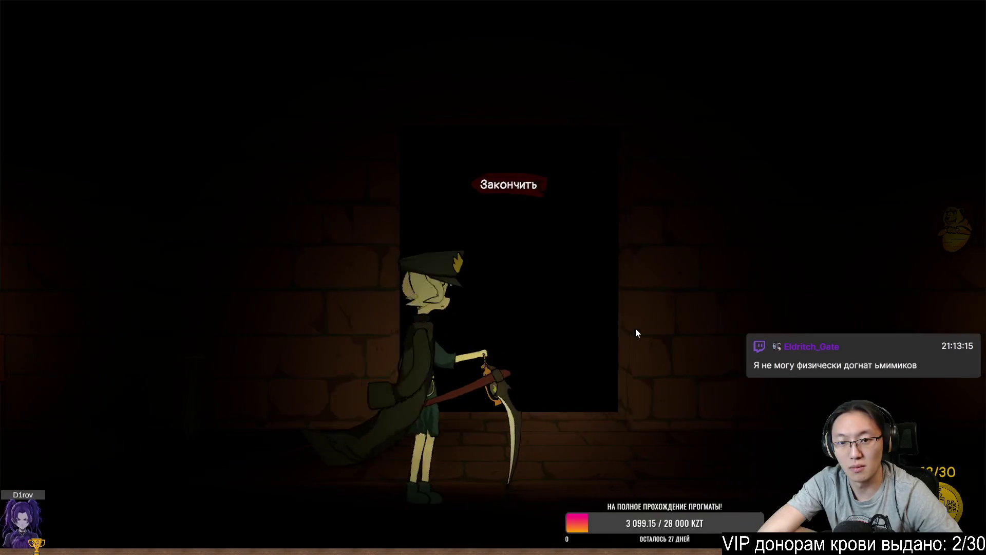
key(e)
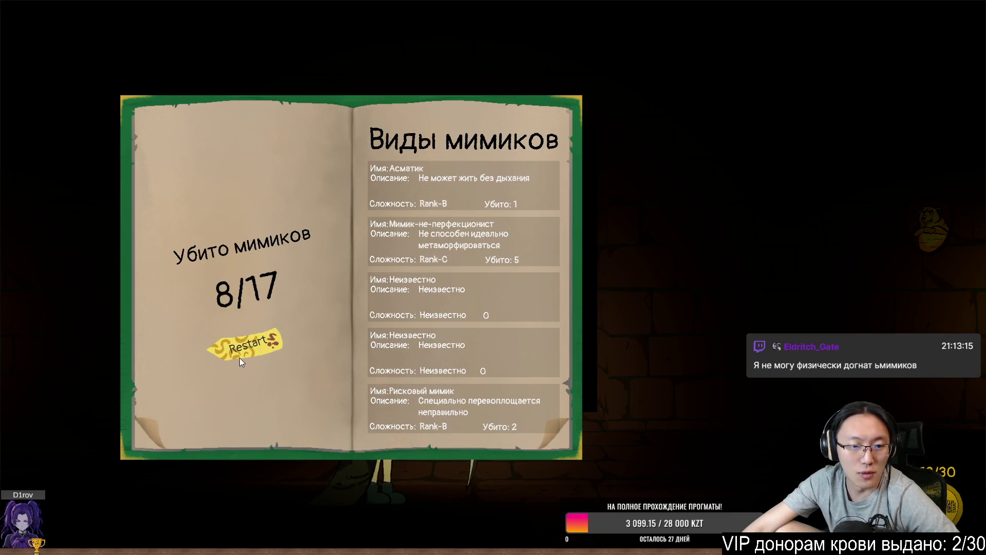
Step: Restart from the results book, begin a new run, and walk right past the crate
click(240, 358)
click(270, 414)
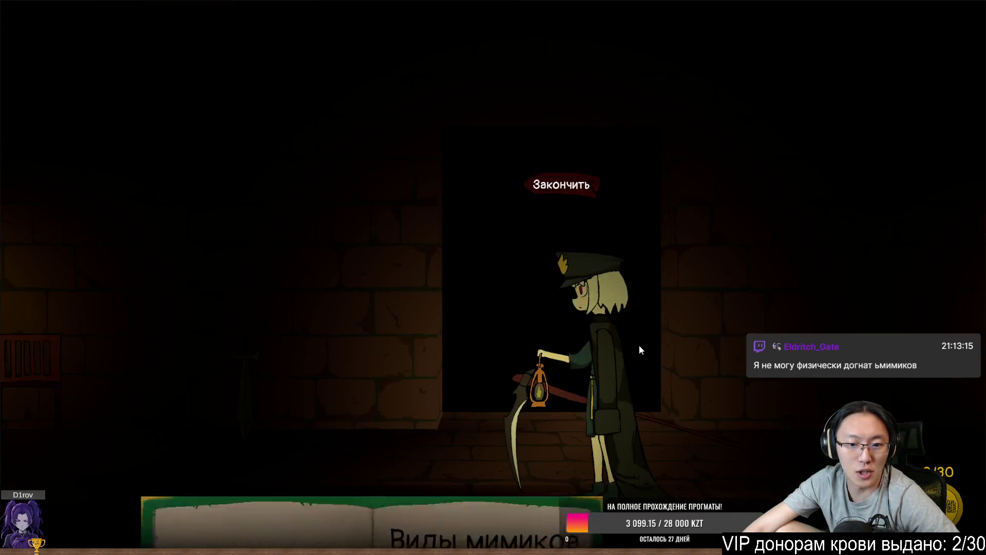
key(d)
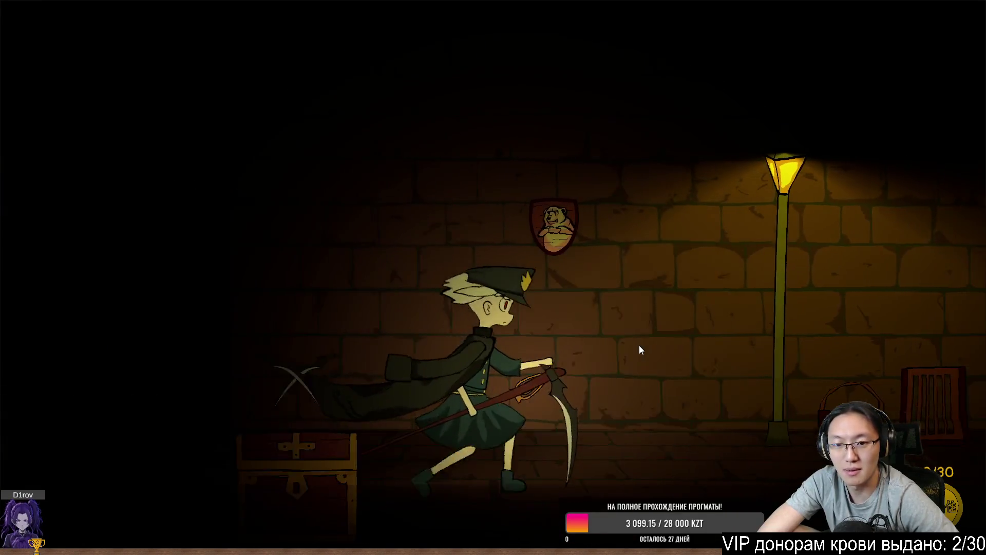
key(d)
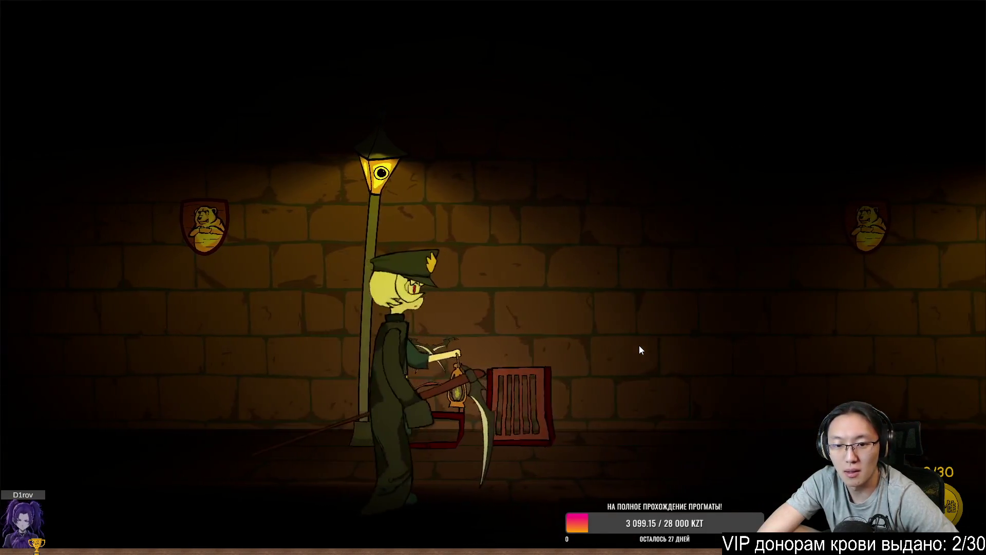
key(d)
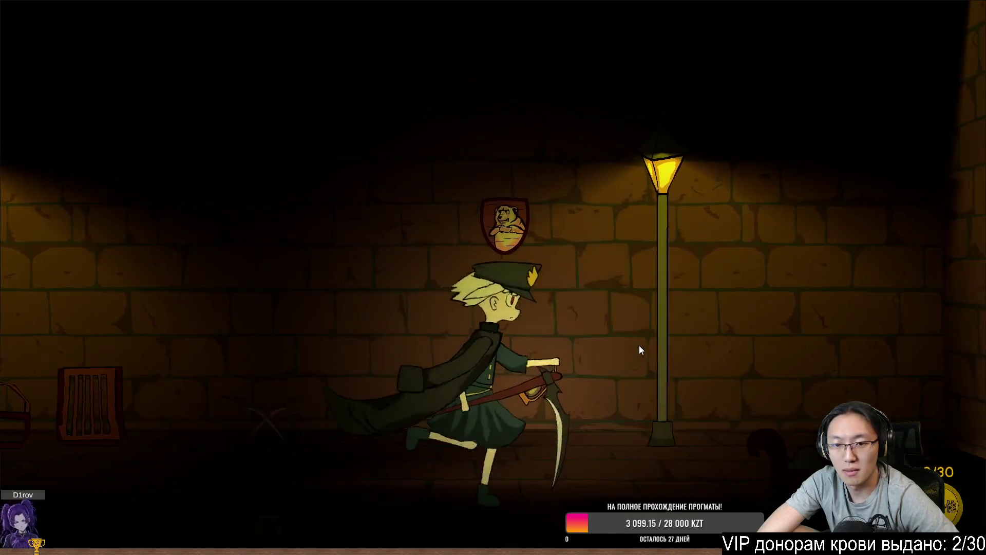
key(d)
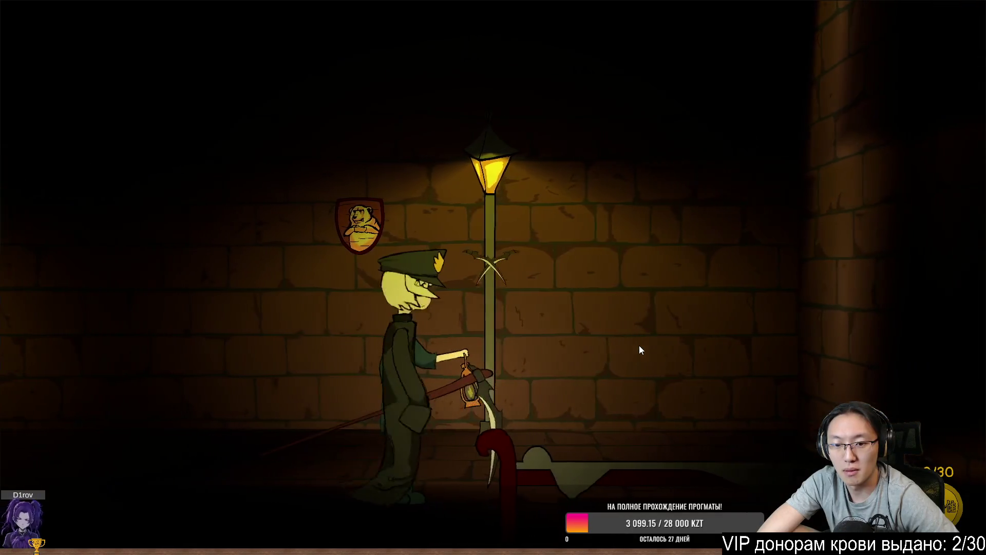
Step: Run left past the doorway and chest to the stacked crates by the lamp post
key(a)
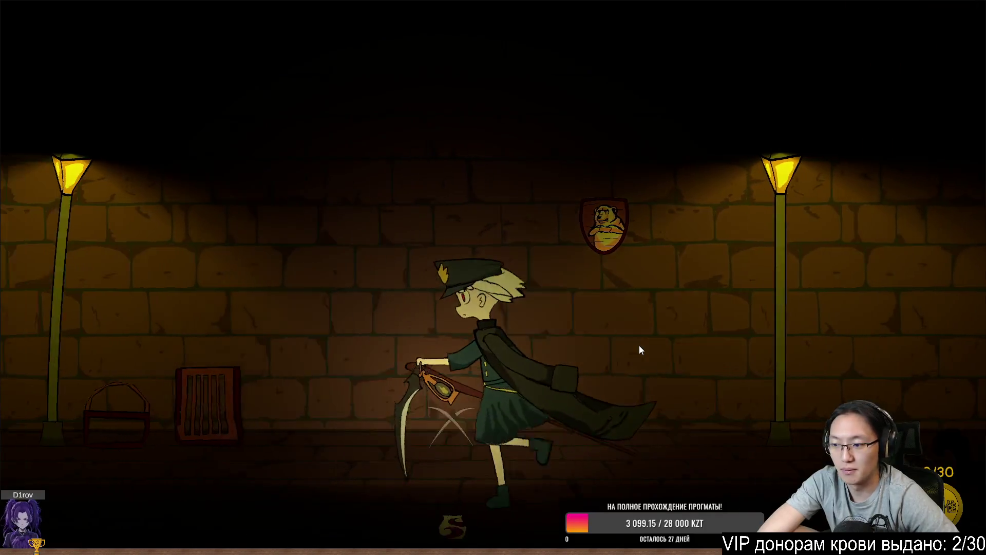
key(a)
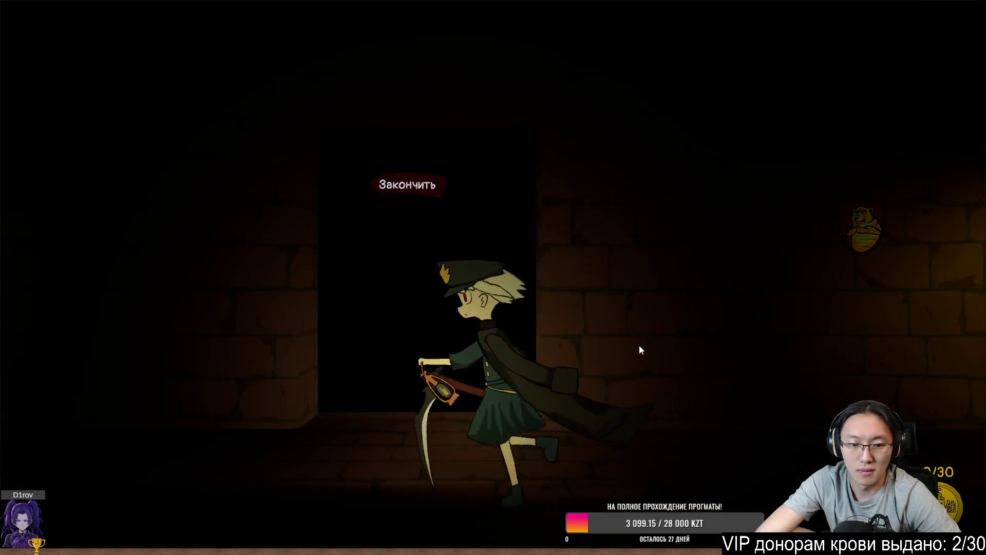
key(a)
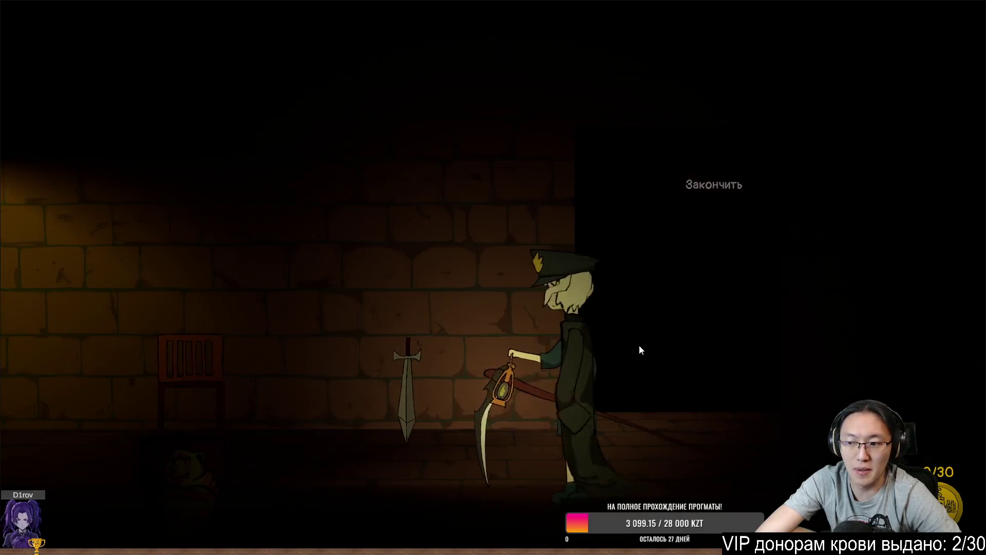
key(a)
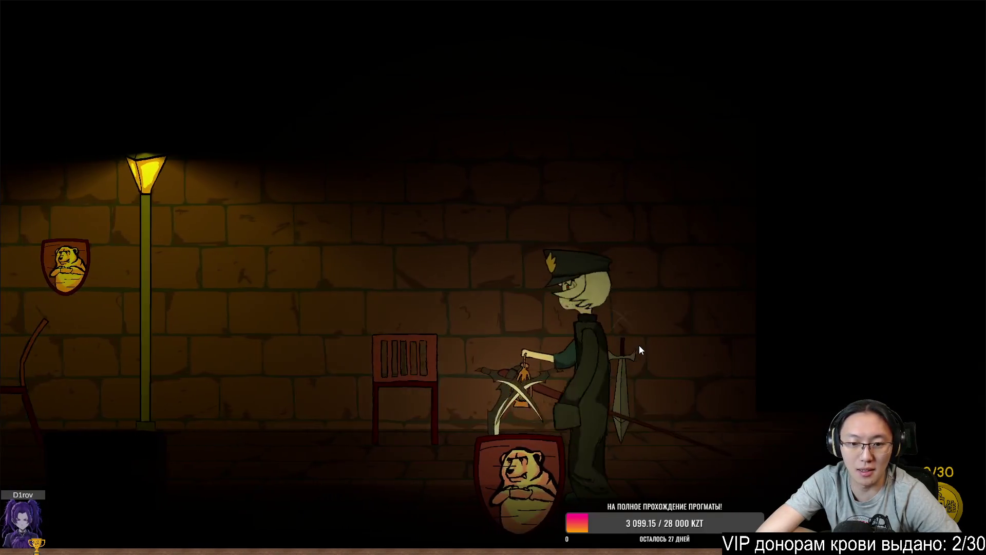
key(a)
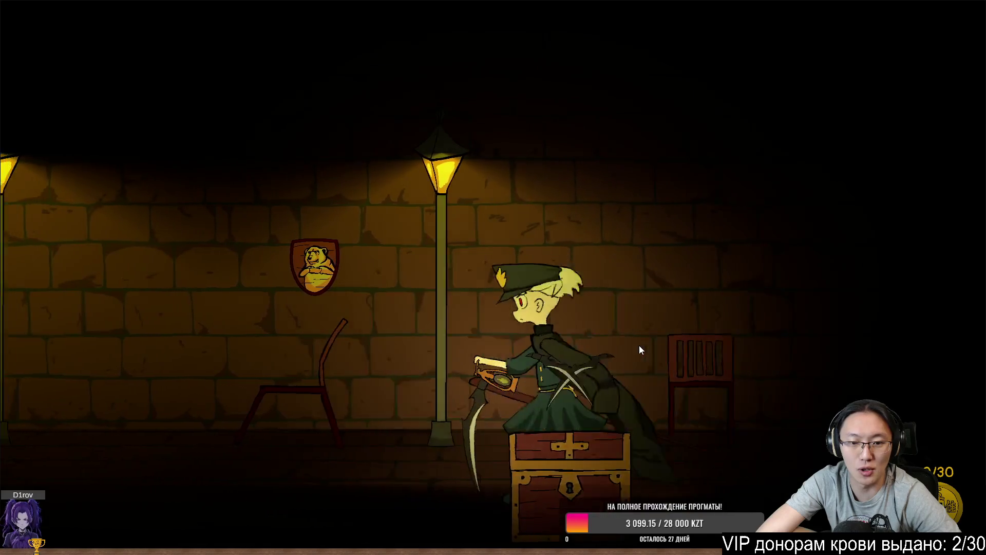
key(a)
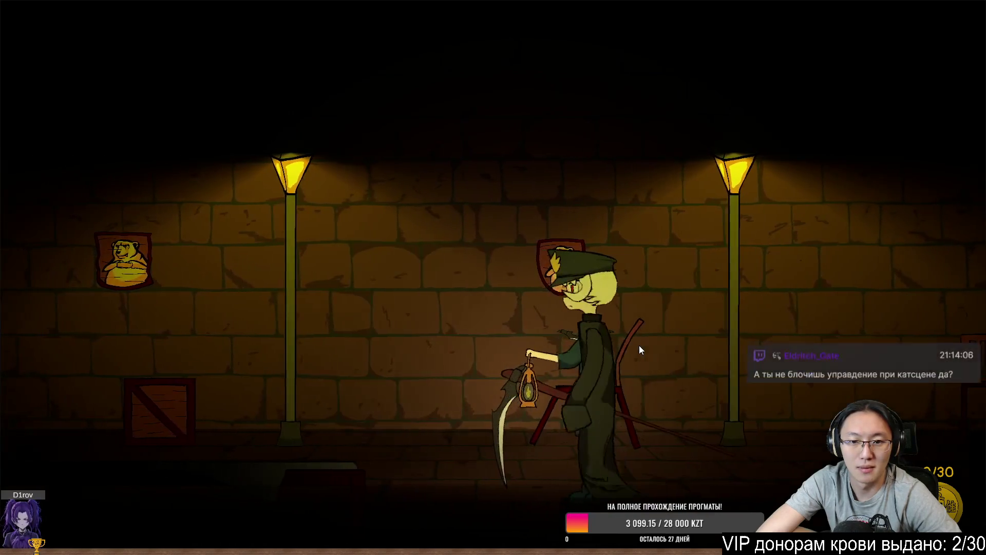
key(a)
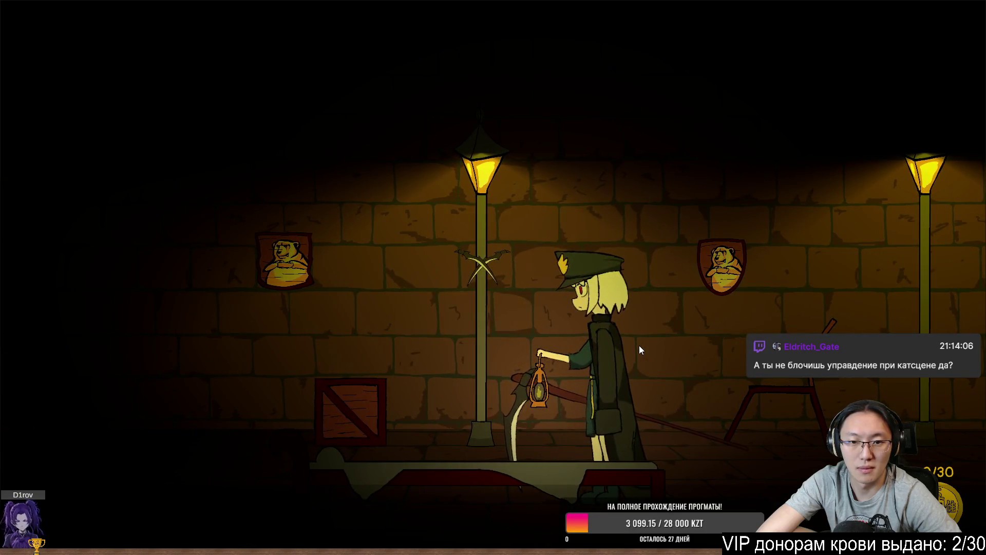
key(a)
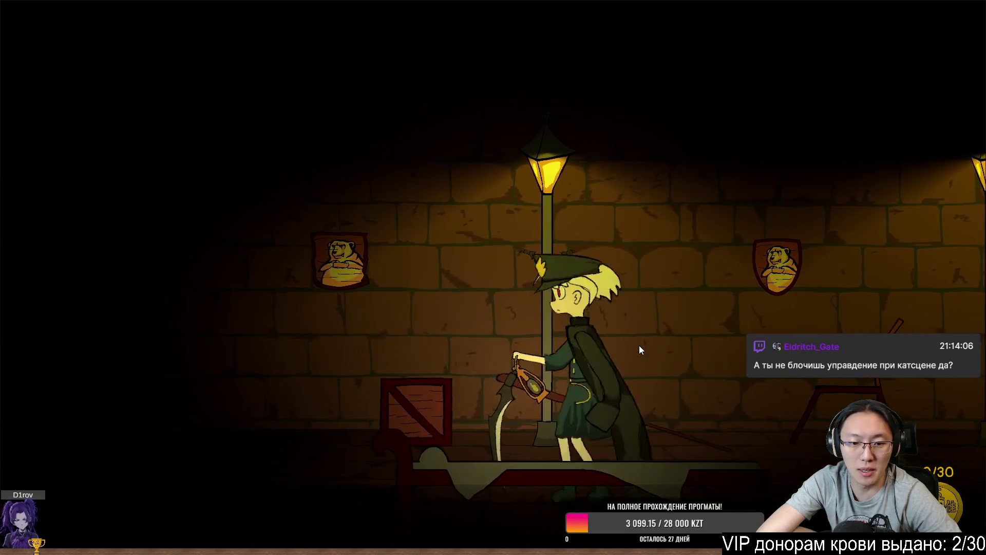
key(a)
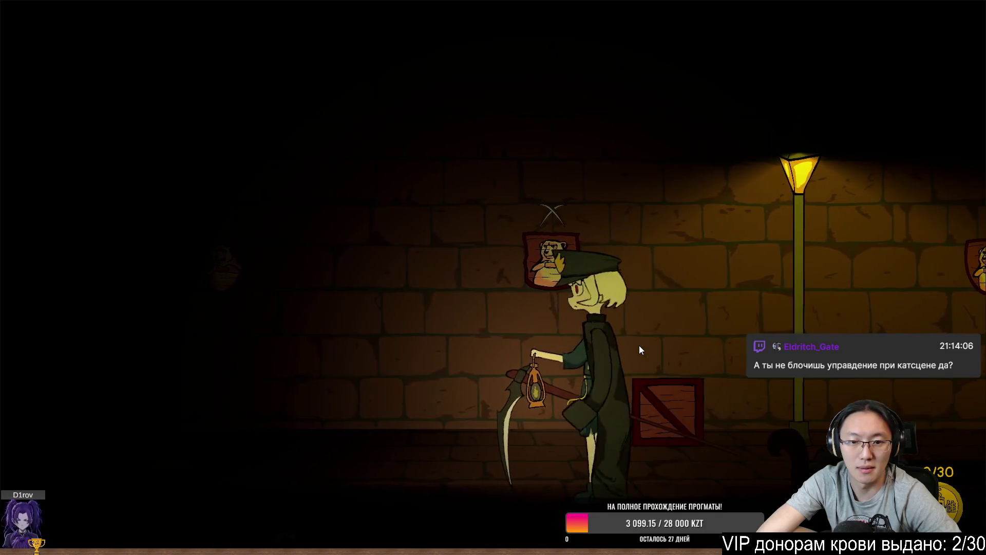
key(a)
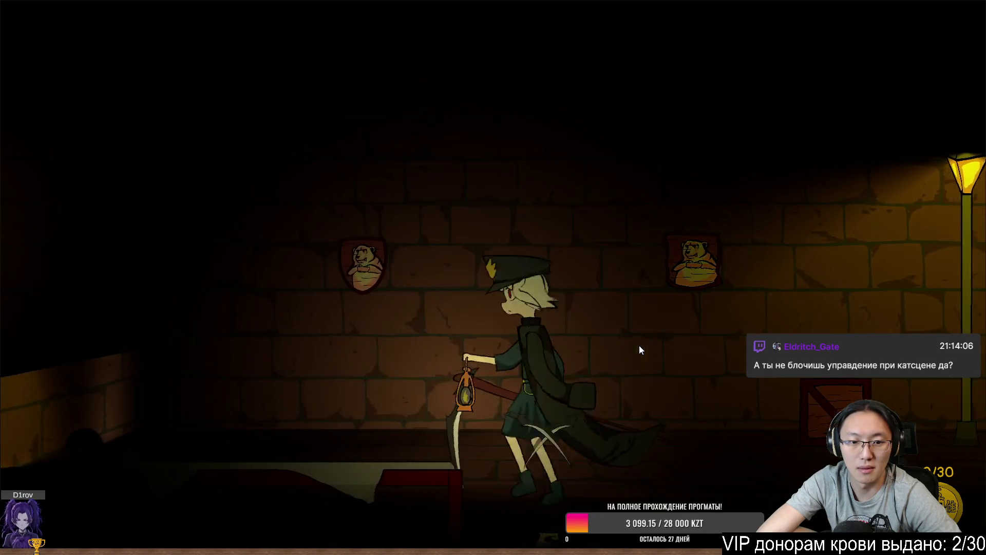
key(a)
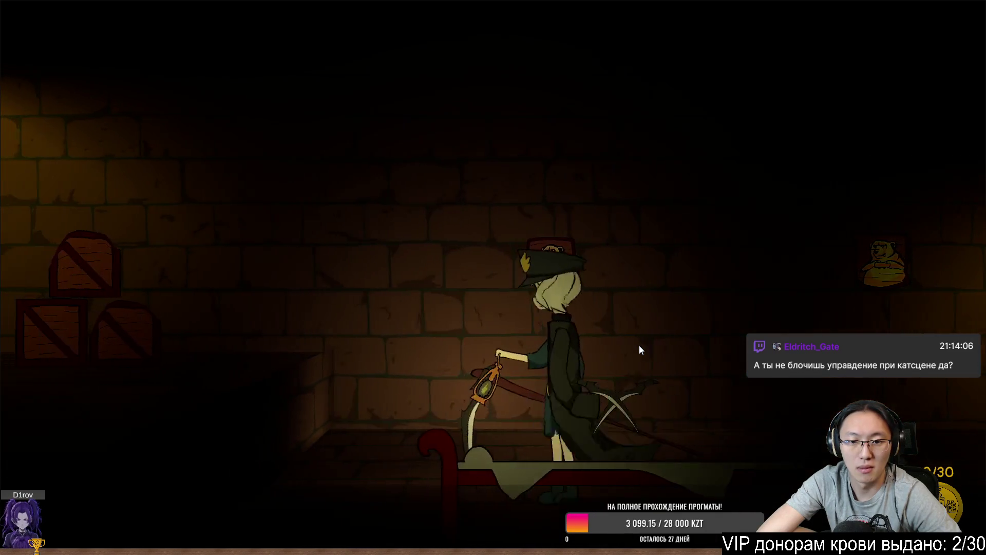
key(space)
key(a)
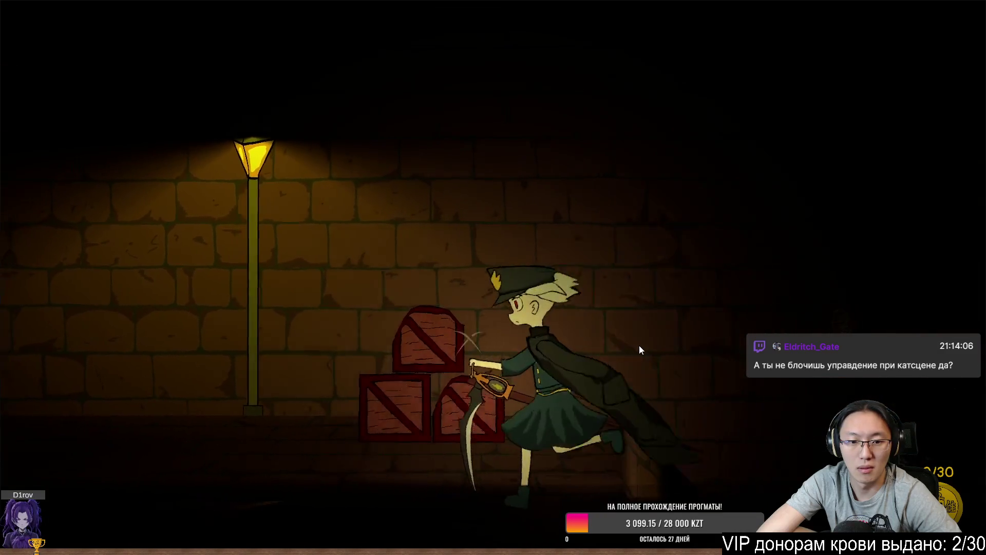
key(a)
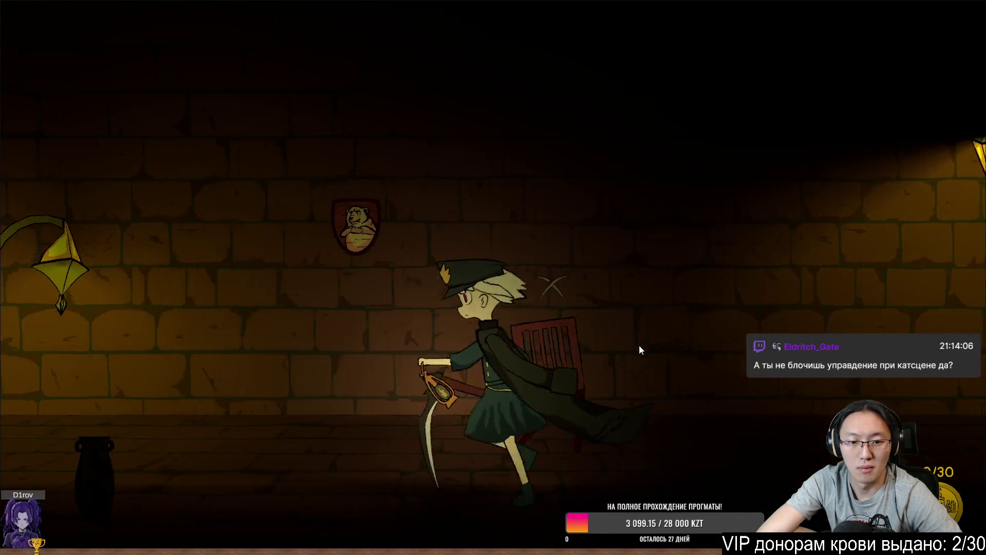
Step: Turn back and run right to the exit, ending the run with 1/17 mimics killed
key(d)
key(a)
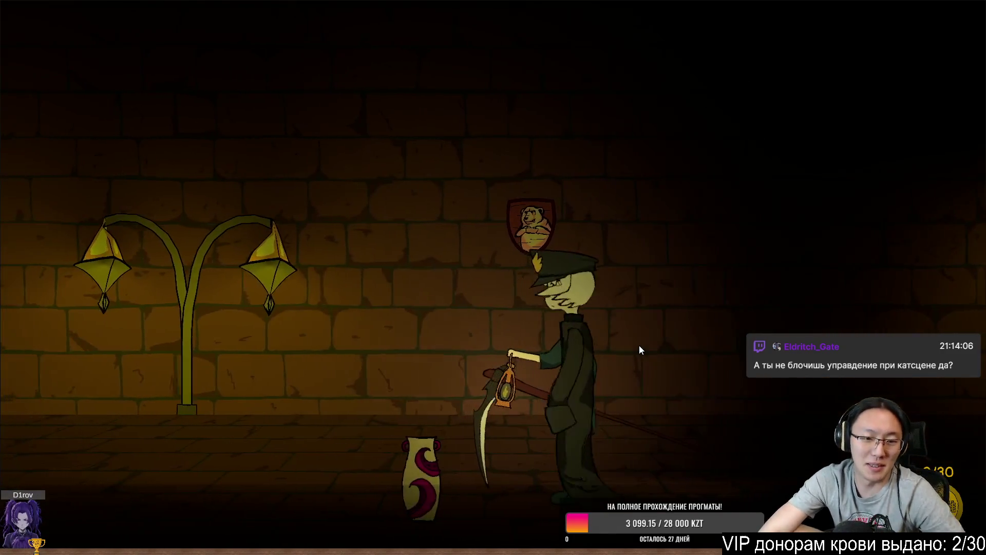
key(a)
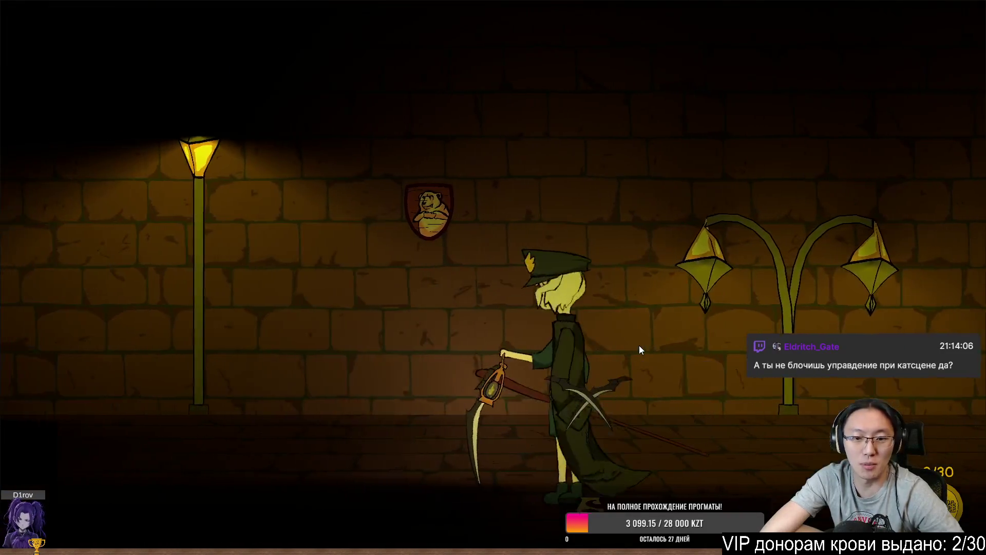
key(a)
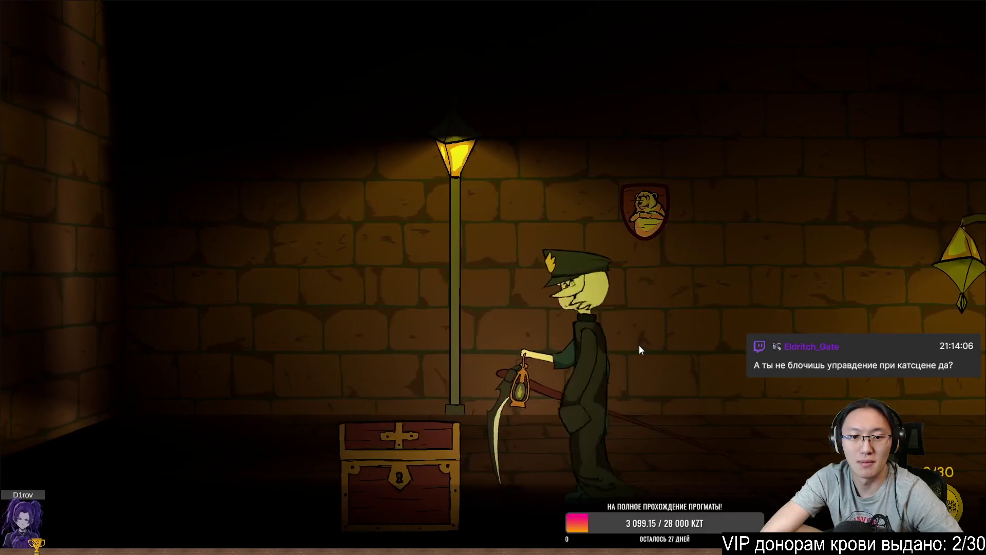
key(a)
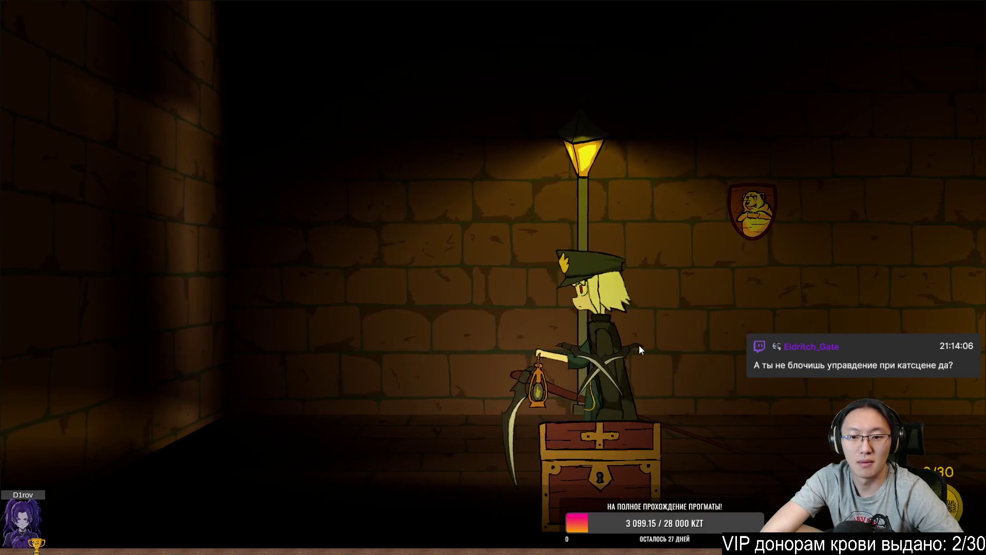
key(d)
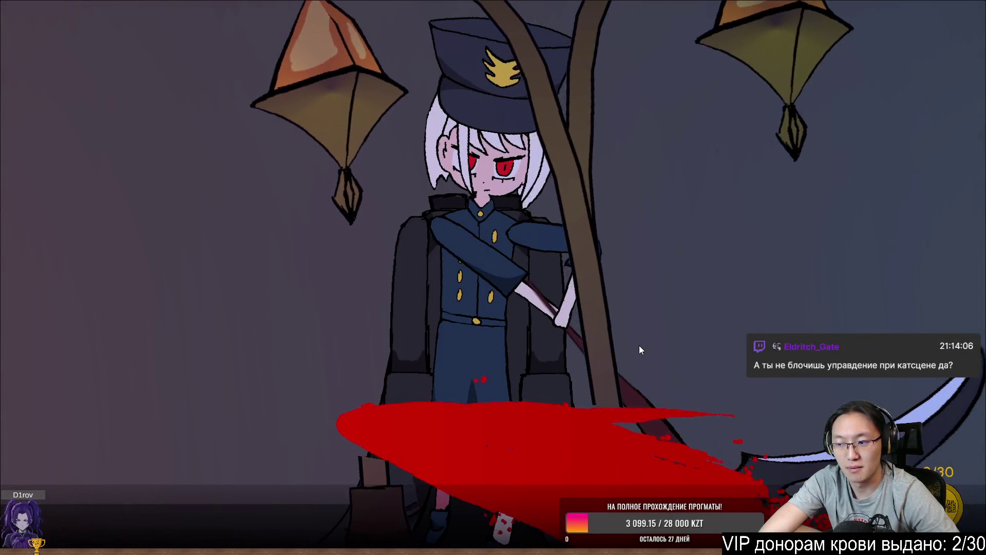
key(d)
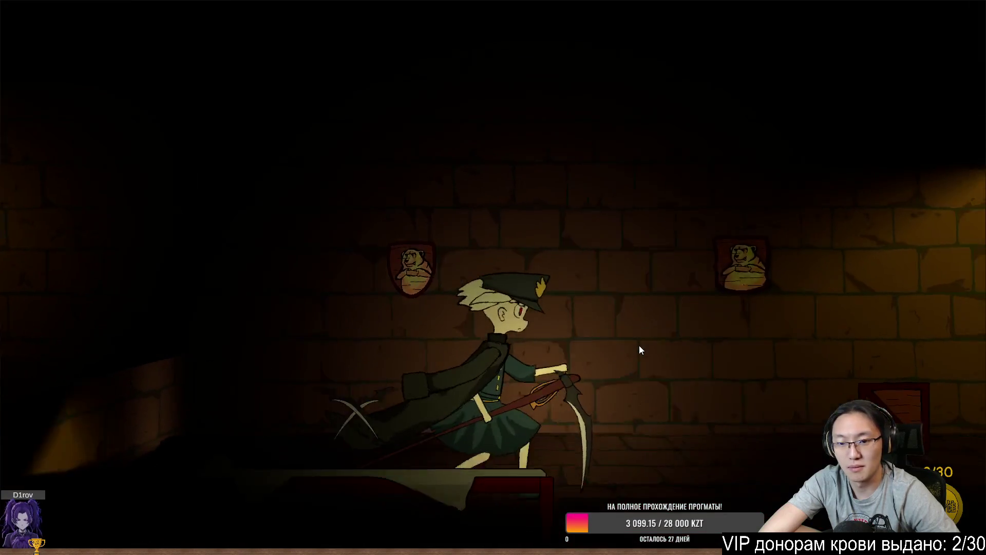
key(d)
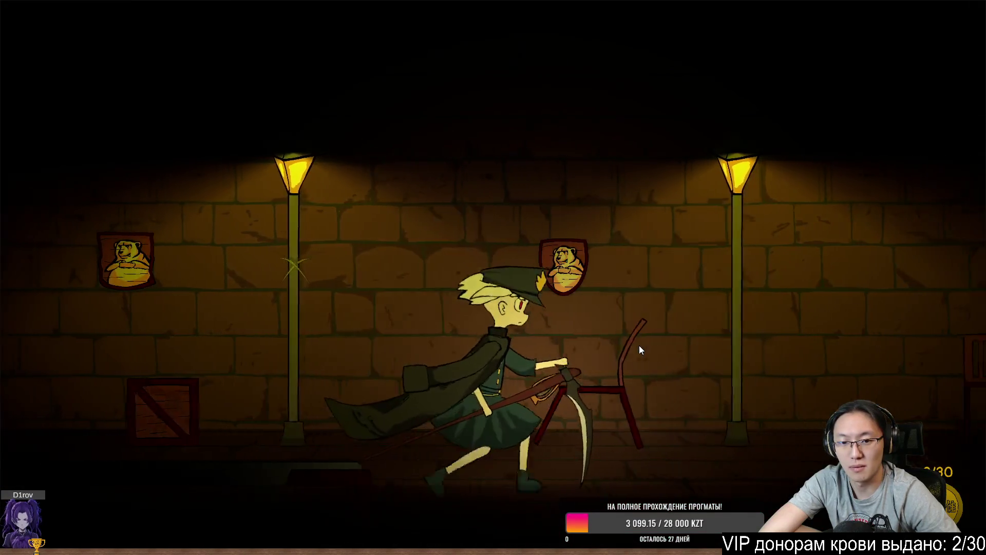
key(d)
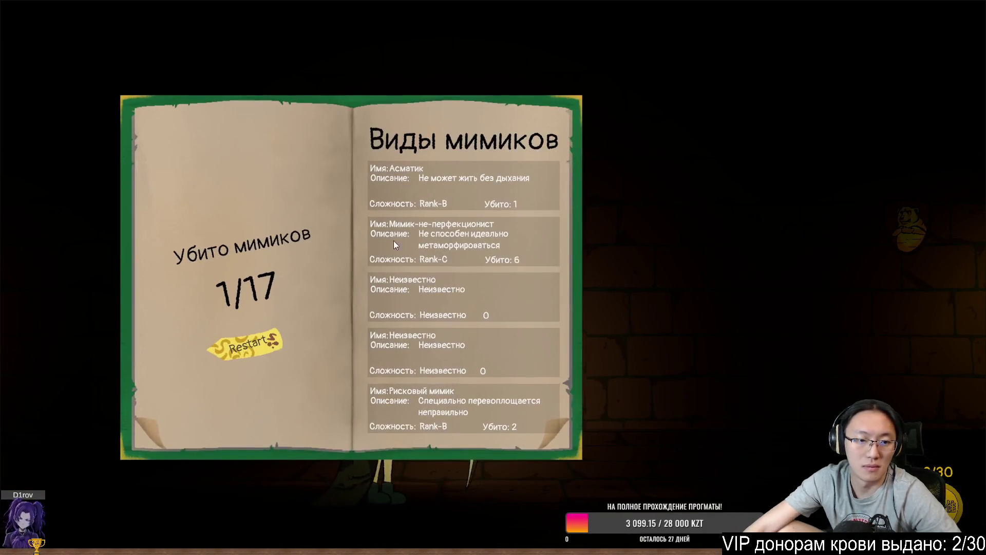
Step: Restart from the results book, begin a new run, and walk left past a cutscene
click(245, 341)
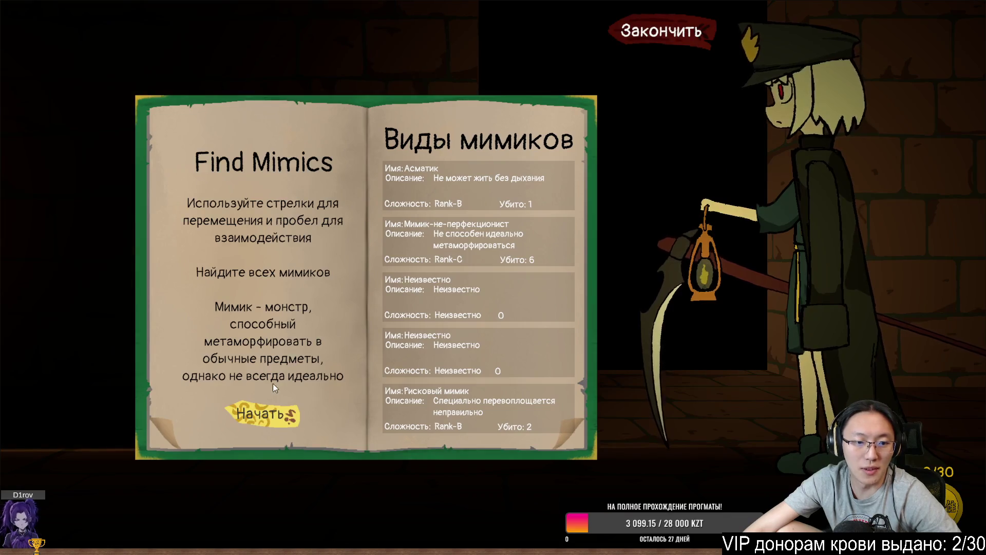
click(287, 408)
key(Left)
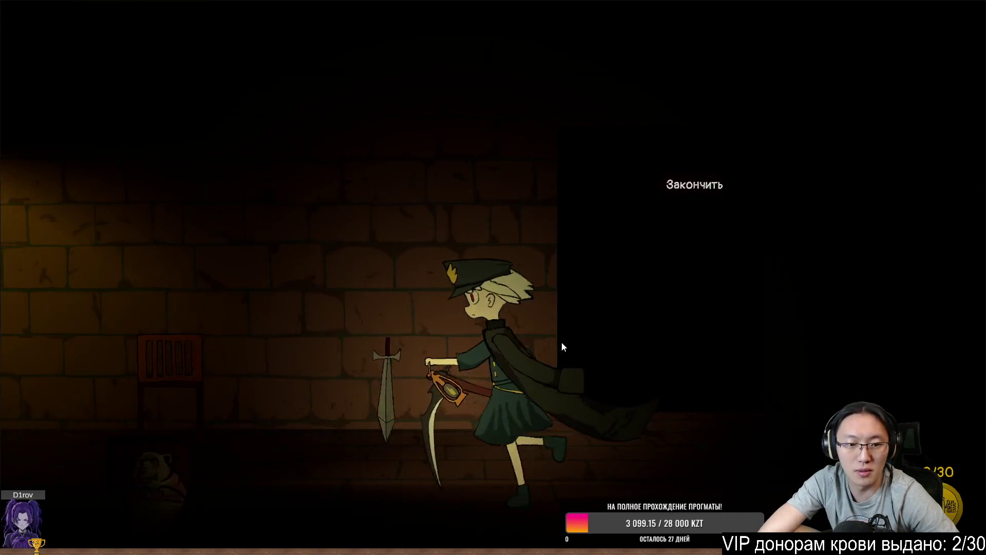
key(Left)
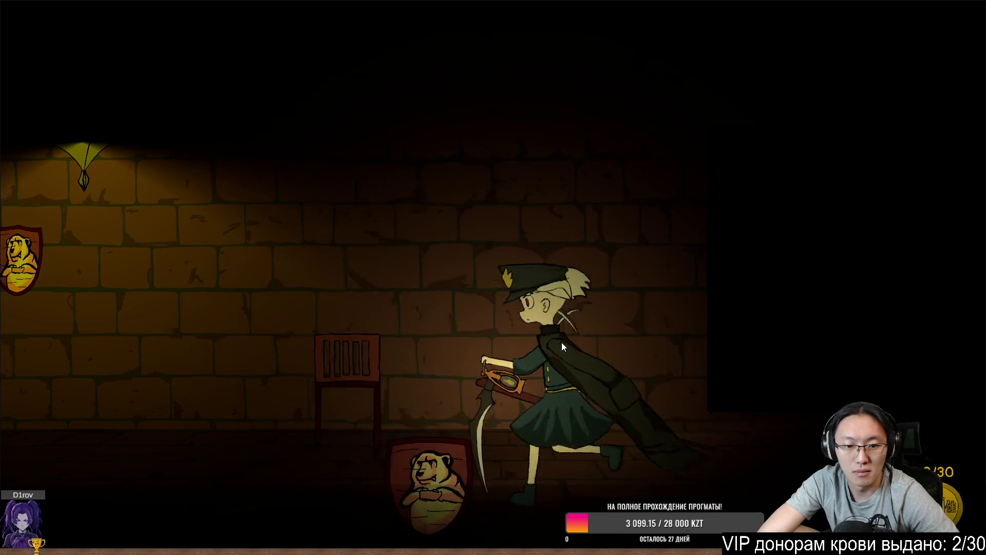
key(Left)
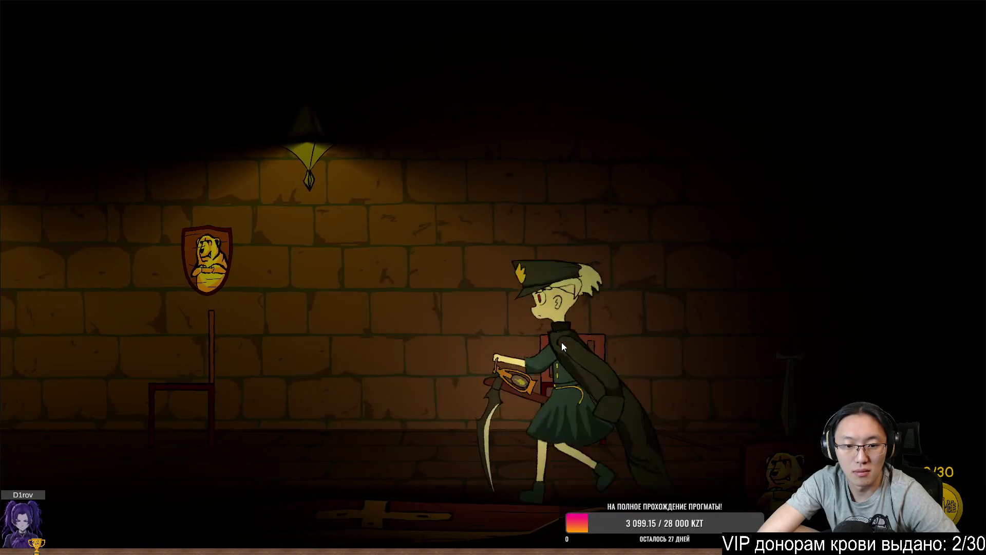
key(Left)
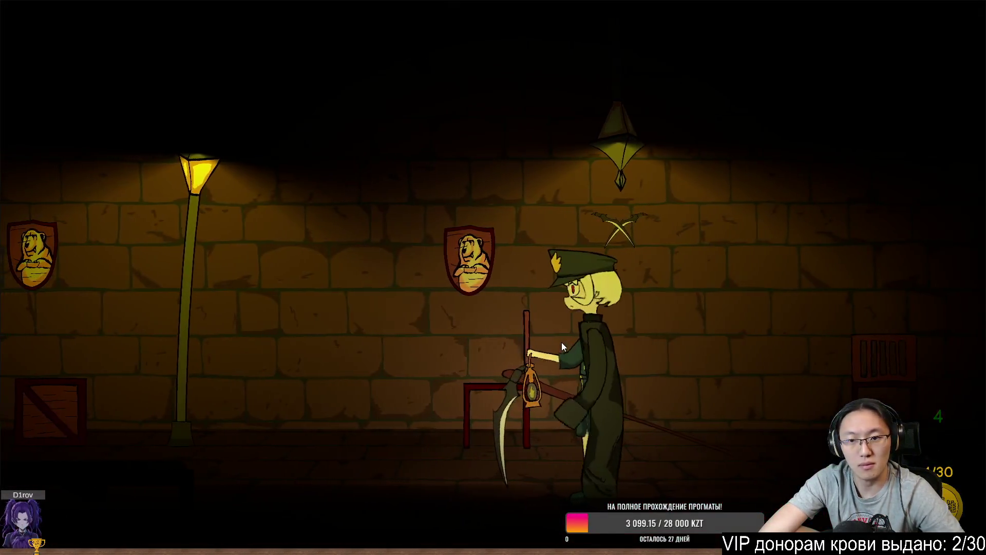
key(Right)
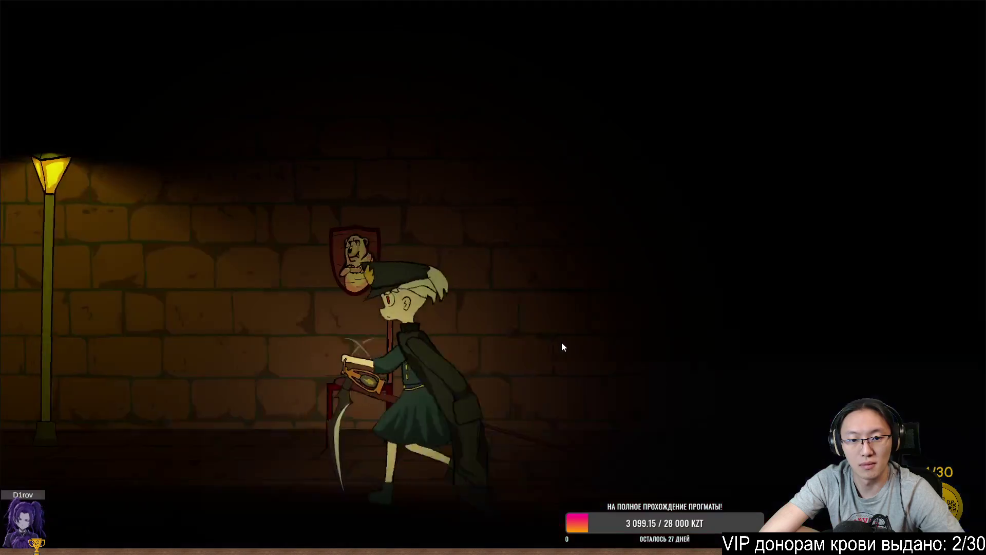
key(Left)
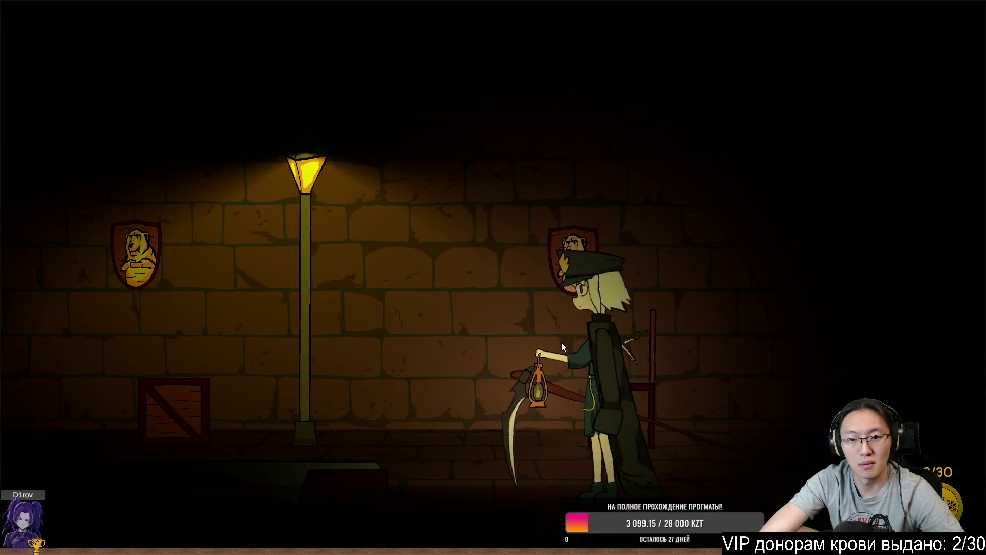
Step: Run to the exit for 5/17 mimics killed, restart the game, and leave fullscreen
key(Right)
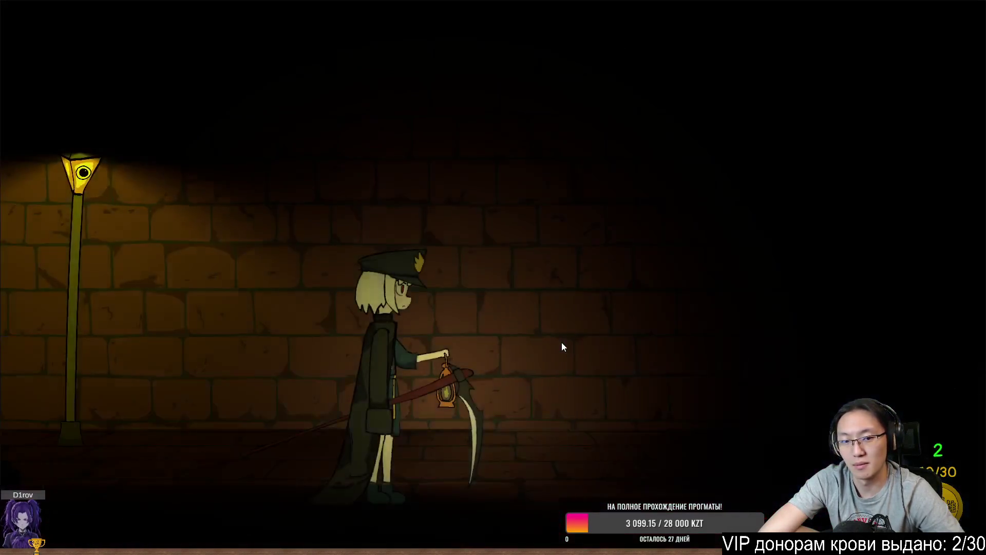
key(Left)
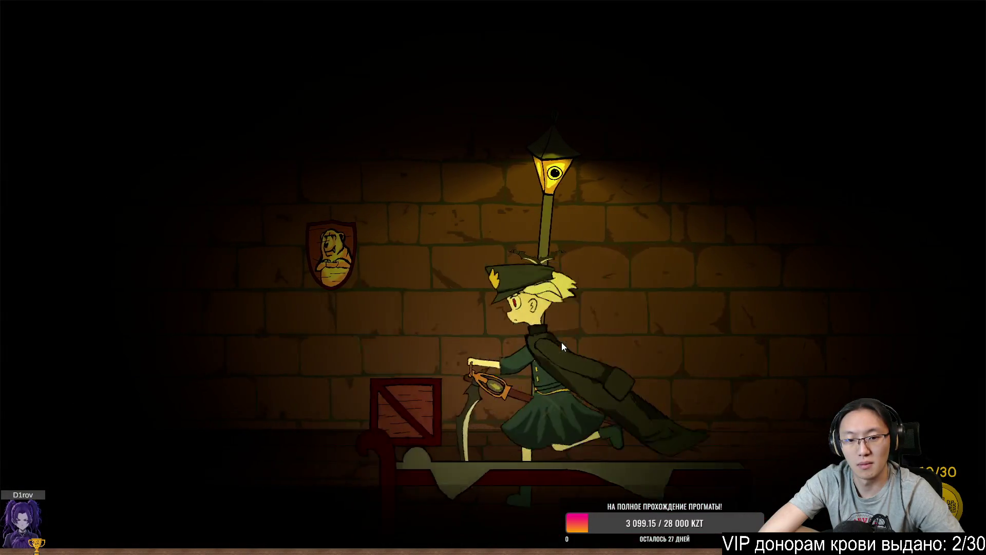
key(Left)
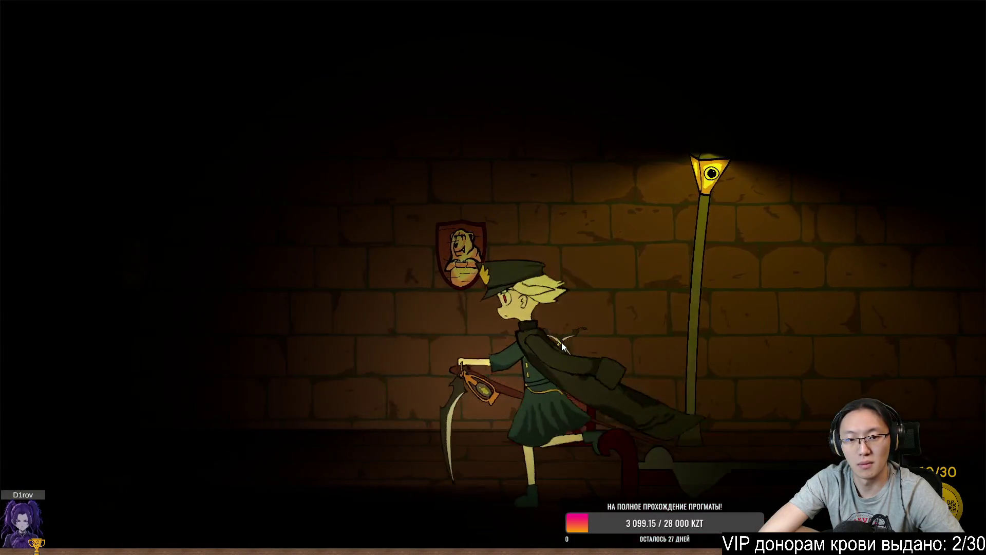
key(a)
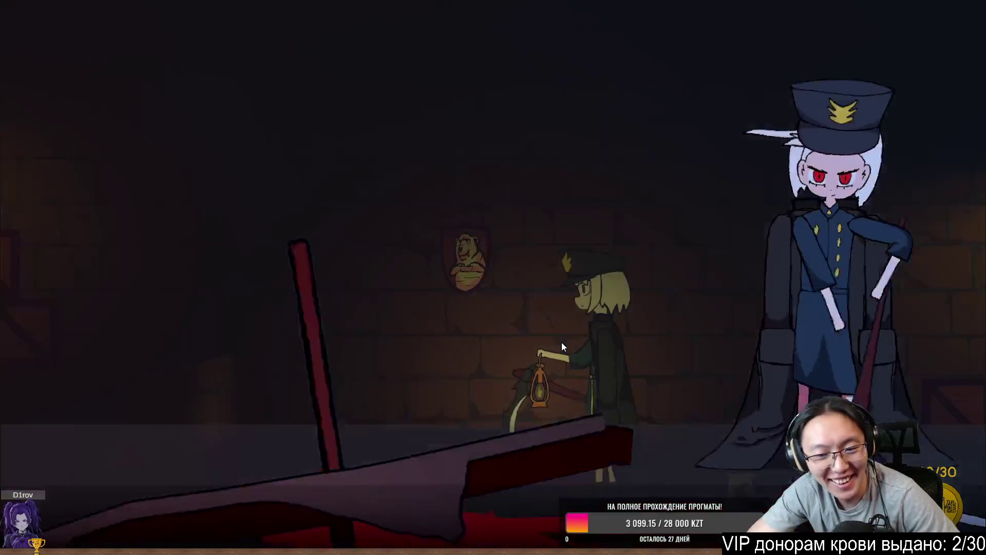
key(a)
key(d)
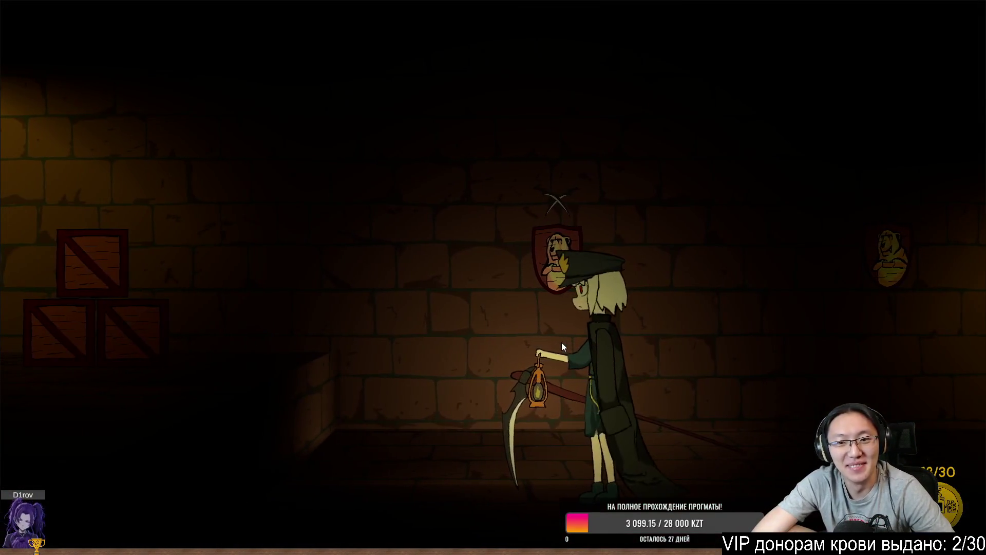
key(d)
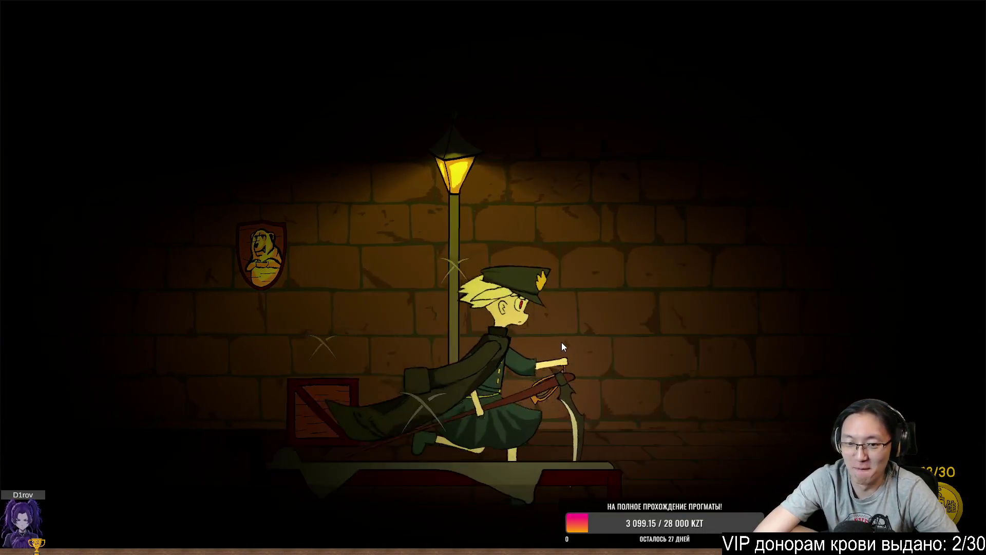
key(d)
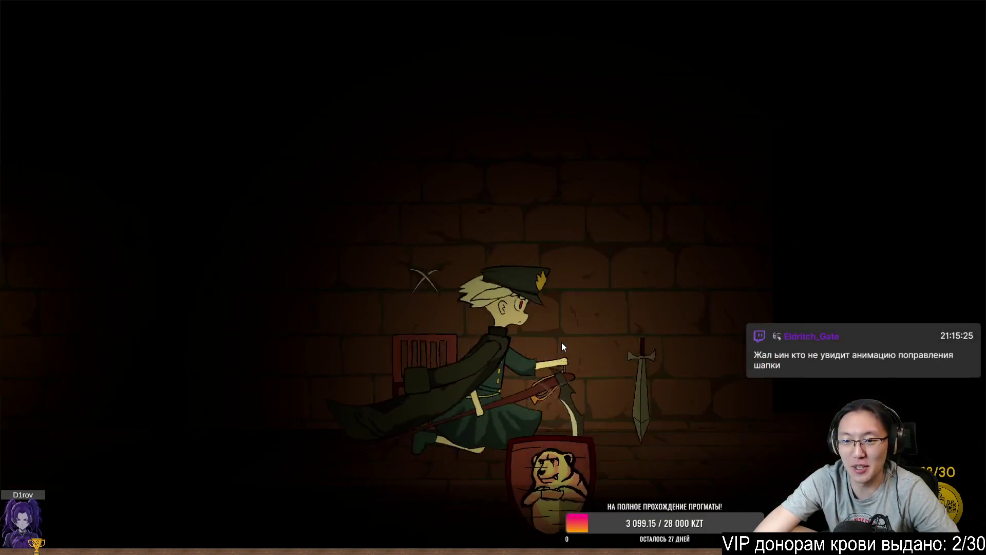
key(e)
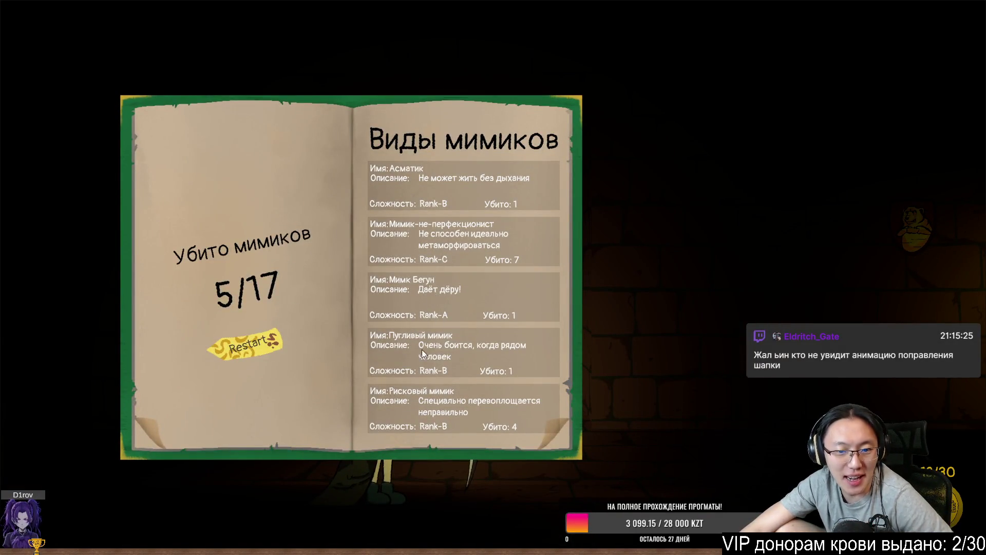
click(267, 346)
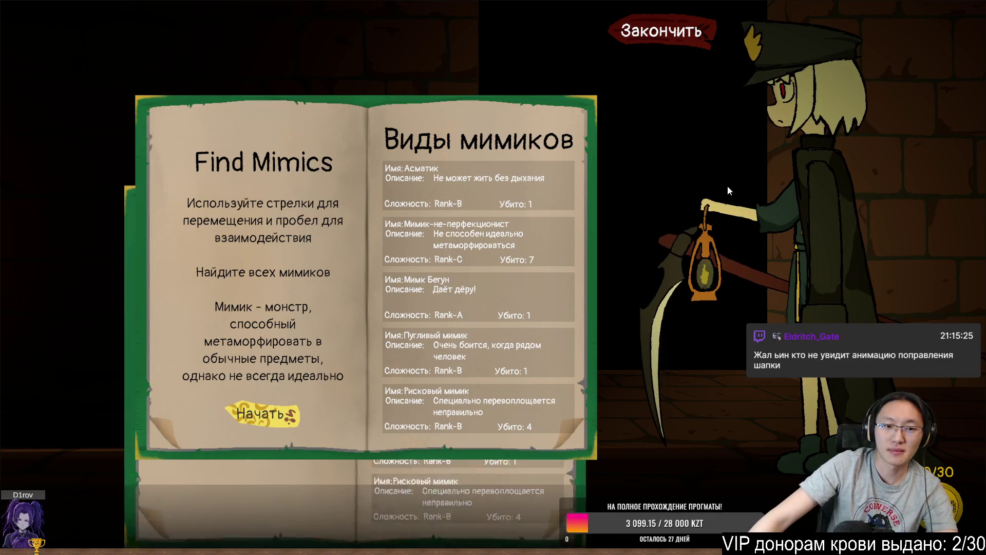
key(Escape)
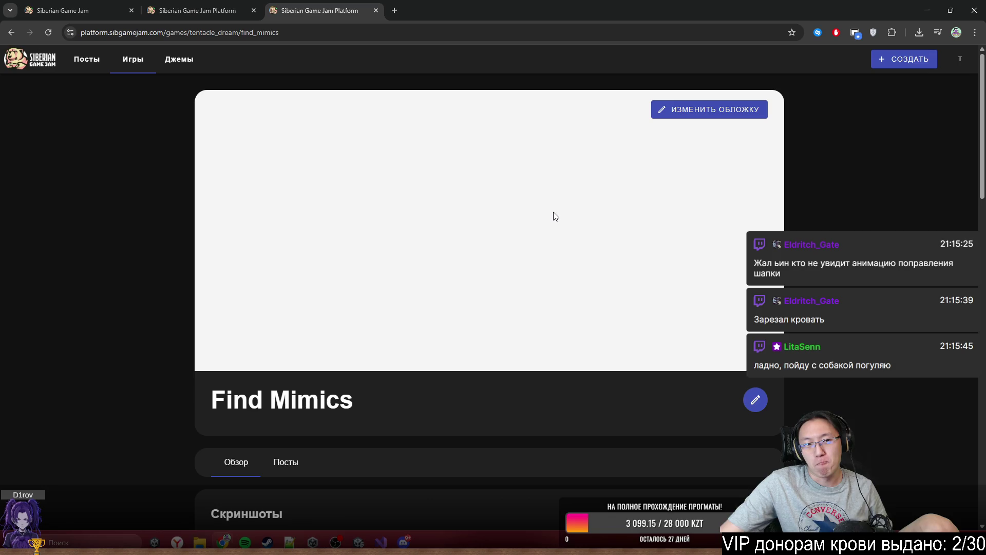
Step: Scroll to the Game.zip (21,2 MB) build listing and drag the Discord window onto the screen
scroll(771, 392, down, 10)
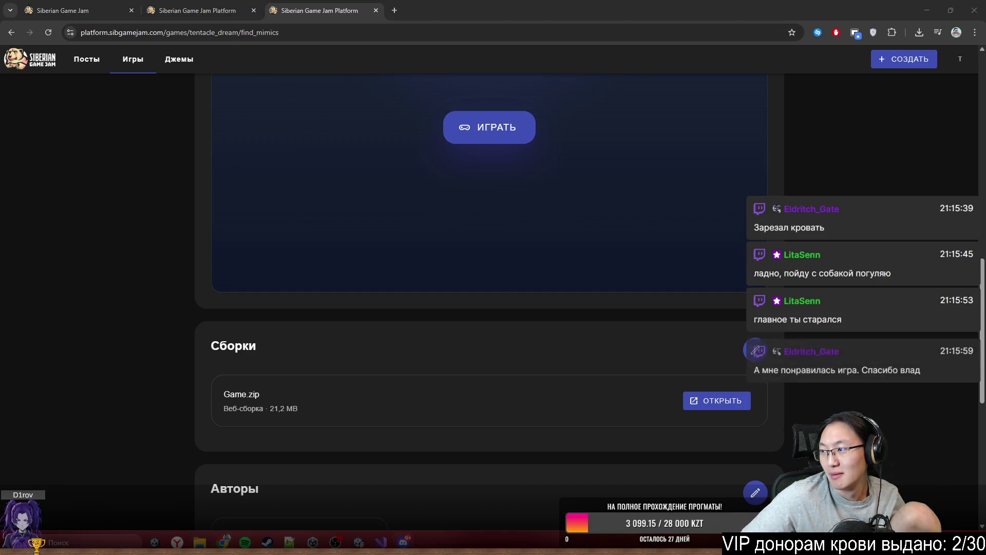
mouse_move(985, 118)
mouse_down()
mouse_move(985, 107)
mouse_move(587, 69)
mouse_move(587, 29)
mouse_move(584, 46)
mouse_up()
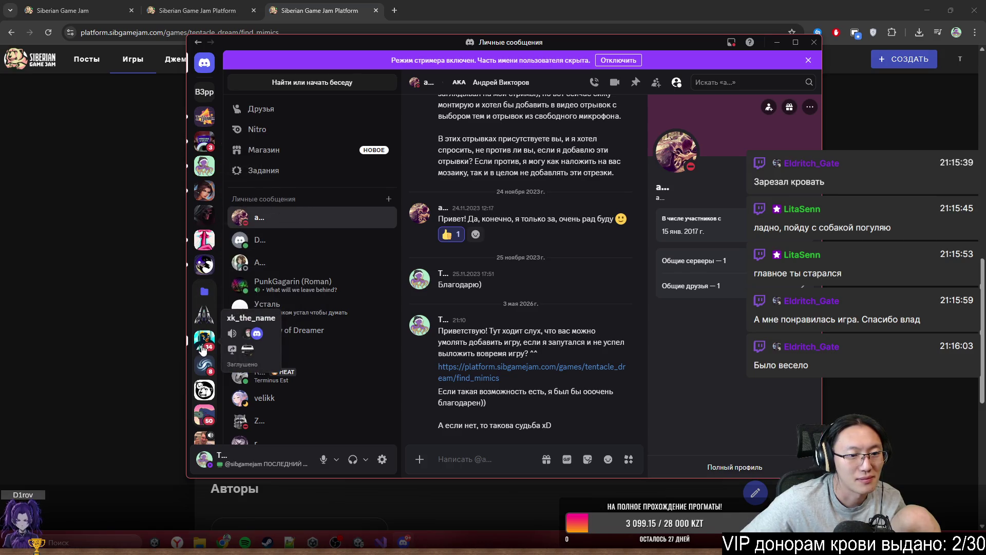
Step: Read the Siberian Game Jam server's #флудилка channel up to its newest messages, then minimize Discord
click(204, 389)
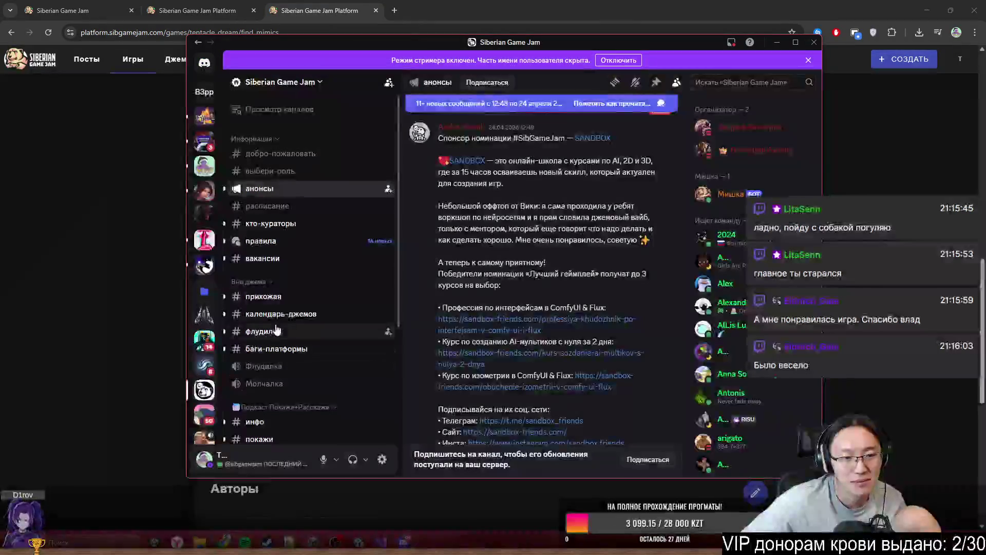
scroll(276, 330, down, 3)
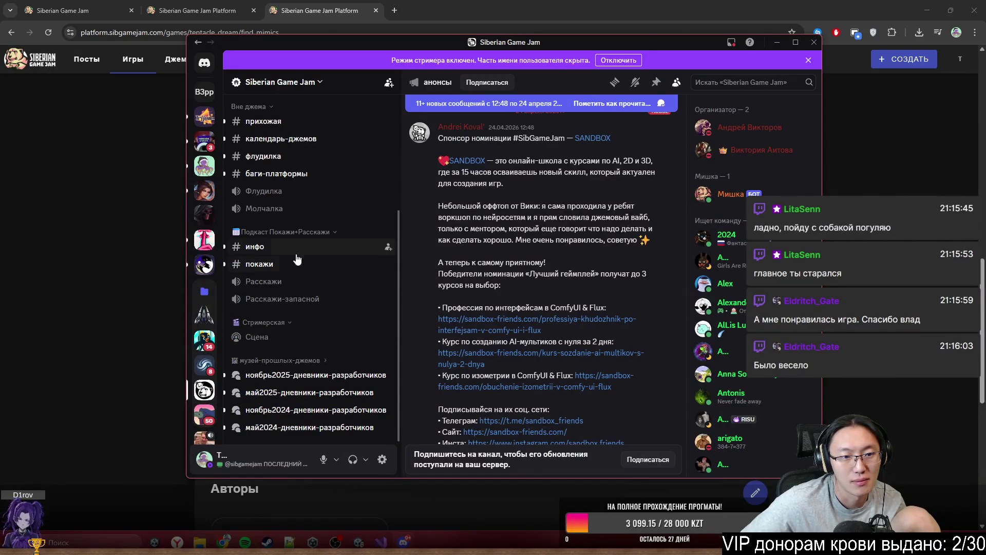
scroll(296, 260, up, 2)
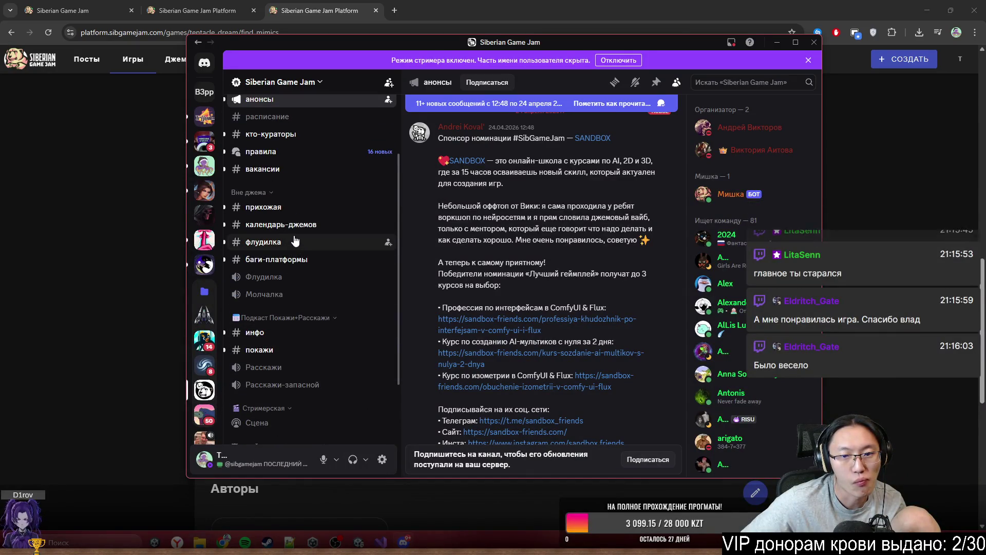
scroll(298, 246, up, 2)
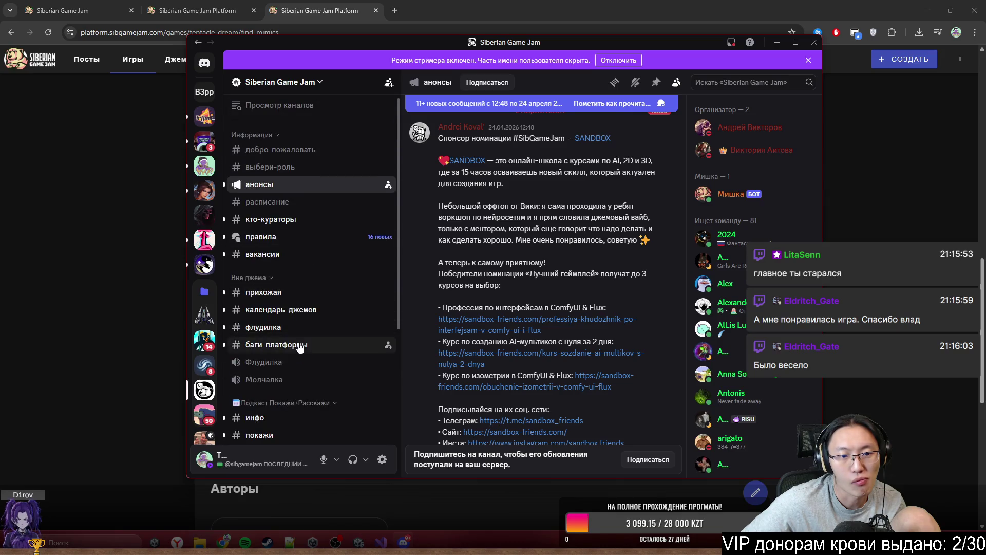
click(370, 328)
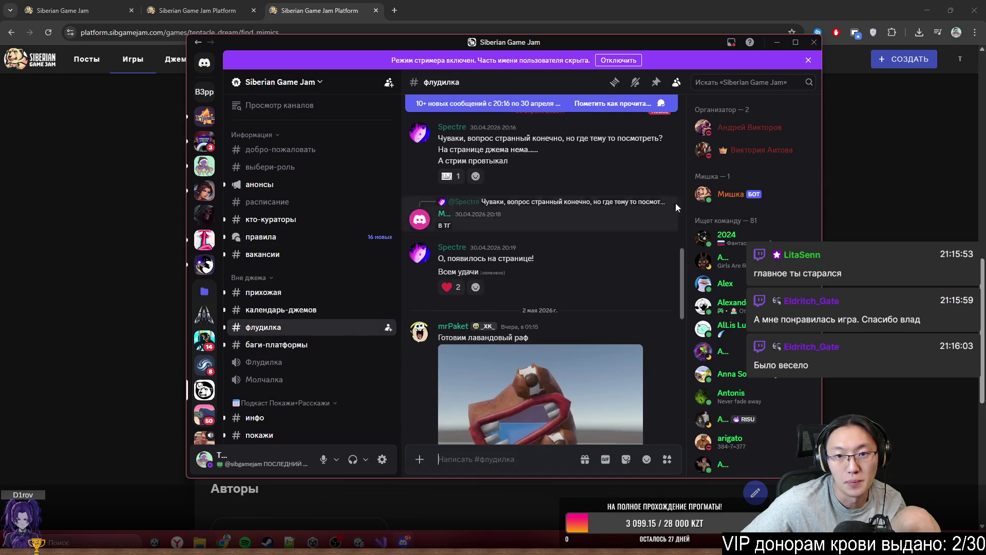
click(636, 113)
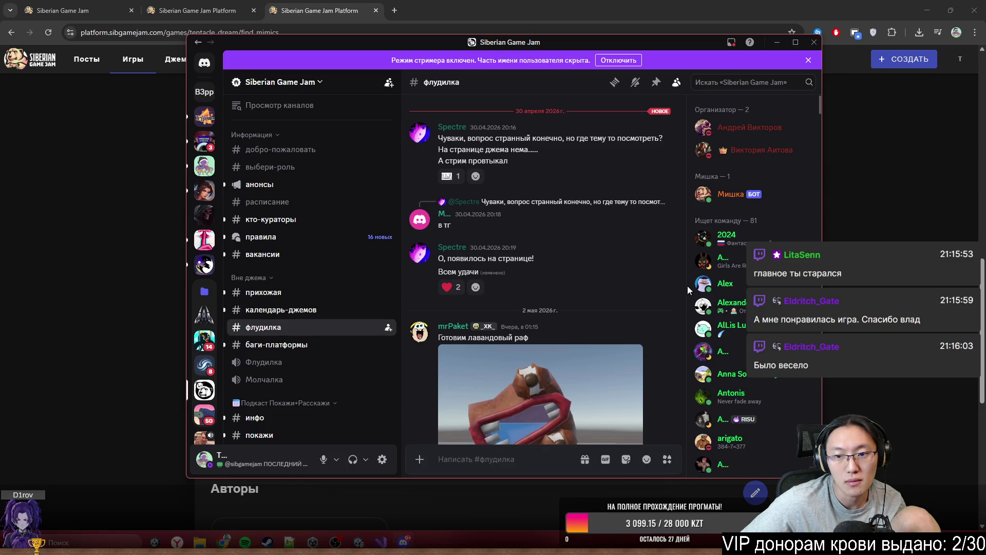
scroll(682, 273, down, 10)
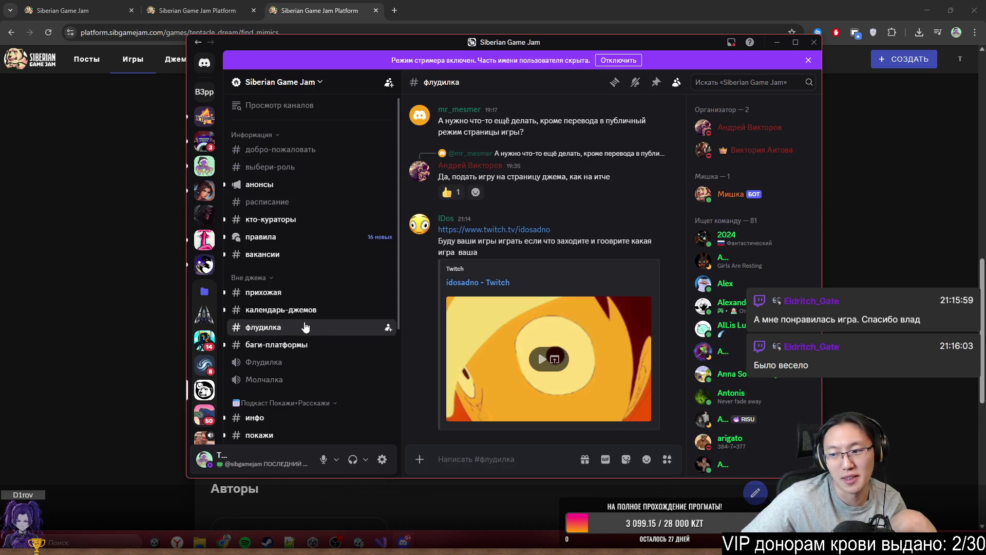
click(892, 289)
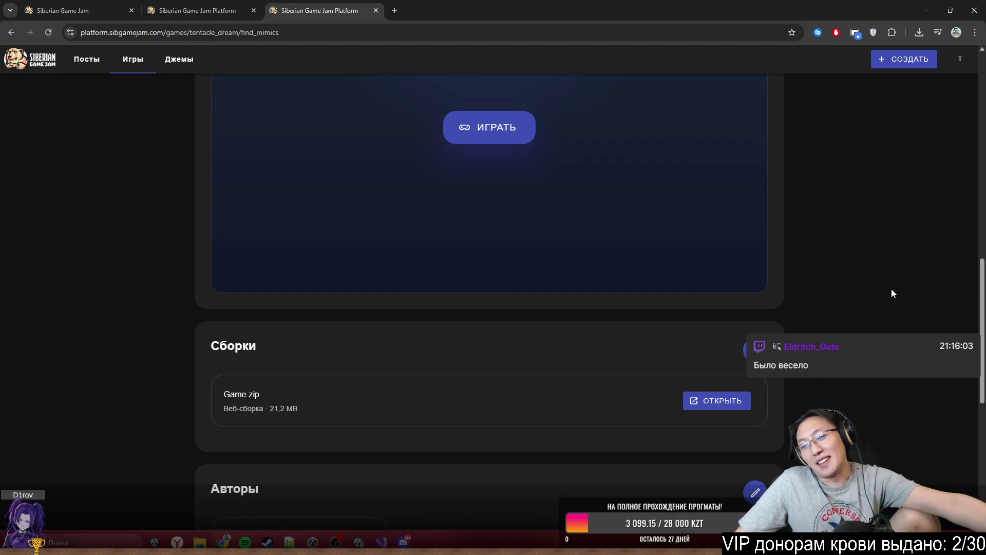
Step: Look over the sibgamejam.com site tab and bring Discord back up
click(201, 10)
click(94, 6)
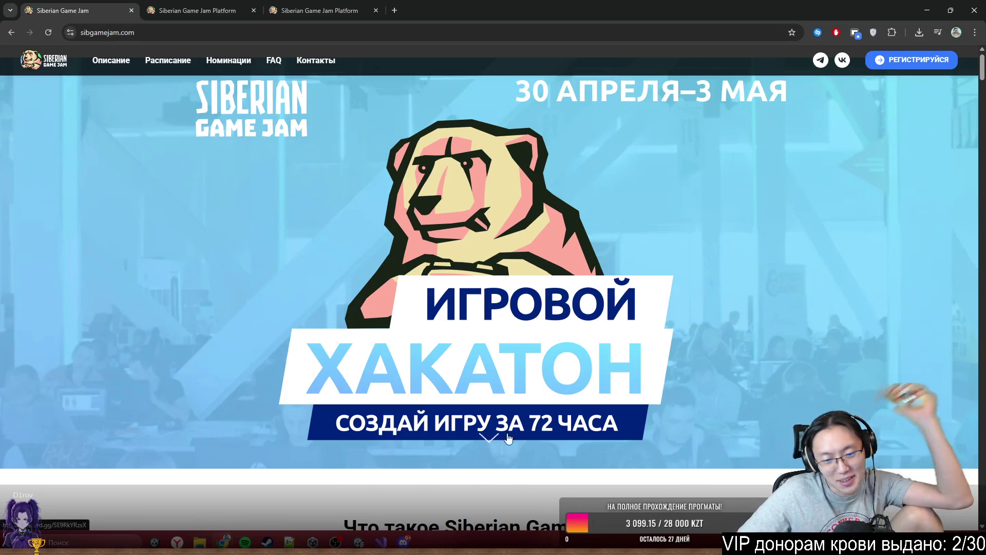
click(404, 542)
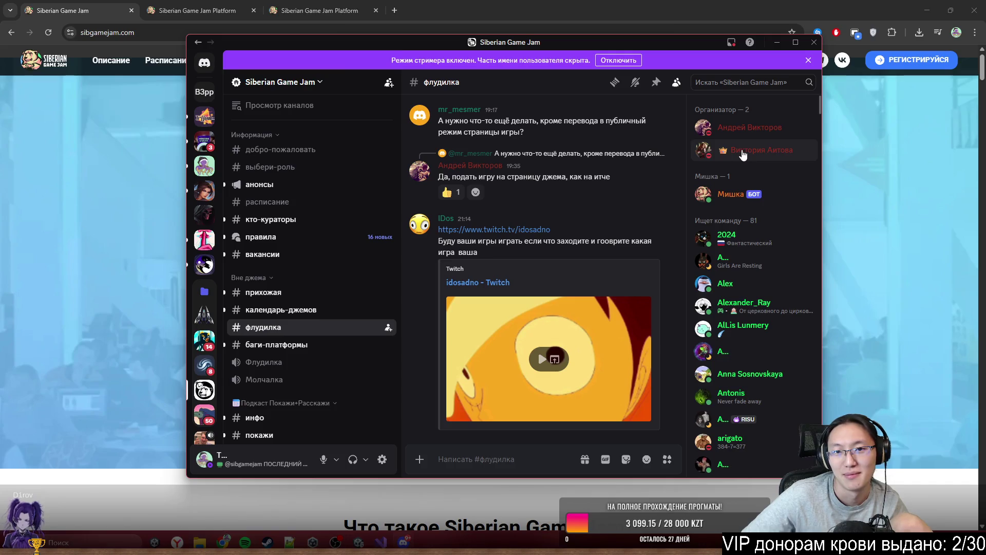
Step: Return to the Find Mimics page, confirm Публикация shows Публичная, and switch to Telegram
click(298, 4)
scroll(435, 366, up, 10)
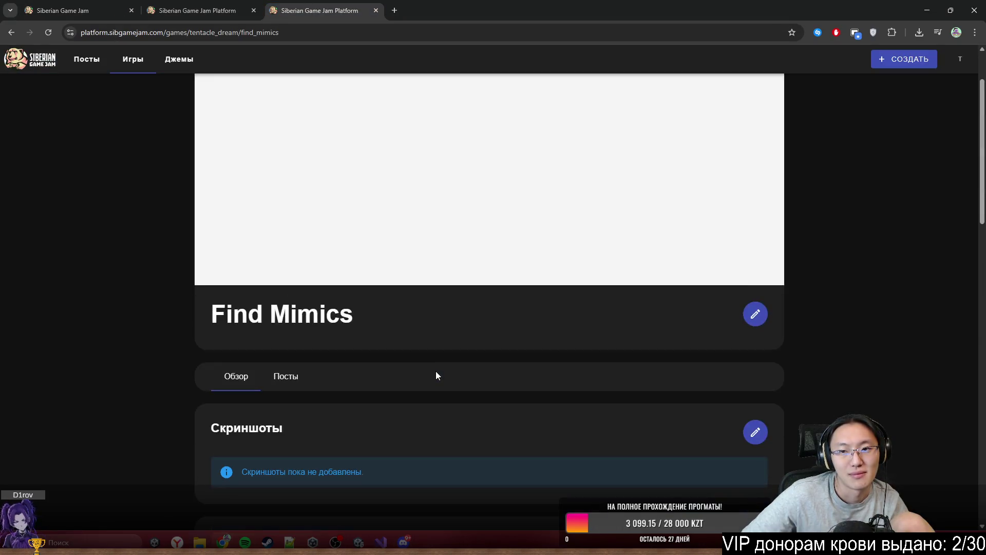
scroll(436, 377, down, 5)
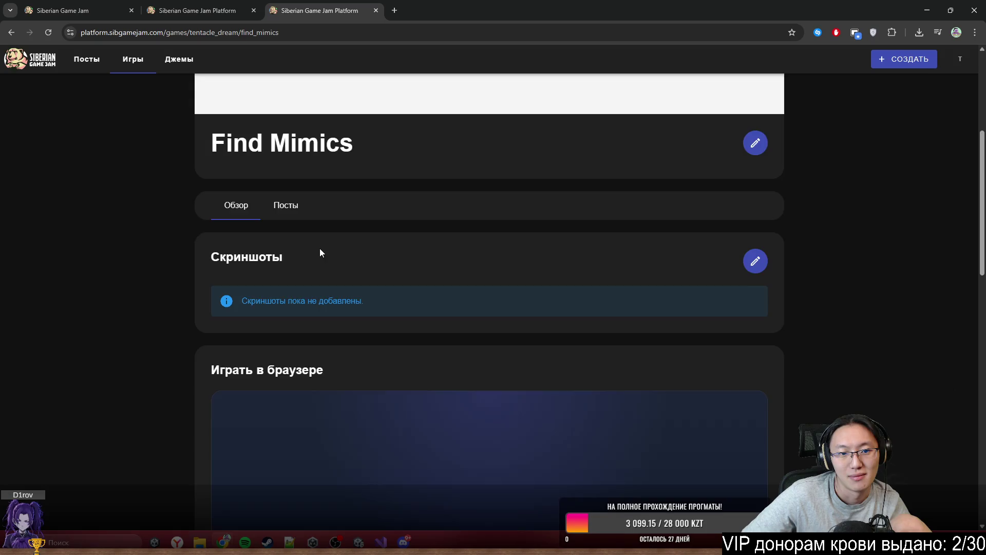
scroll(320, 252, down, 15)
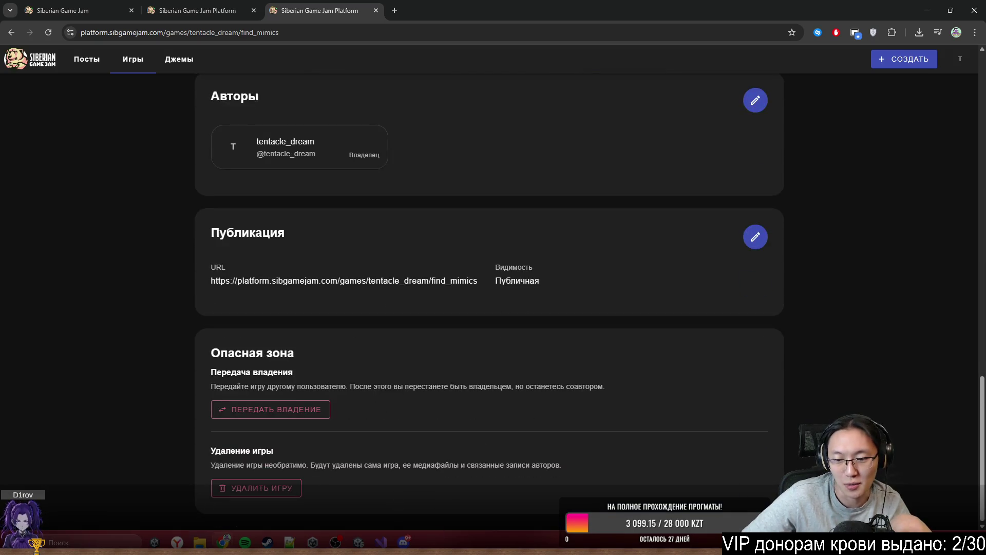
key(alt+Tab)
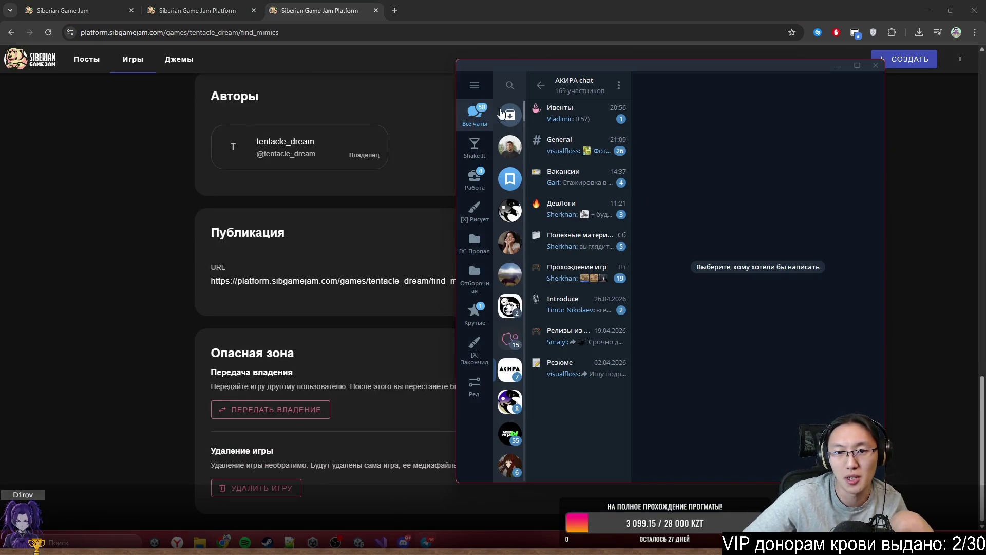
Step: Enter the Siberian Game Jam group, widen the window, check Баги платформы, then open Сибирское повидло
click(540, 85)
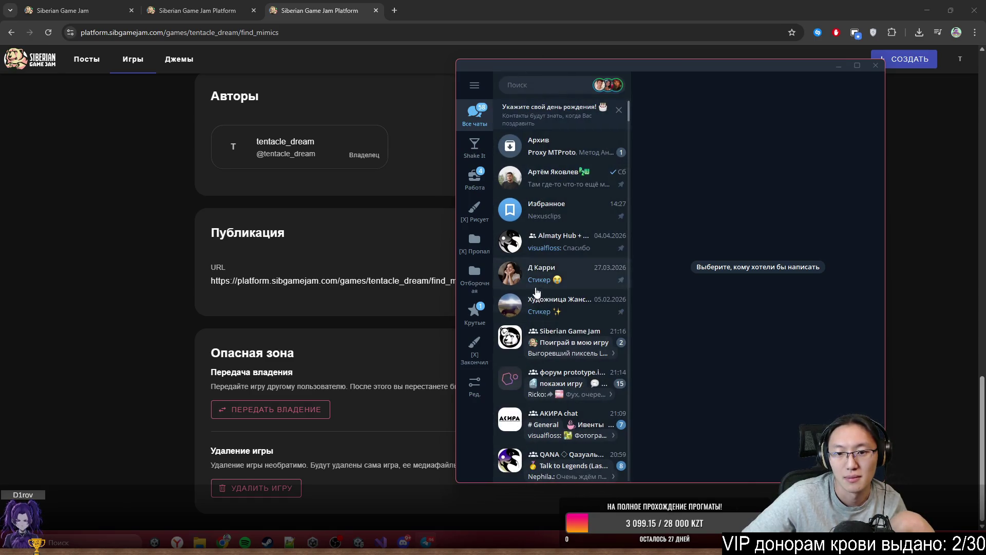
click(561, 345)
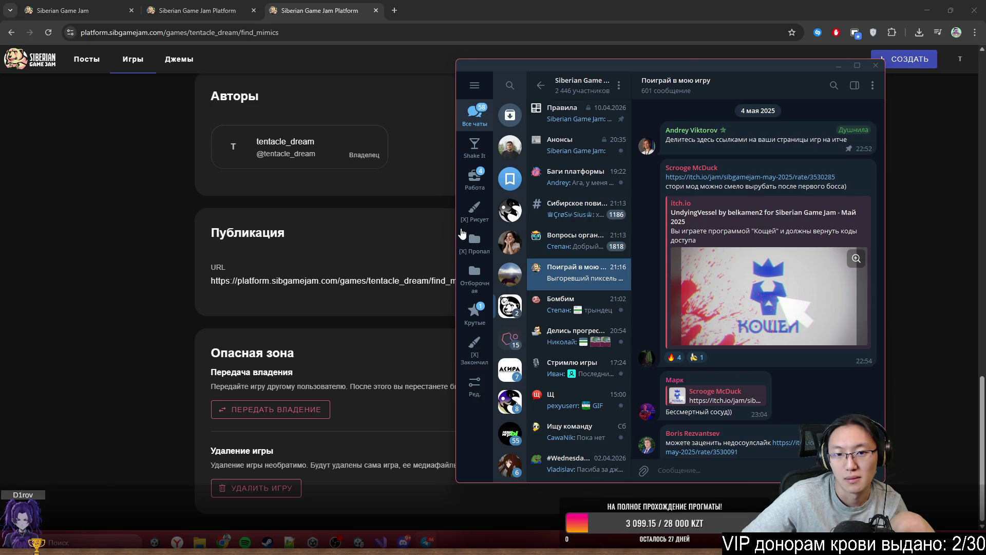
drag(454, 227, 161, 226)
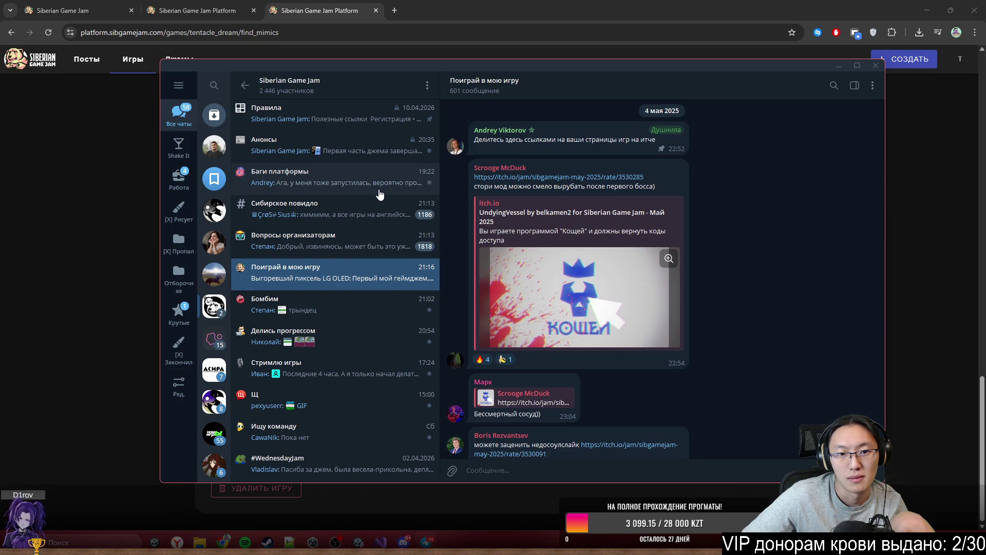
click(379, 191)
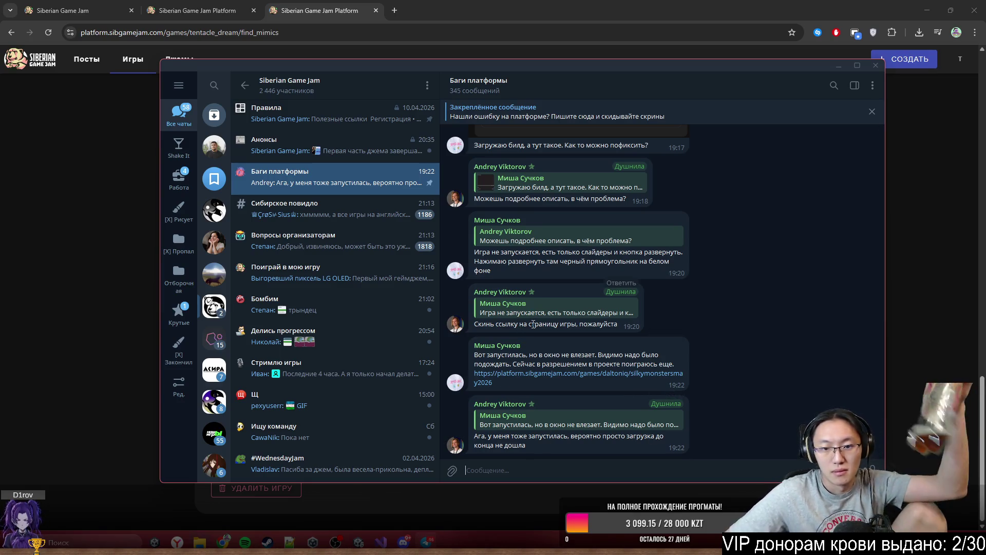
scroll(539, 316, up, 1)
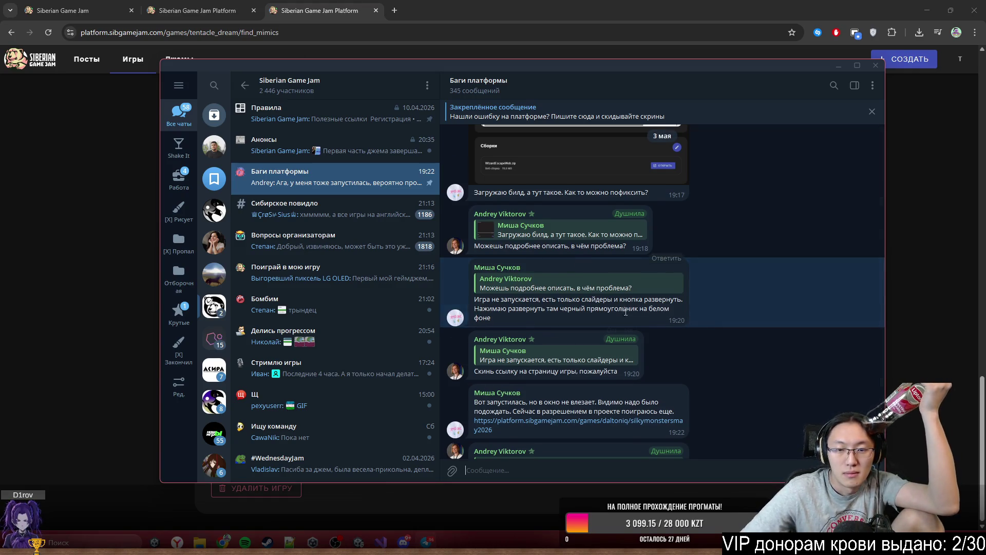
scroll(480, 212, down, 1)
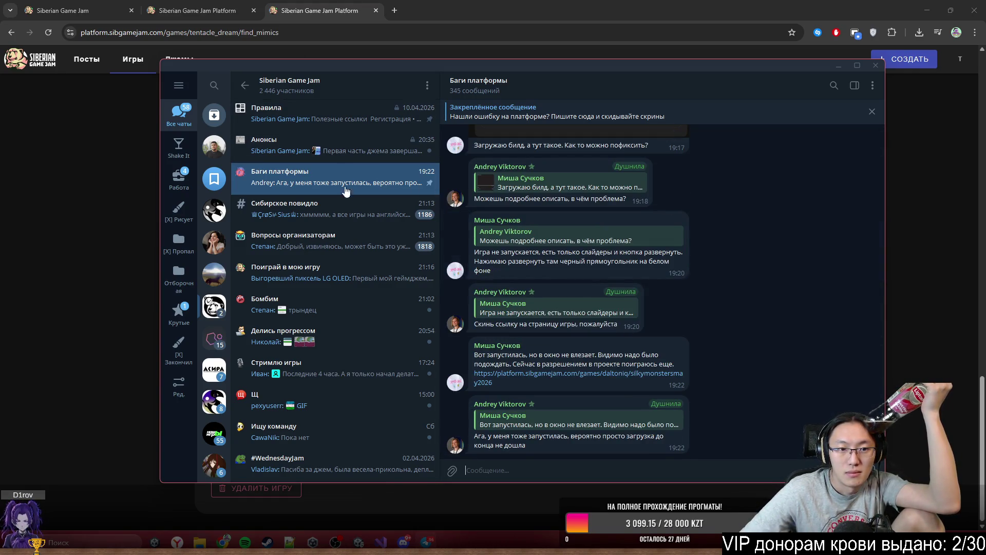
click(351, 219)
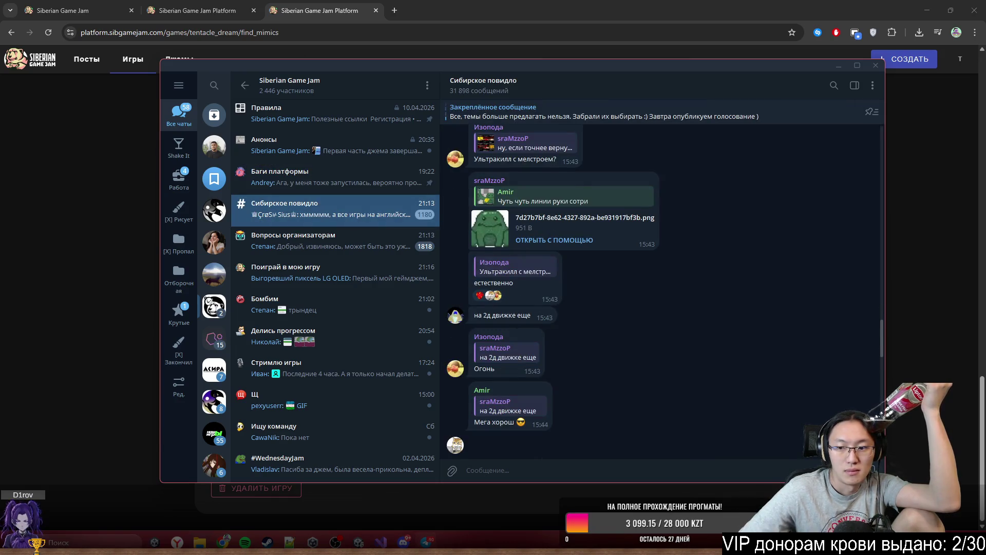
Step: Open Вопросы организаторам at its newest messages and heart-react to the unfinished-build message
click(290, 244)
click(868, 441)
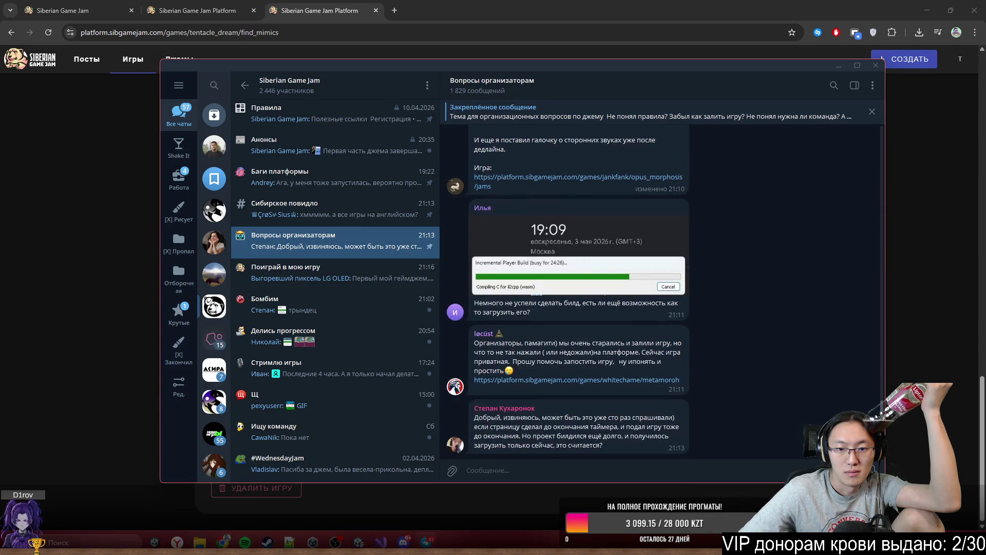
double_click(498, 304)
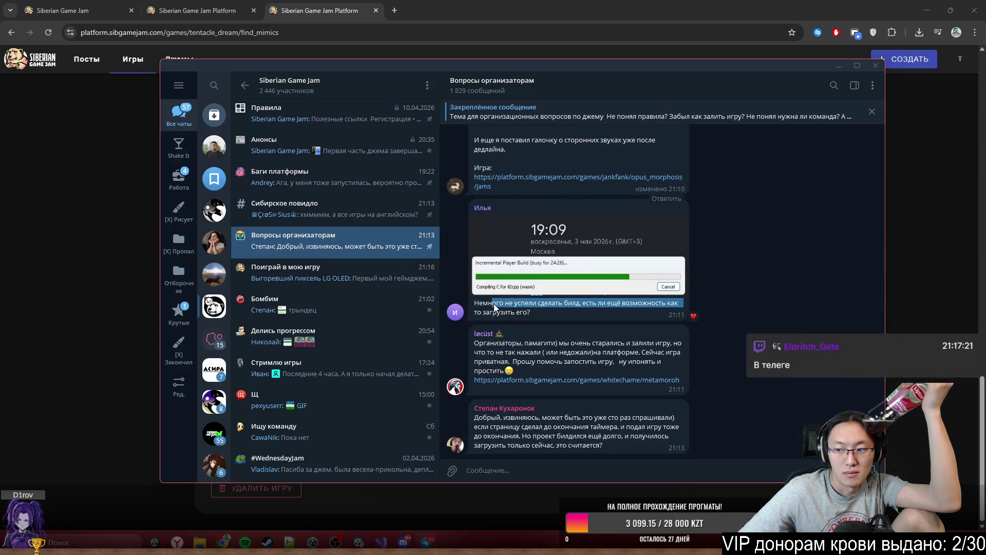
mouse_move(498, 304)
mouse_down()
mouse_move(538, 307)
mouse_move(529, 315)
mouse_up()
click(766, 332)
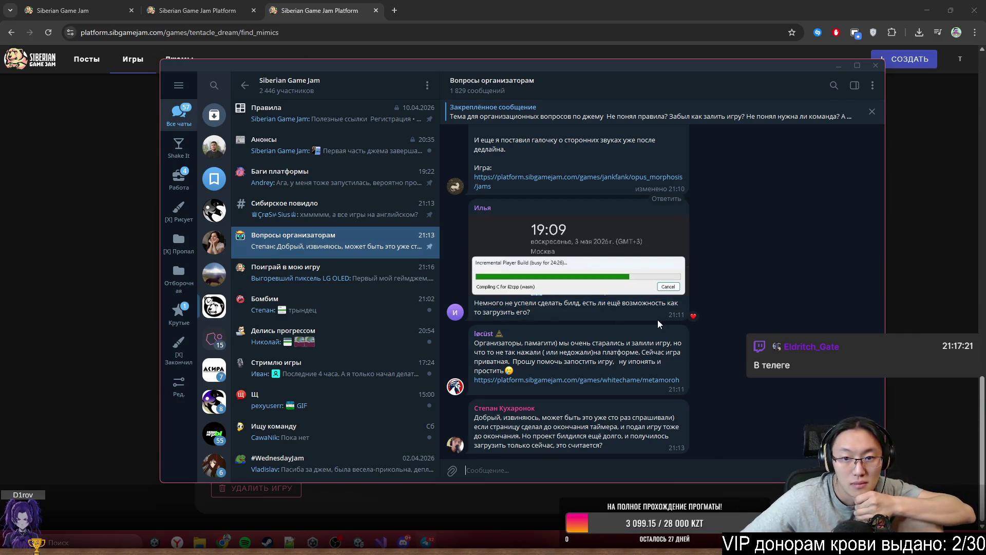
Step: Highlight the plea-for-help and late-upload questions, scroll the chat, then dismiss Telegram
drag(516, 343, 594, 361)
drag(502, 426, 600, 444)
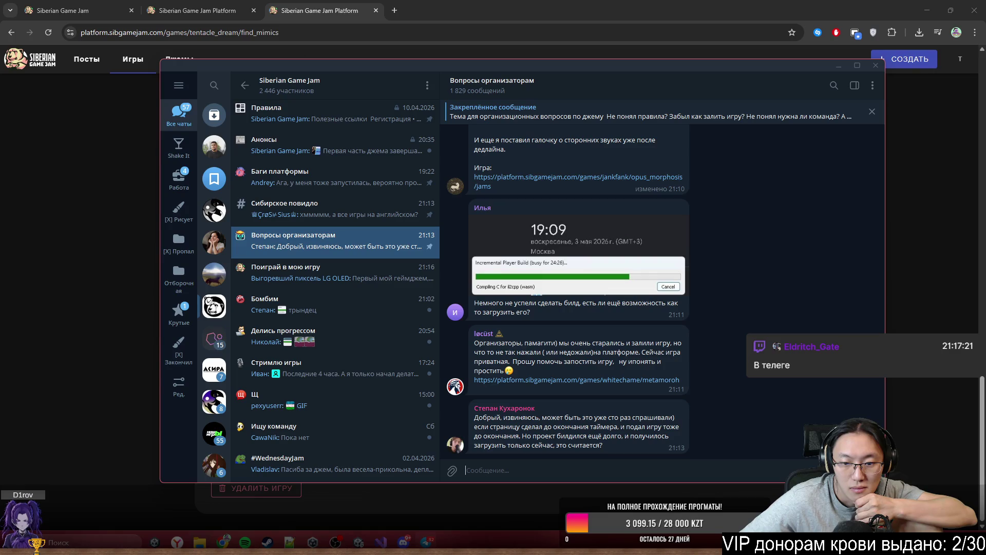
scroll(685, 436, up, 4)
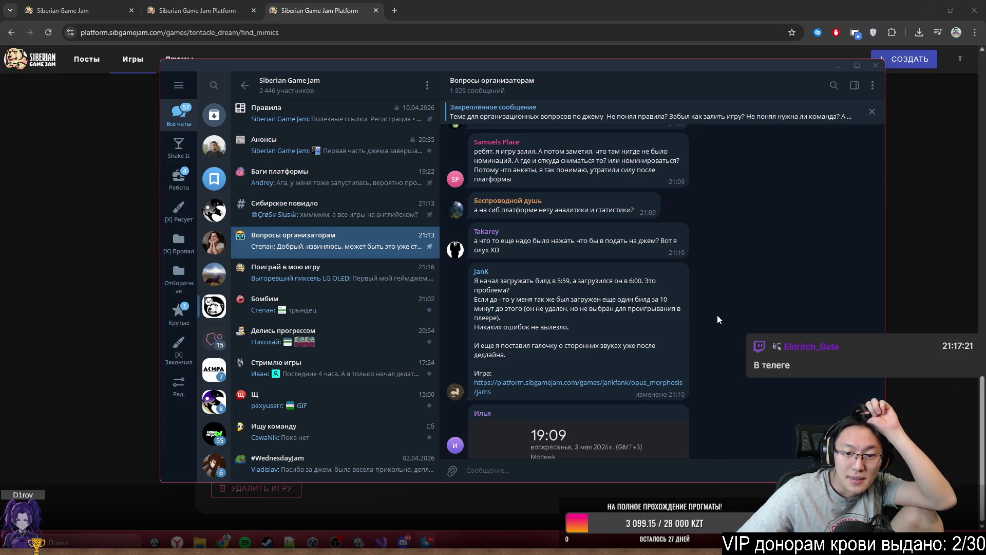
scroll(717, 315, down, 3)
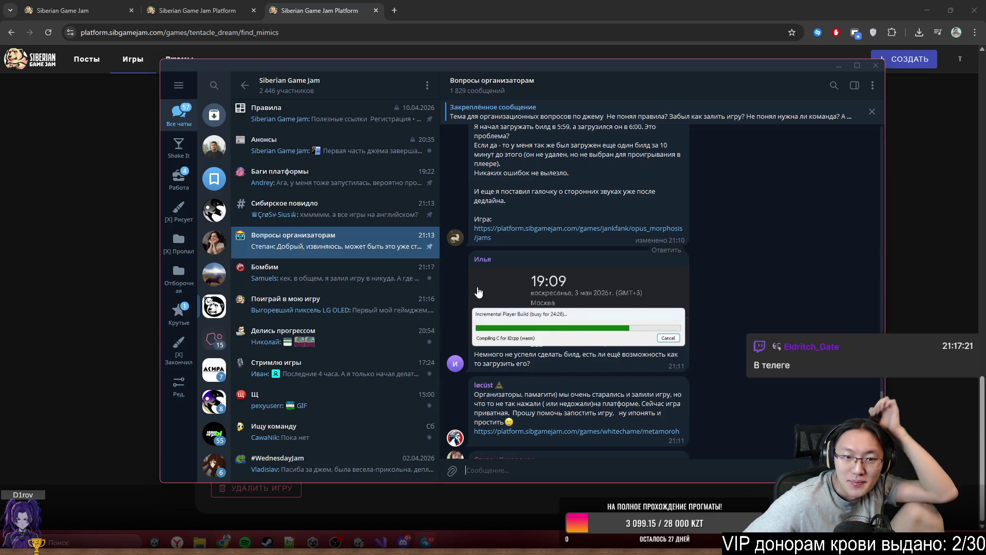
scroll(756, 309, down, 1)
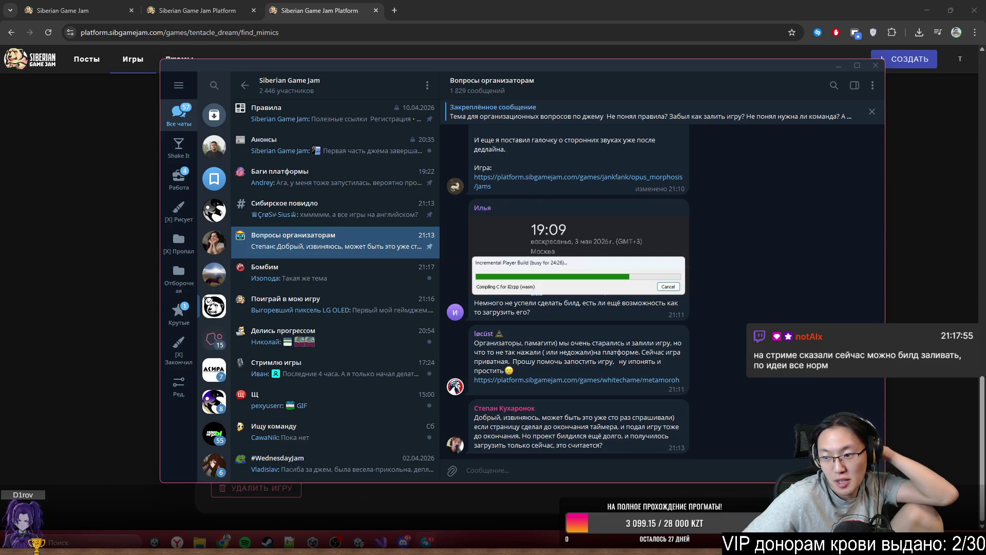
click(970, 240)
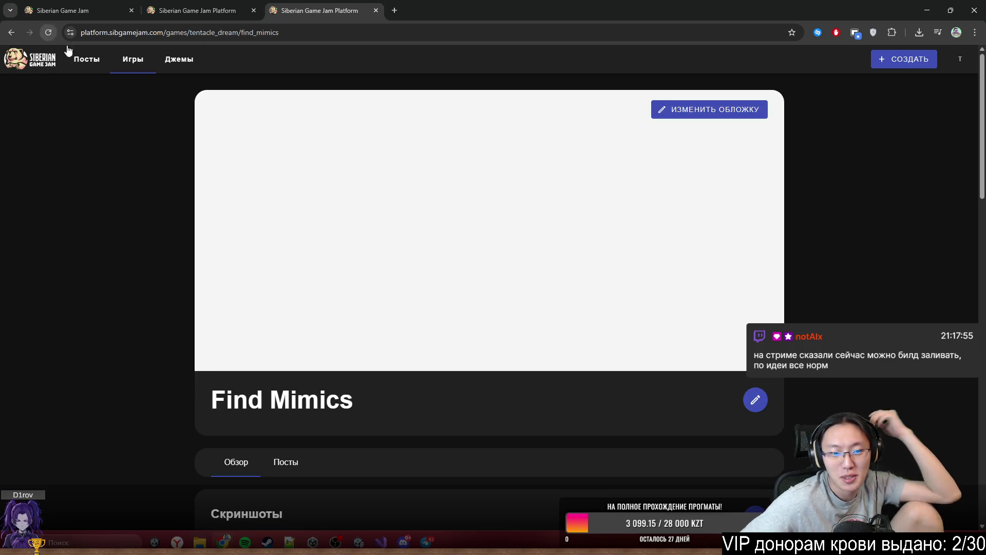
Step: Go from the game page through Посты and Джемы to the Siberian Game Jam Май 2026 jam page
scroll(339, 254, down, 10)
scroll(341, 261, down, 10)
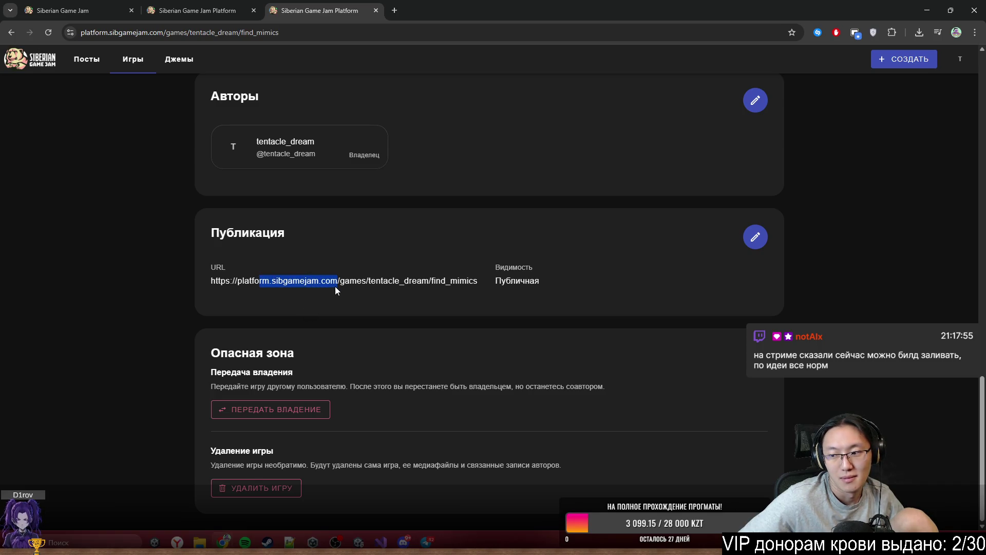
middle_click(689, 372)
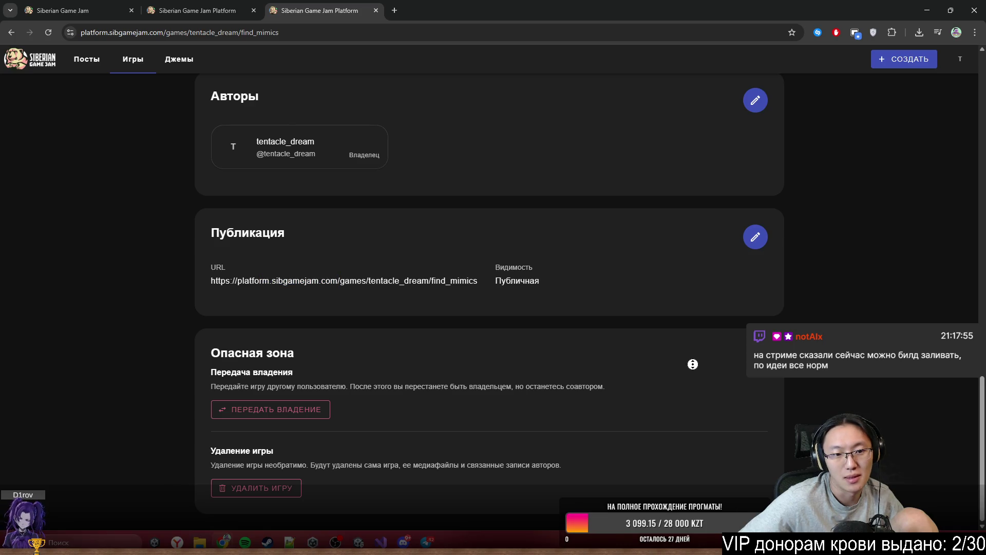
scroll(593, 188, up, 15)
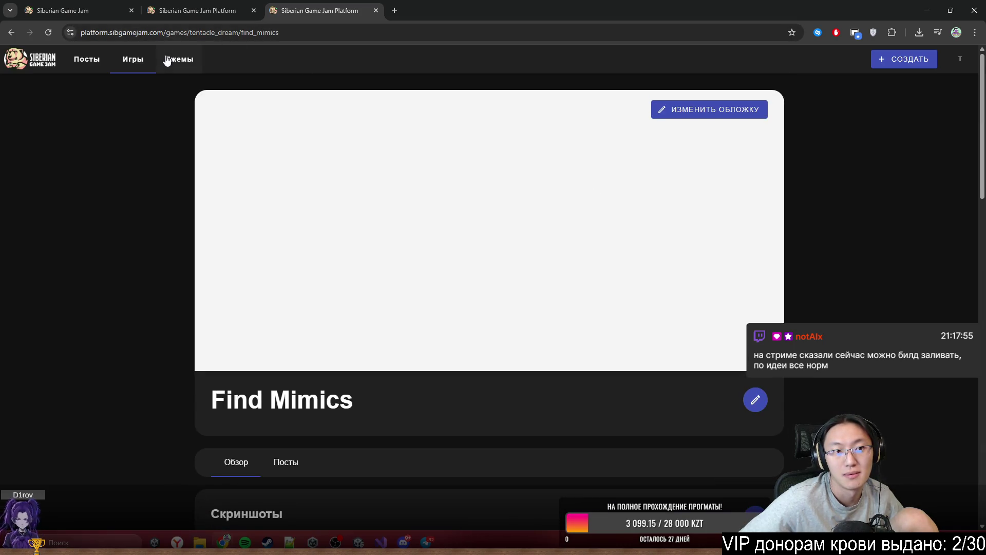
click(97, 65)
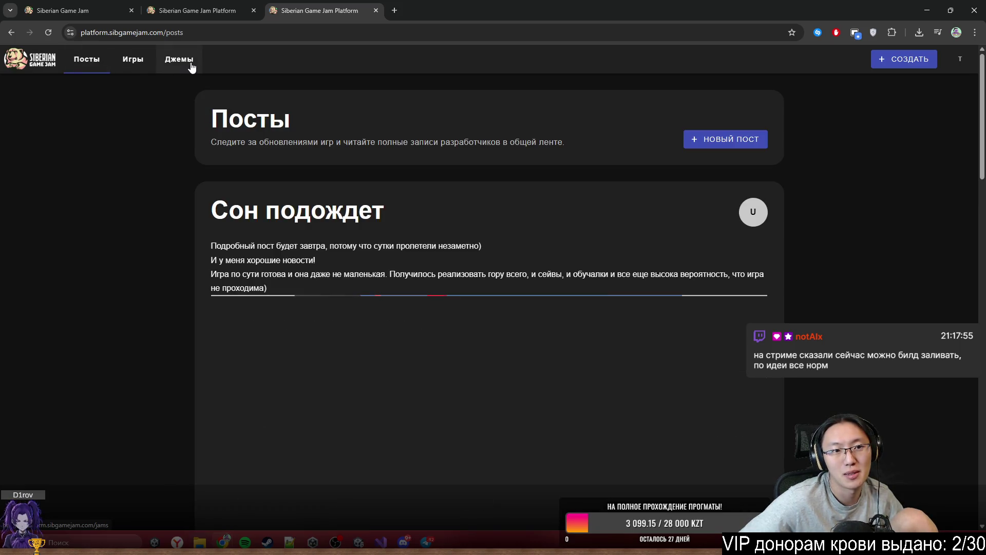
click(192, 68)
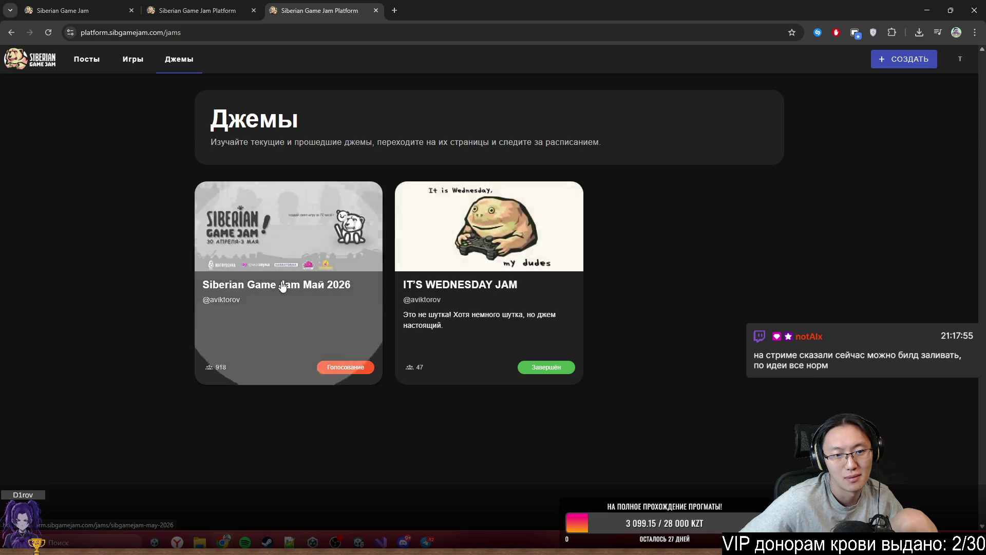
click(282, 286)
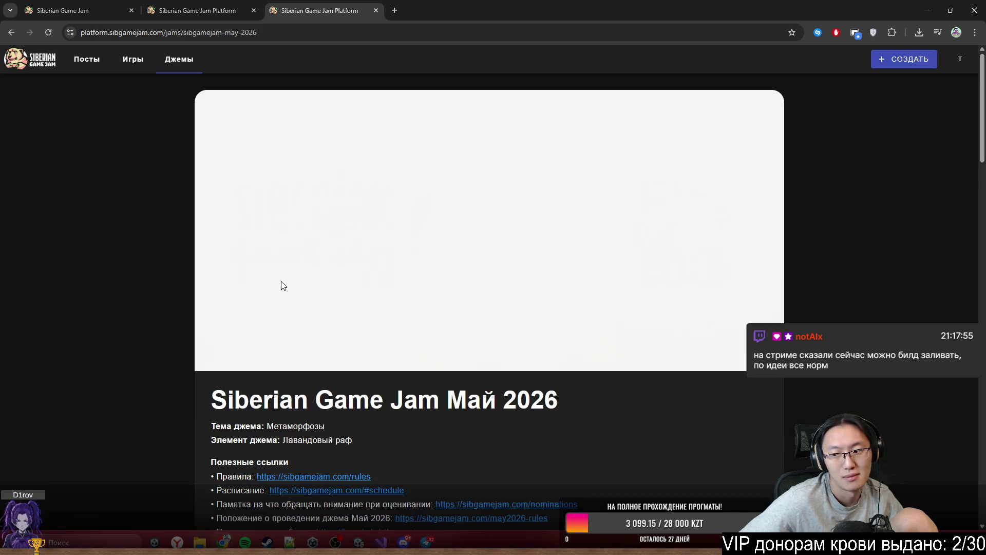
Step: Scroll through the jam page, then view its Игры and Посты tabs
scroll(285, 282, down, 7)
scroll(733, 361, down, 16)
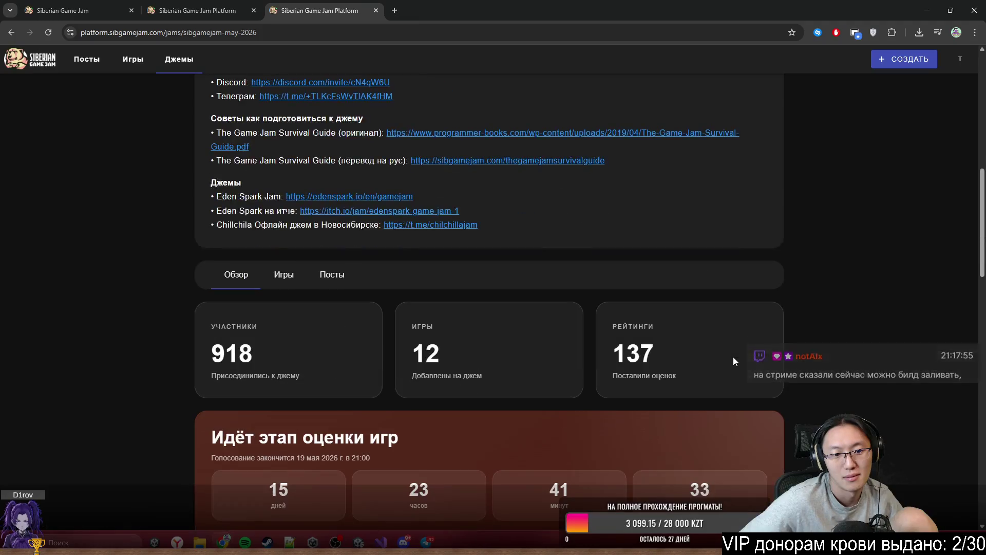
scroll(733, 361, down, 7)
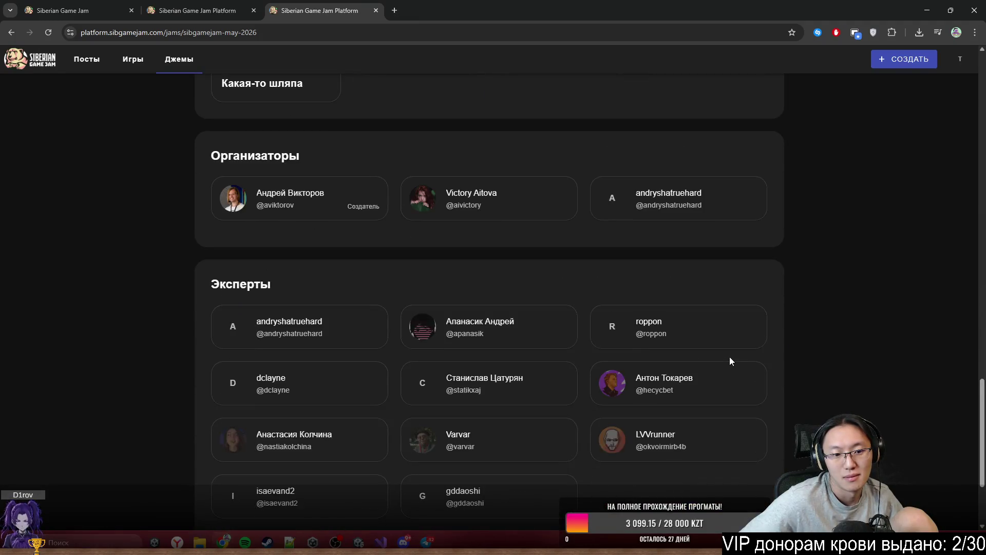
scroll(731, 361, down, 3)
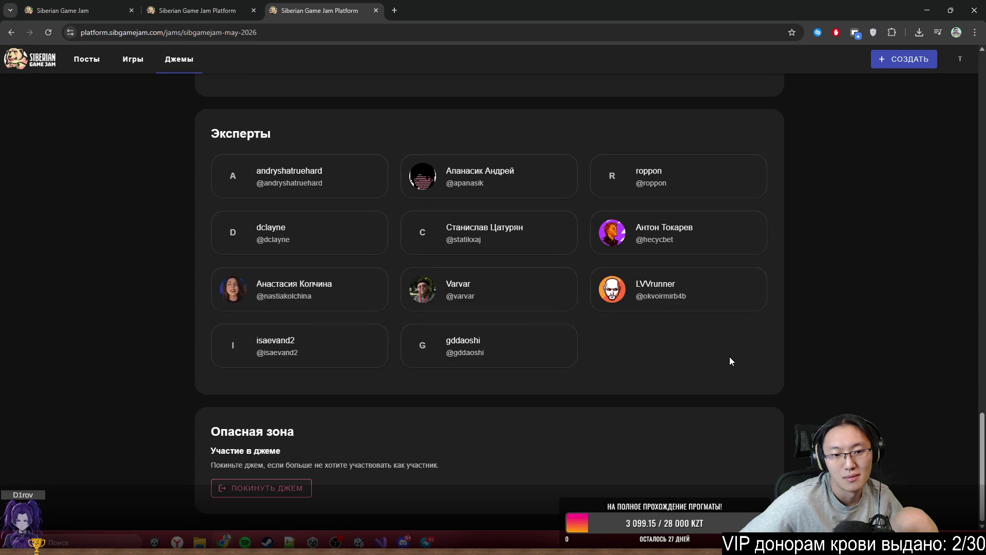
scroll(730, 360, up, 3)
scroll(729, 361, down, 3)
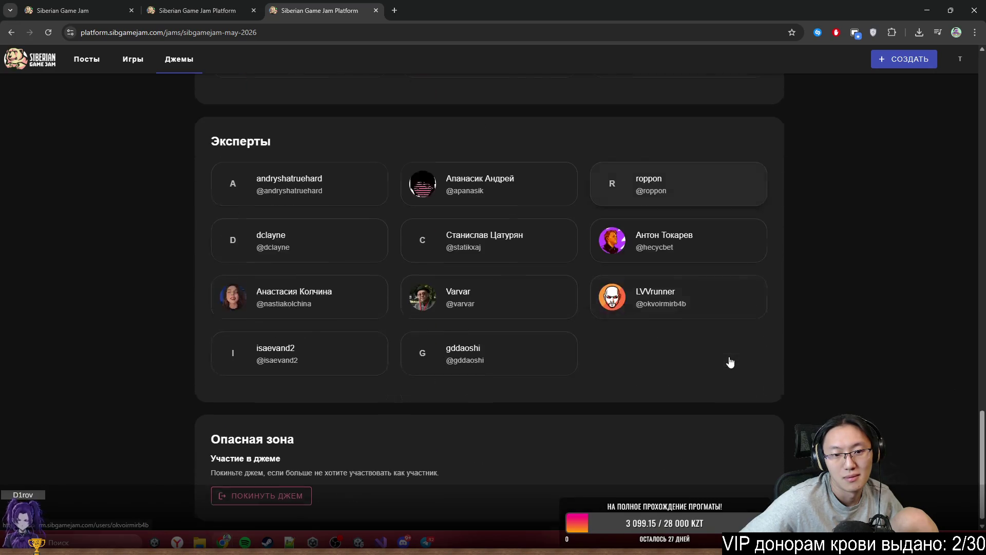
scroll(289, 429, up, 3)
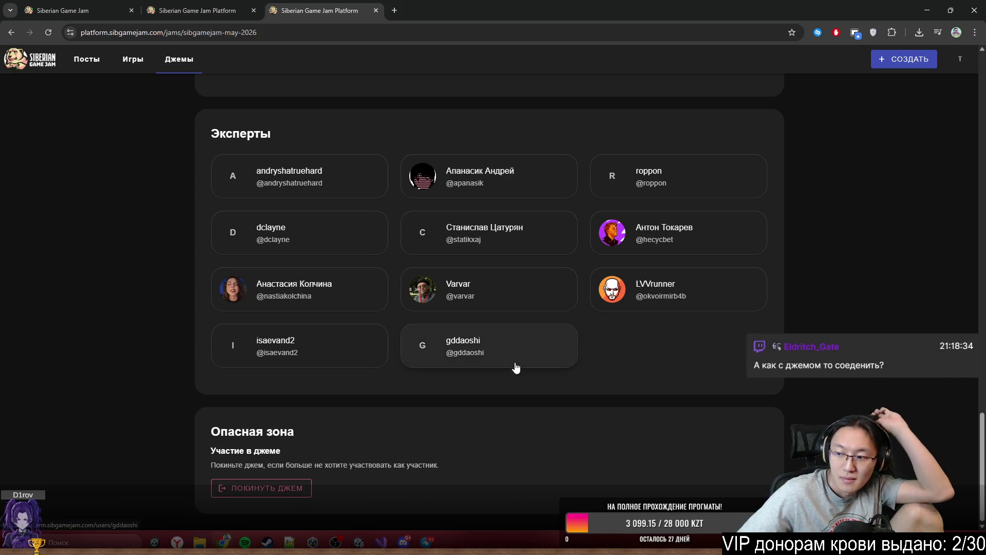
scroll(516, 366, up, 3)
scroll(515, 367, up, 10)
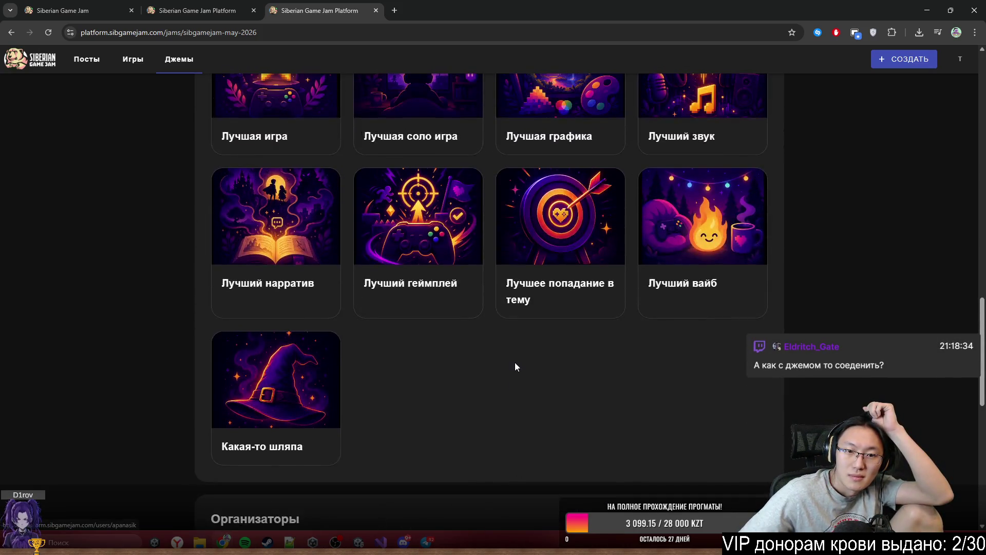
scroll(515, 362, up, 3)
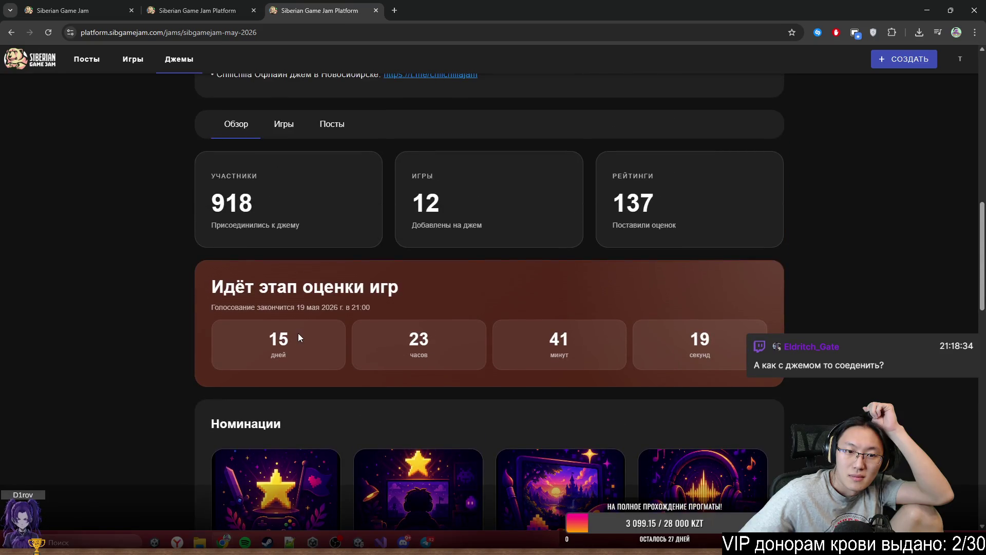
scroll(301, 312, up, 3)
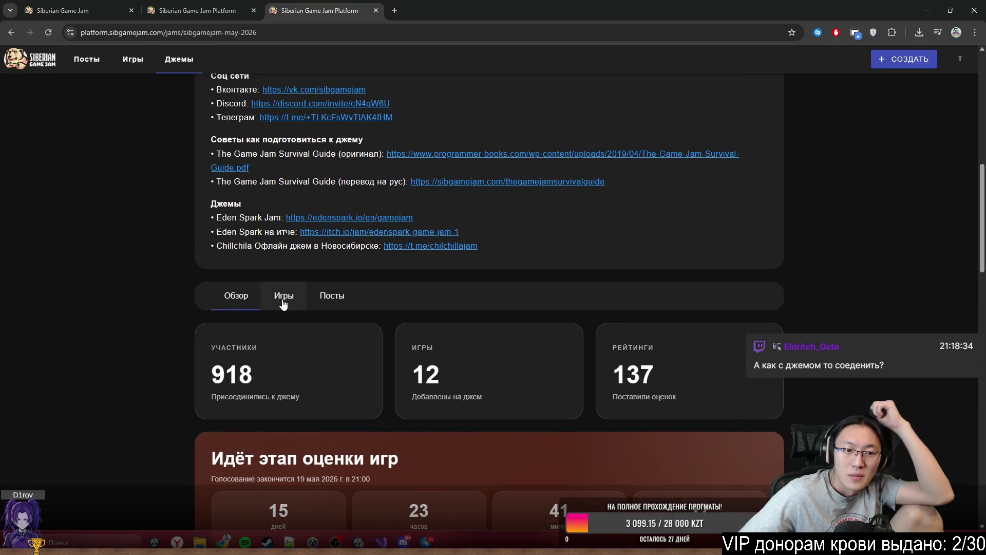
click(282, 305)
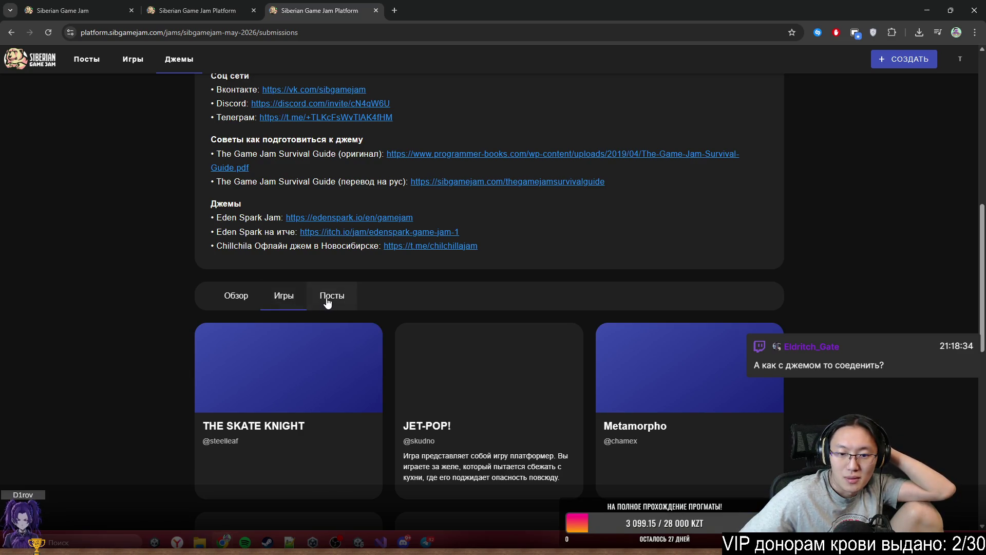
click(327, 303)
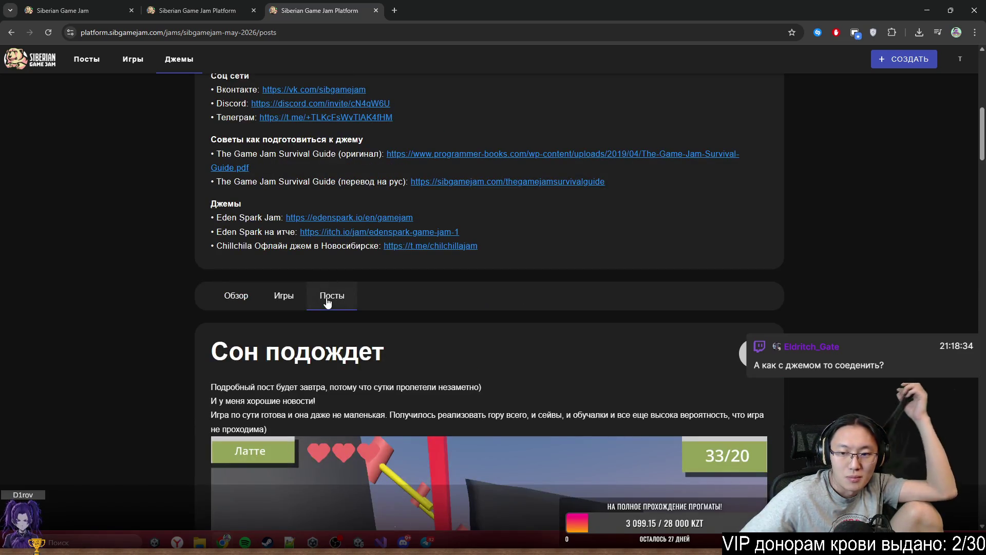
scroll(327, 302, up, 8)
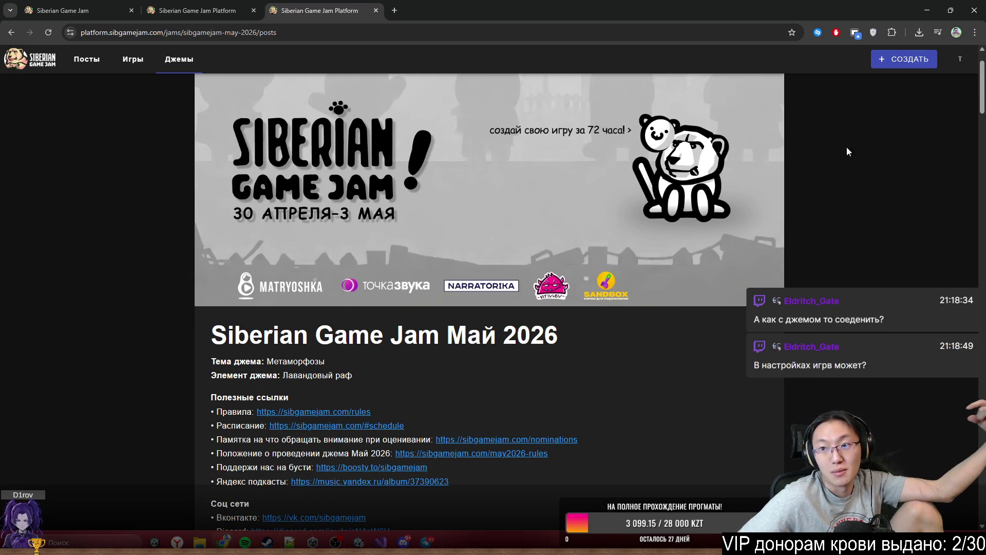
click(960, 58)
Step: Go back to the Find Mimics game page and scroll through it
key(alt+Left)
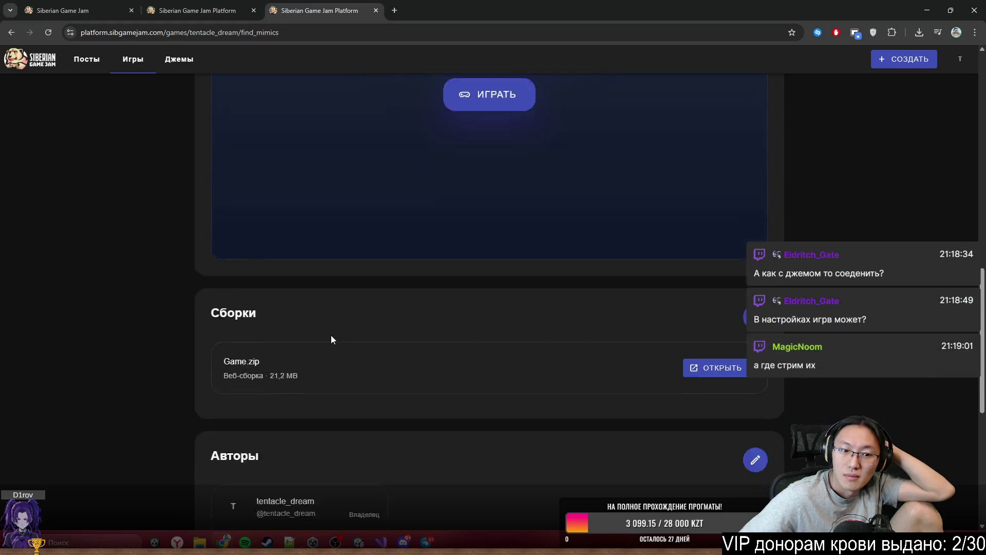
scroll(331, 338, down, 4)
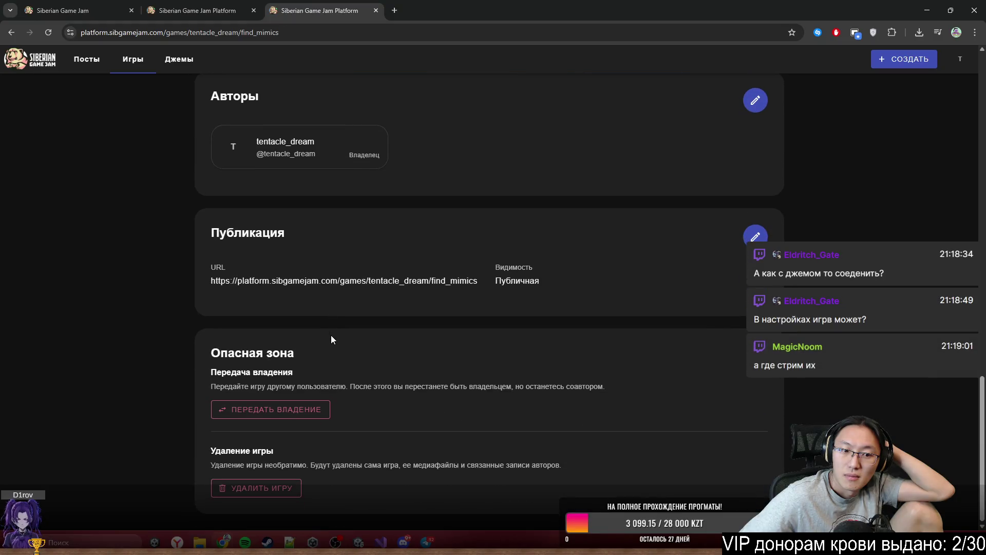
scroll(331, 339, up, 15)
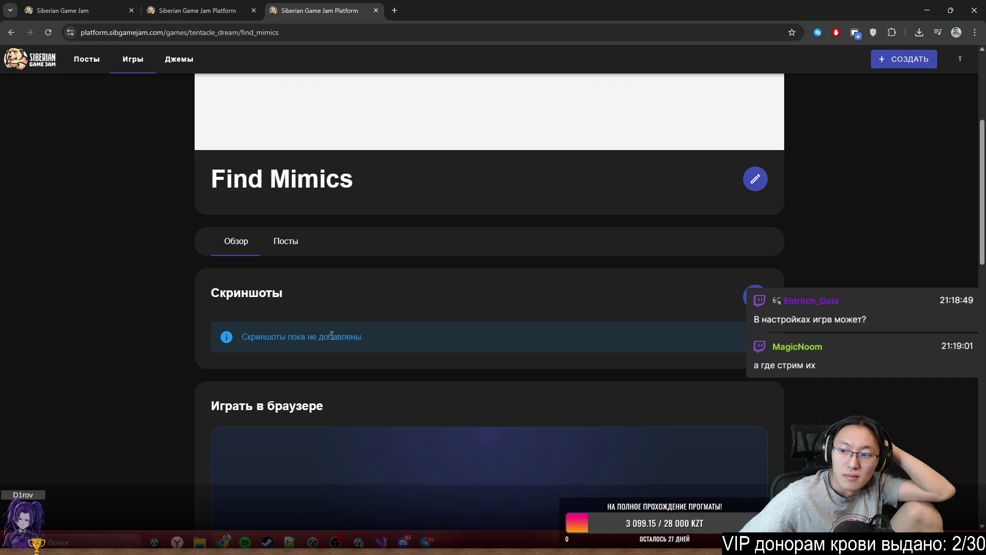
scroll(332, 334, up, 4)
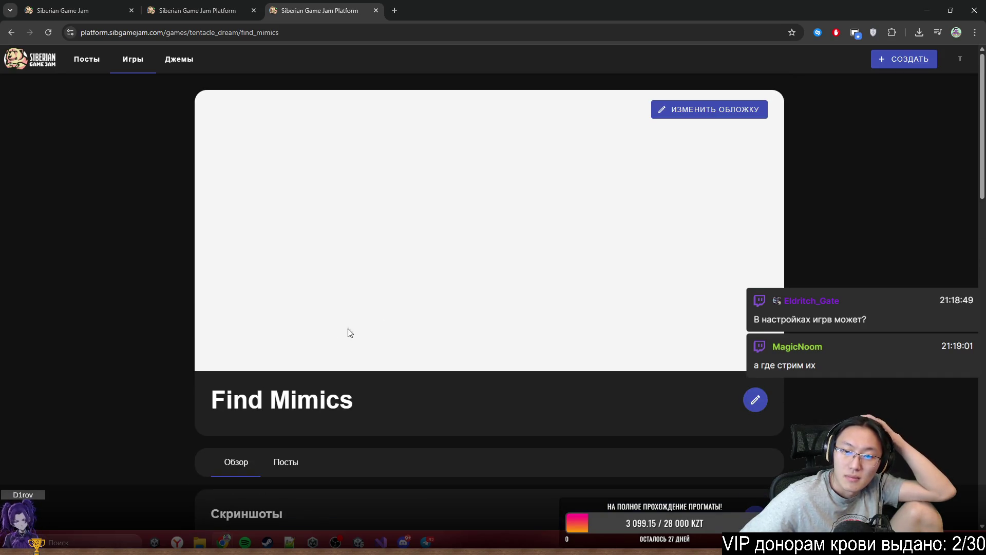
Step: Open the Siberian Game Jam Май 2026 page from Мои джемы and read its theme, element and links
click(959, 59)
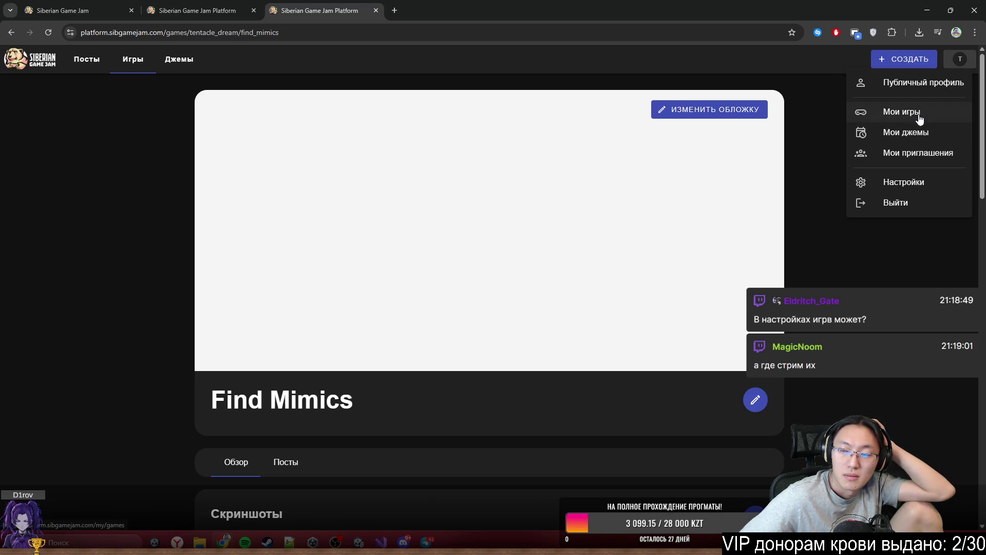
click(925, 134)
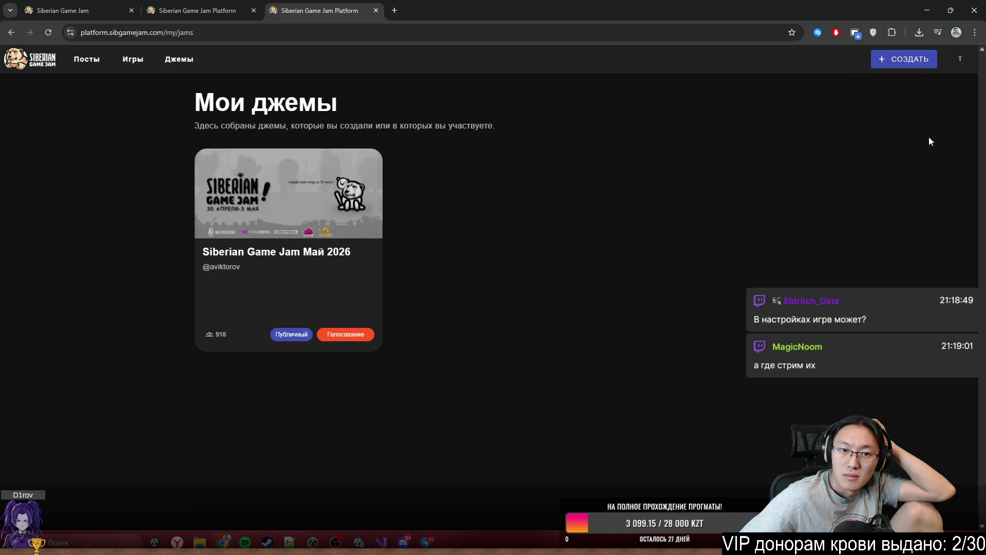
click(303, 287)
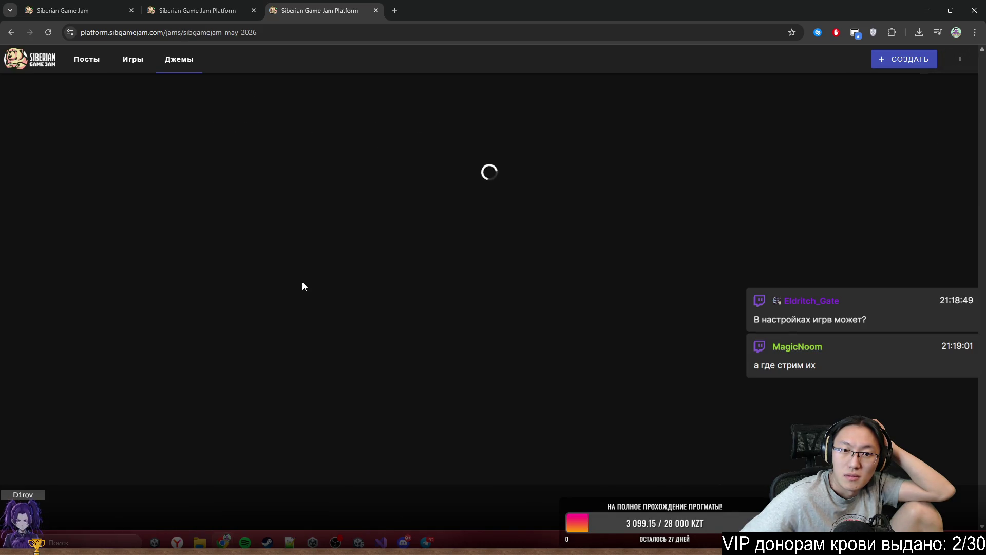
scroll(306, 281, down, 3)
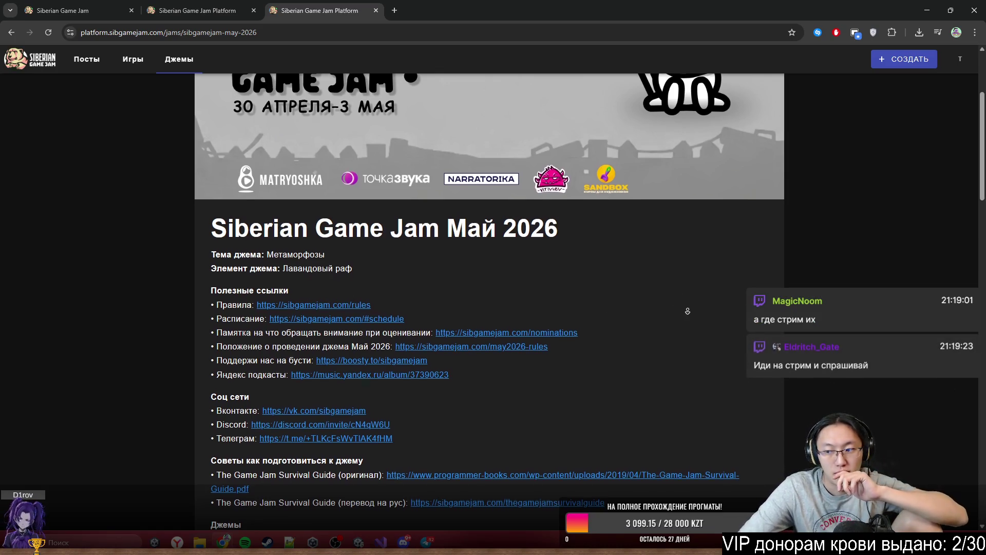
scroll(618, 284, down, 2)
click(394, 11)
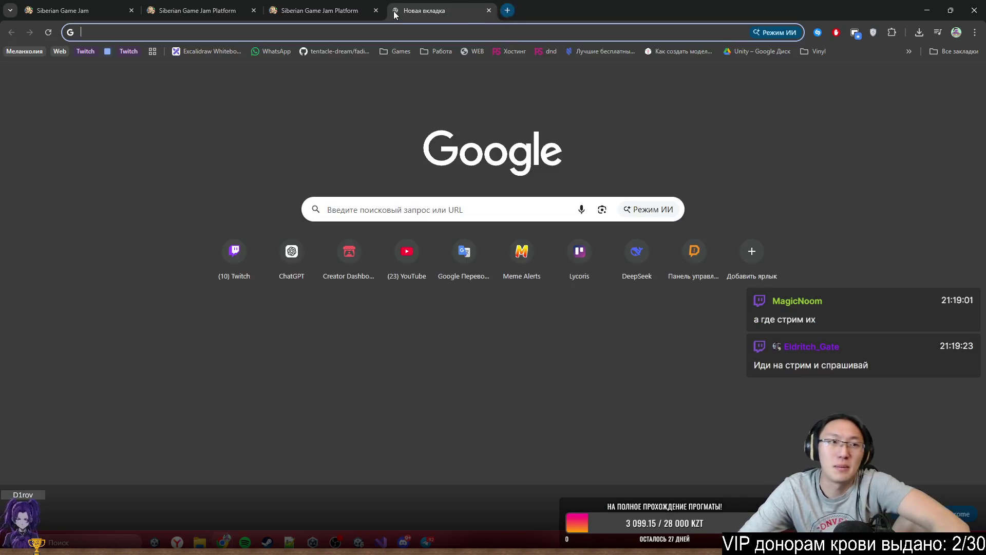
Step: Load twitch.tv and open SibGameJam's live stream from the followed channels
text(tw)
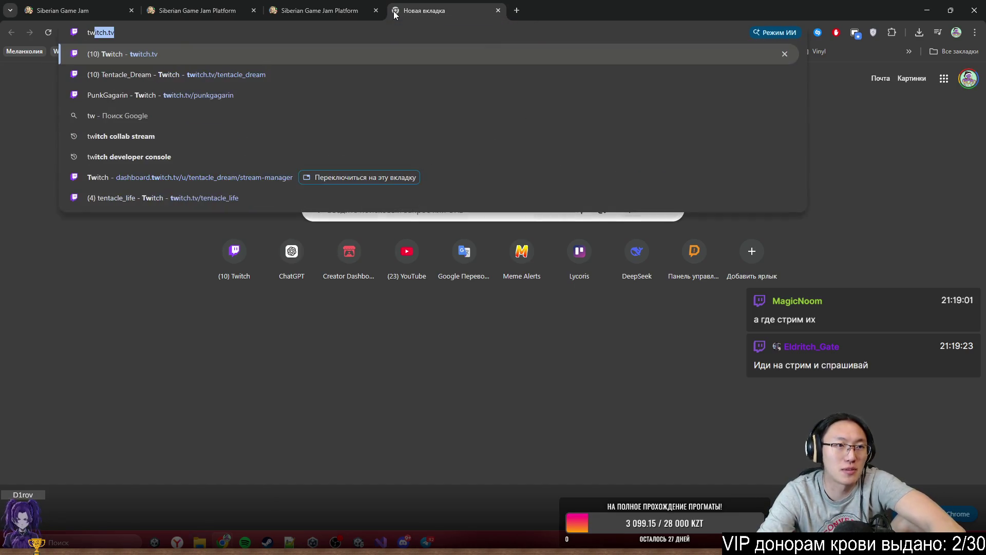
key(Return)
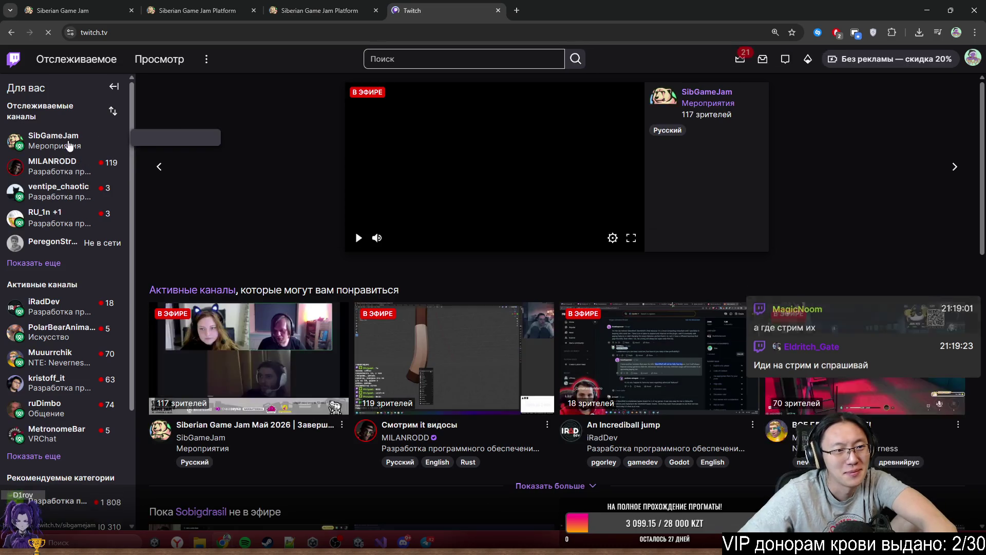
click(53, 139)
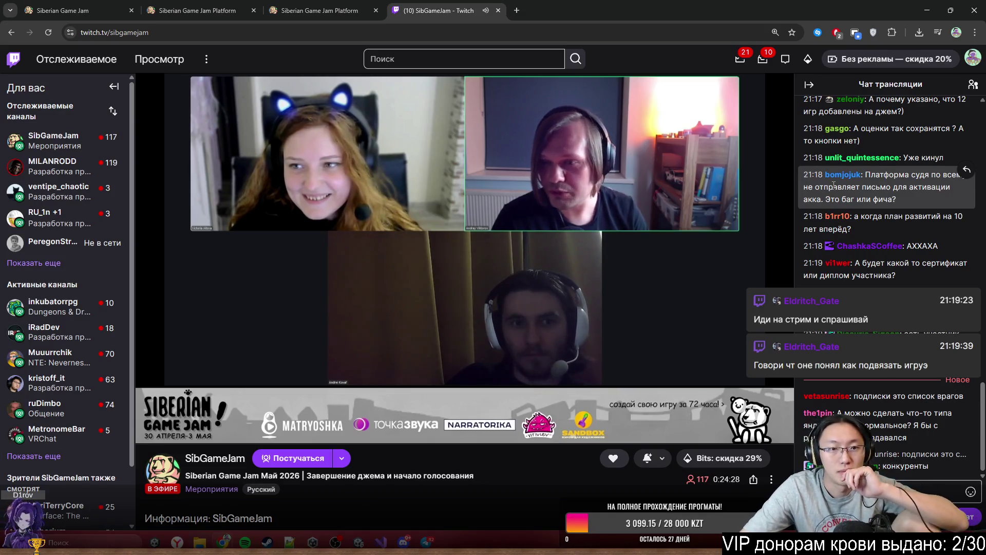
Step: On the jam page, move the floating stream video to the lower left and scroll to the countdown and nominations
click(285, 4)
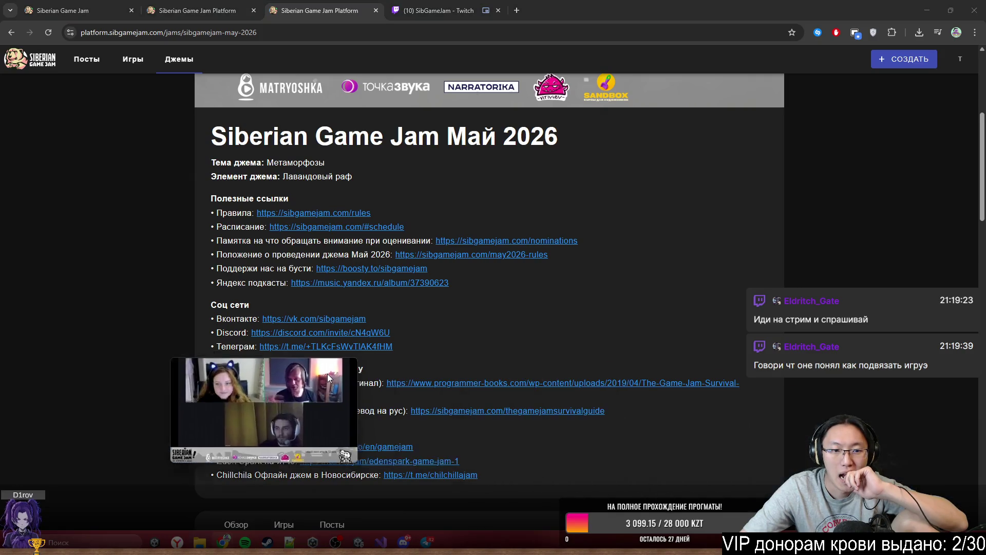
drag(328, 374, 202, 405)
scroll(738, 252, down, 1)
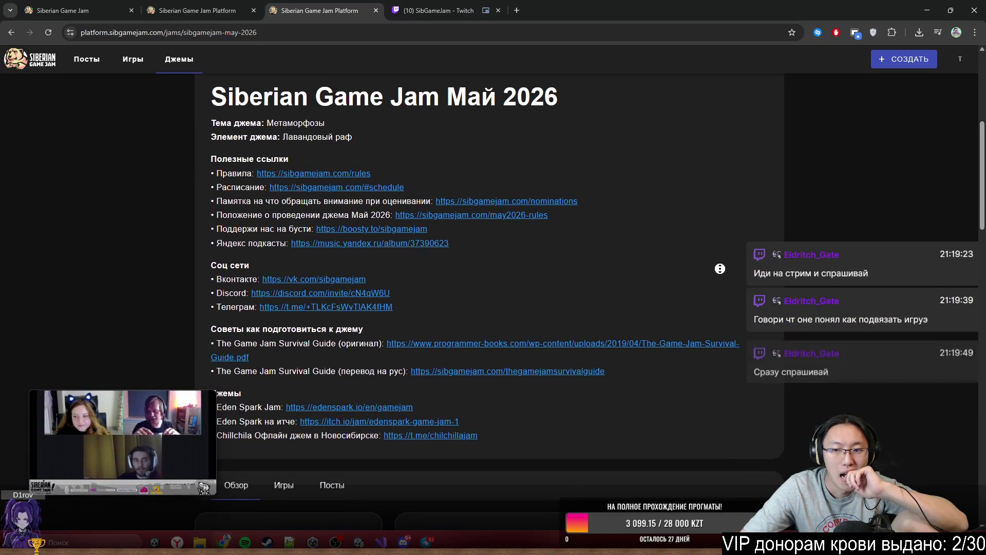
scroll(724, 278, down, 2)
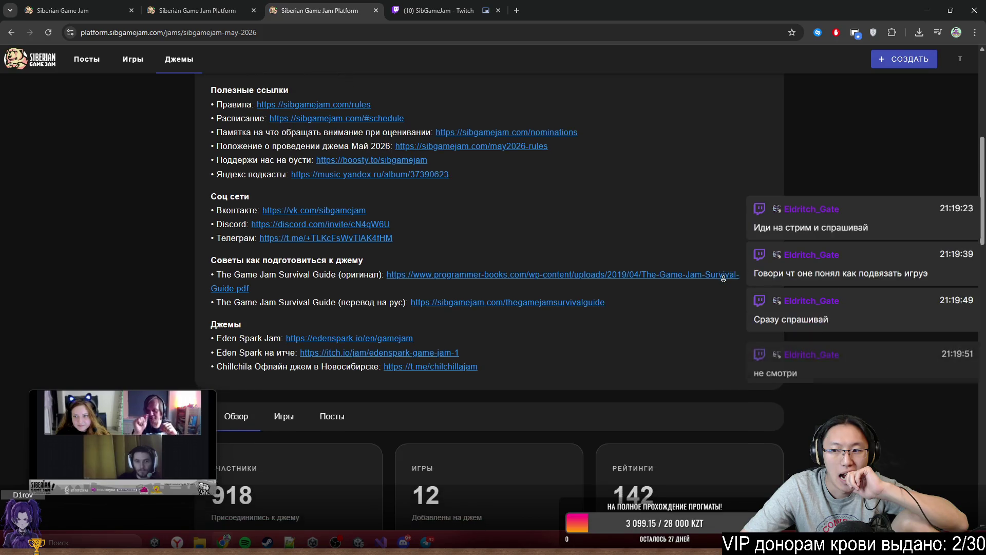
scroll(723, 278, down, 6)
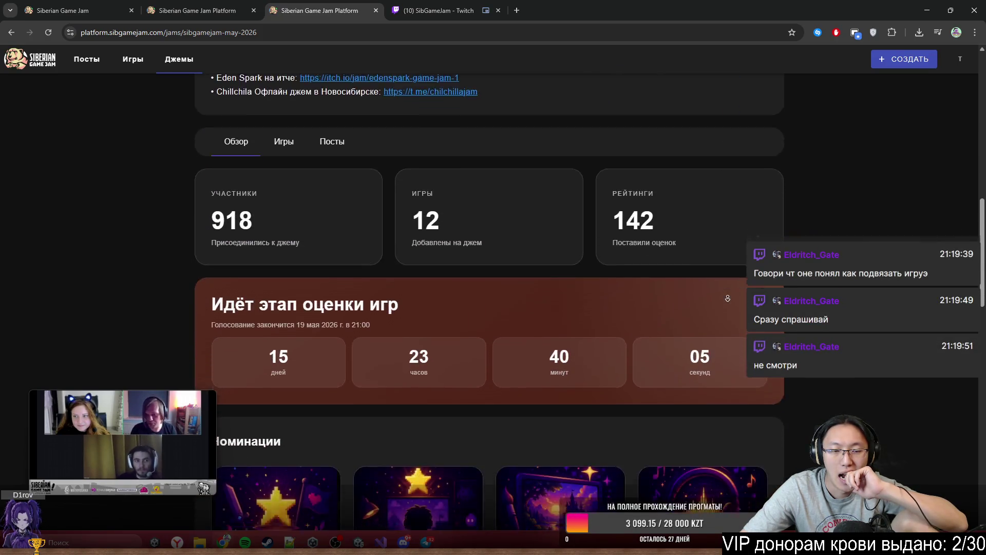
scroll(729, 288, down, 3)
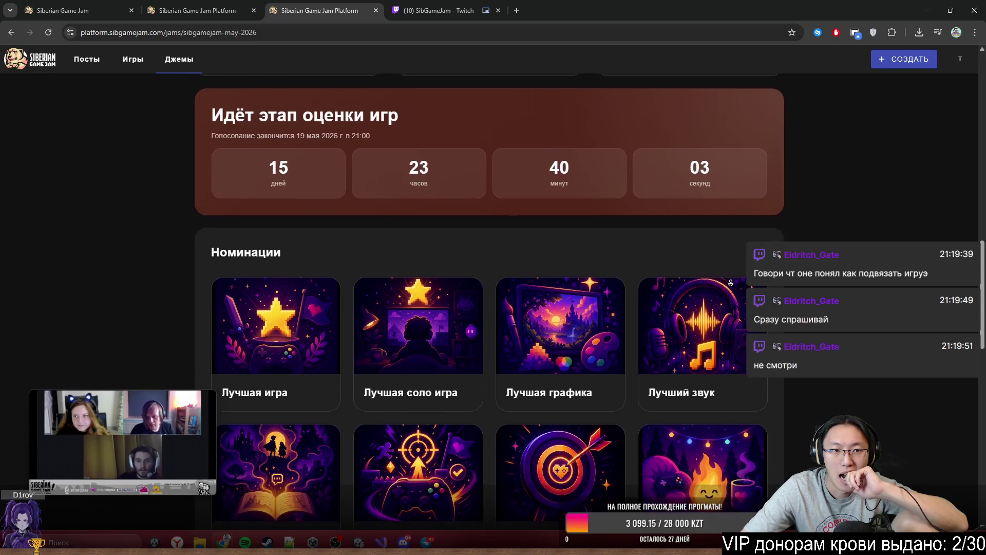
Step: Check the create menu, open Мои джемы, then bring the SibGameJam stream back to front
click(919, 63)
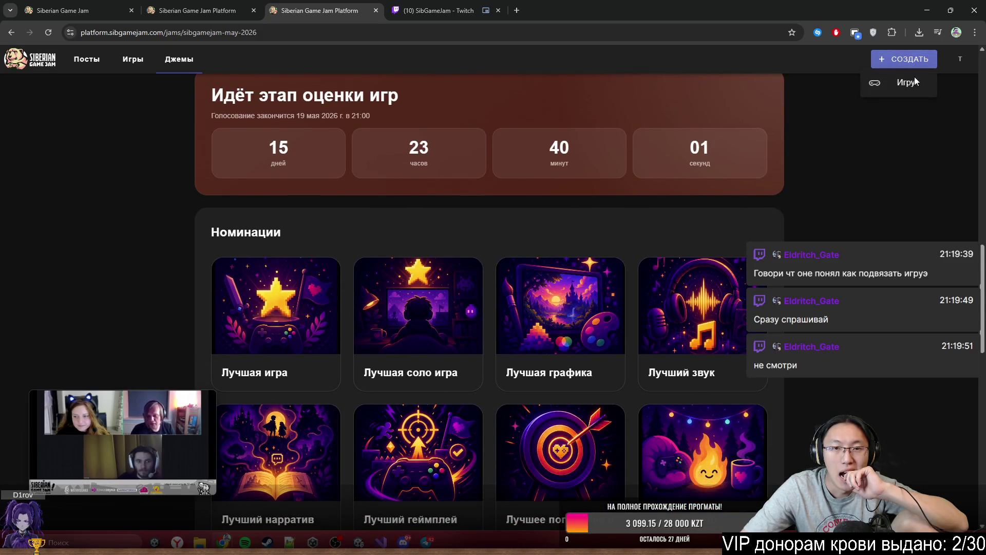
click(960, 58)
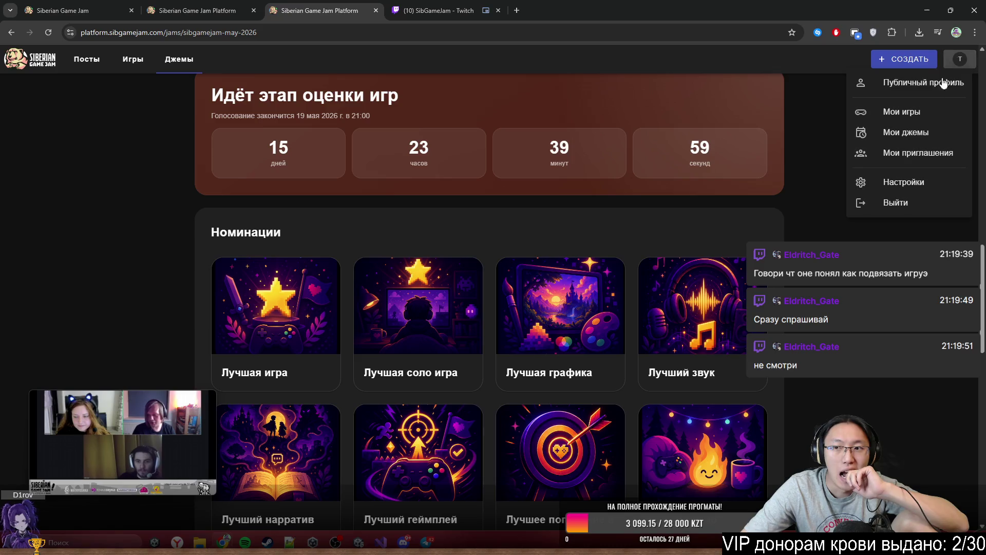
click(935, 133)
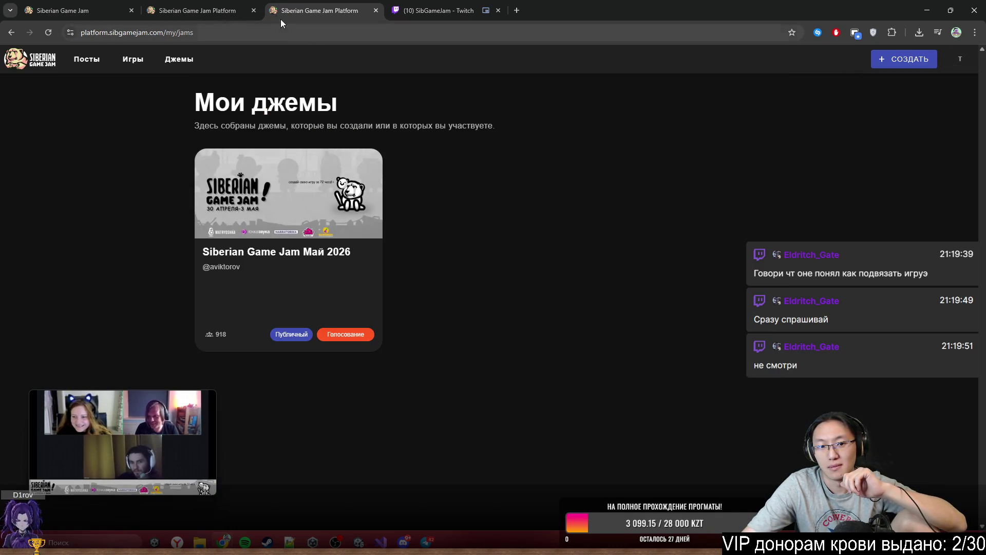
click(205, 10)
click(436, 11)
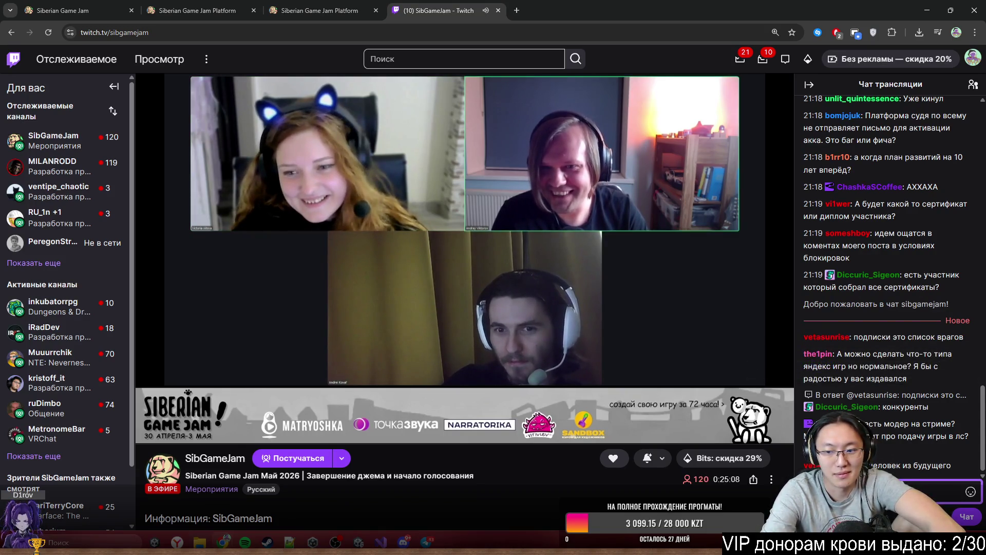
Step: Draft a question to the organisers in the SibGameJam Twitch chat, fixing typos along the way
text(под)
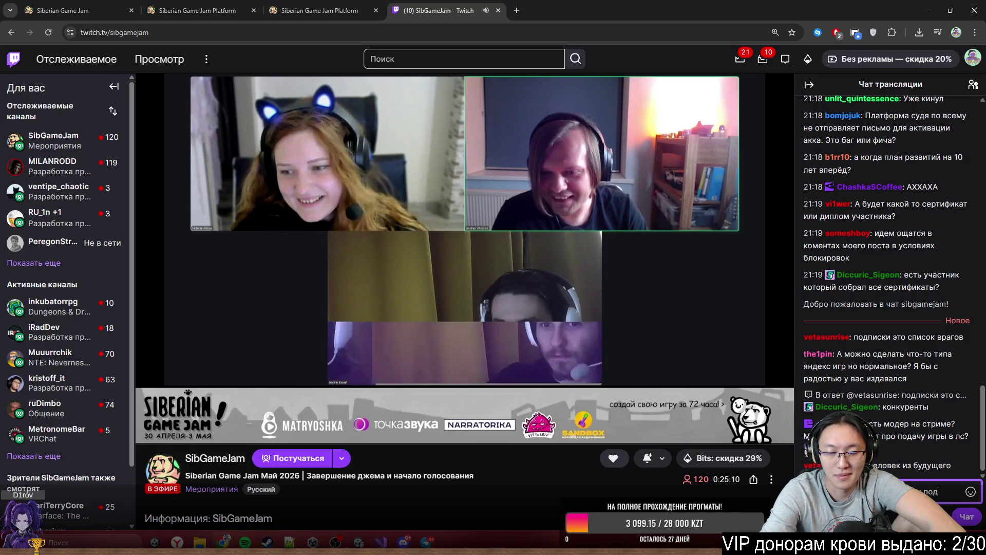
text(ься как)
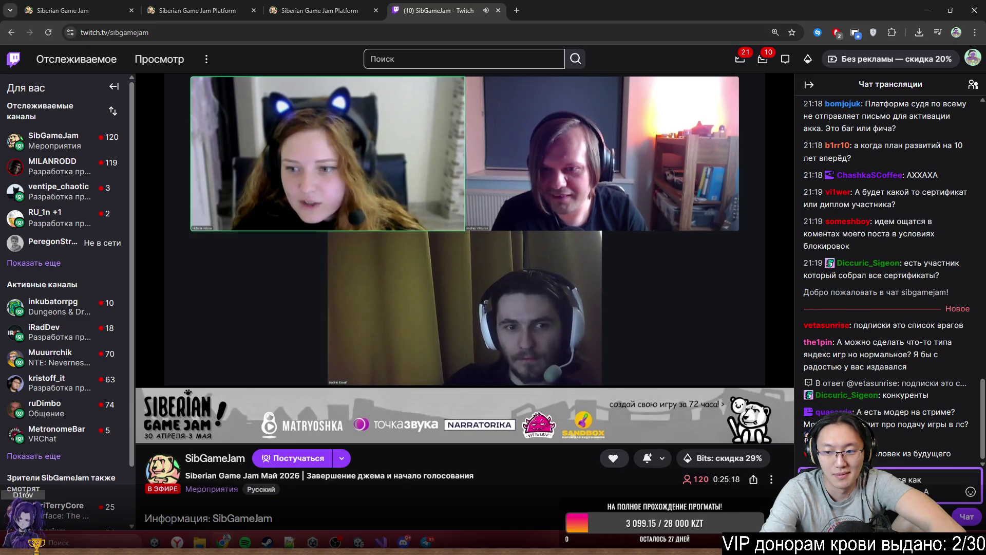
key(BackSpace)
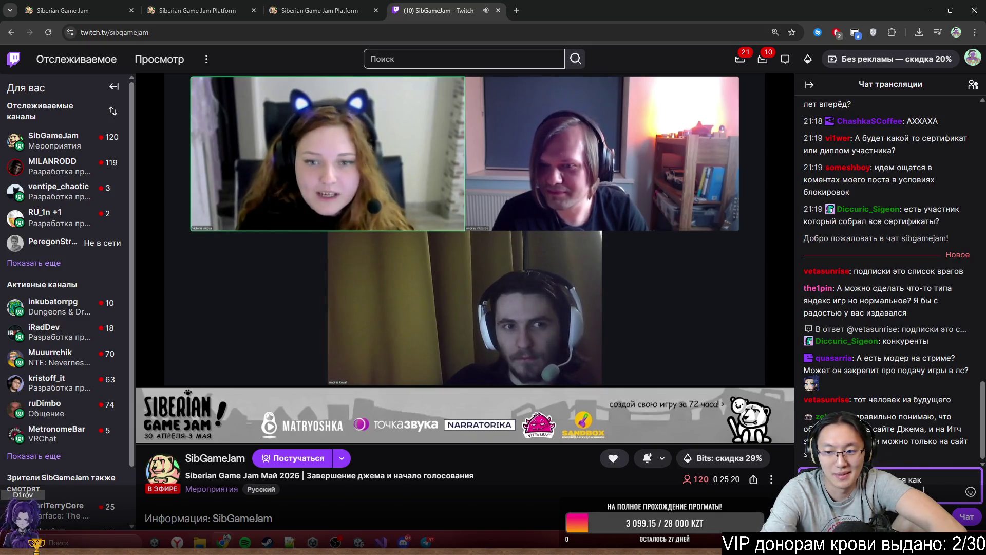
text(Подсите)
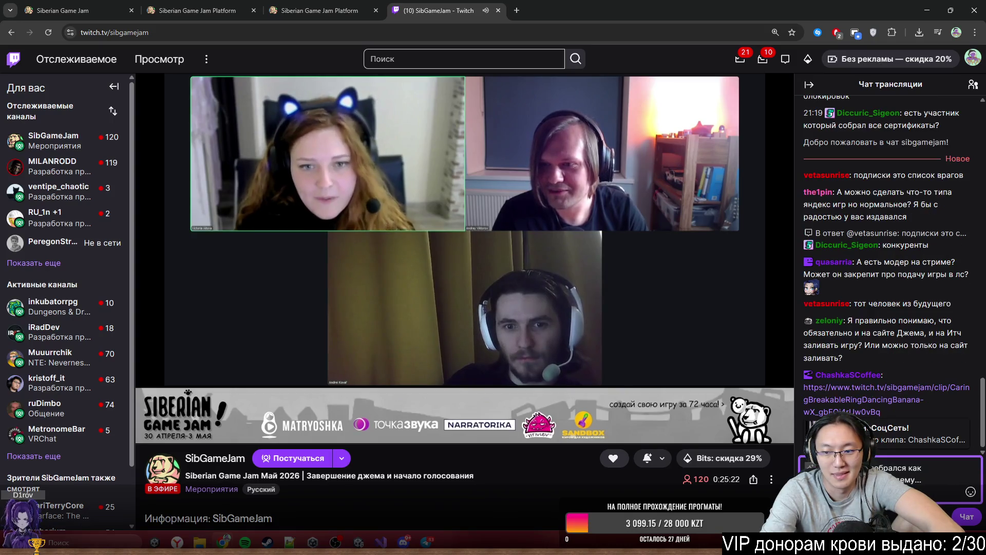
key(BackSpace)
key(BackSpace)
key(BackSpace)
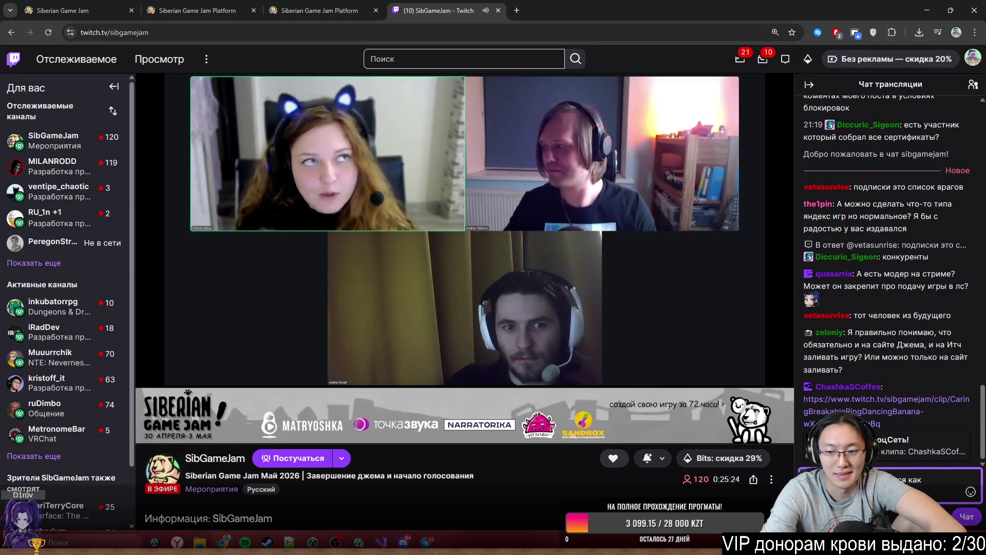
text(а где к)
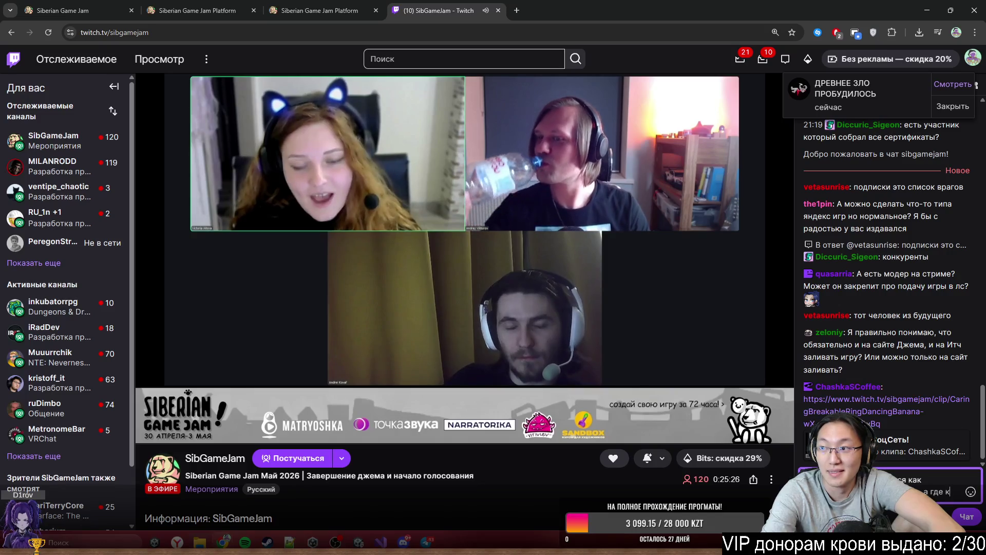
text(ида)
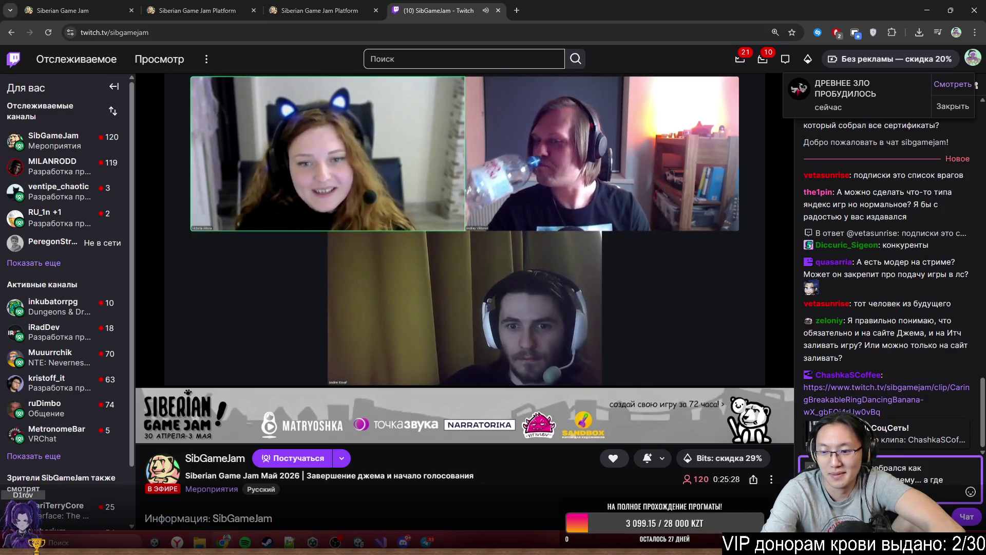
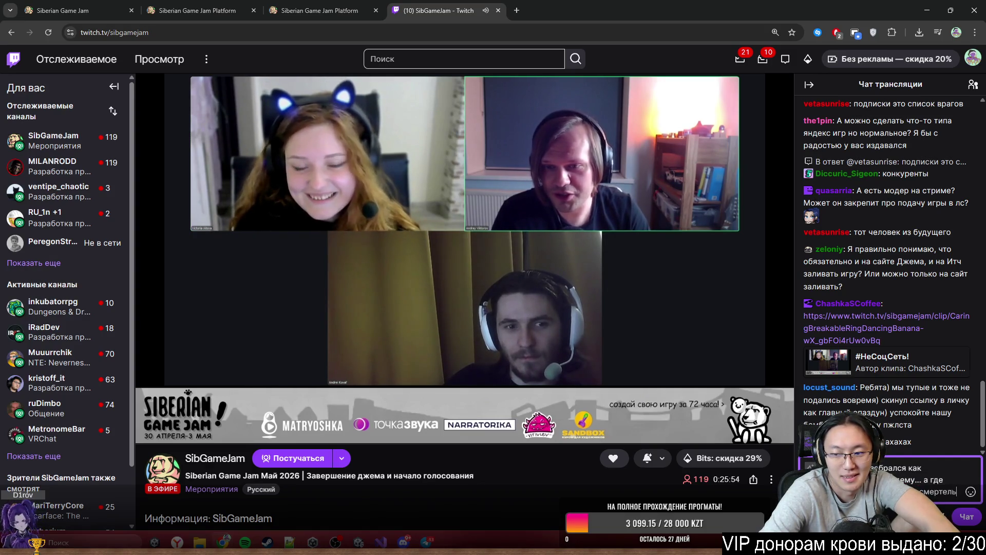
Step: Send the chat question, lower the stream volume to 5 %, and show the My jams page
text(ная?)
key(Return)
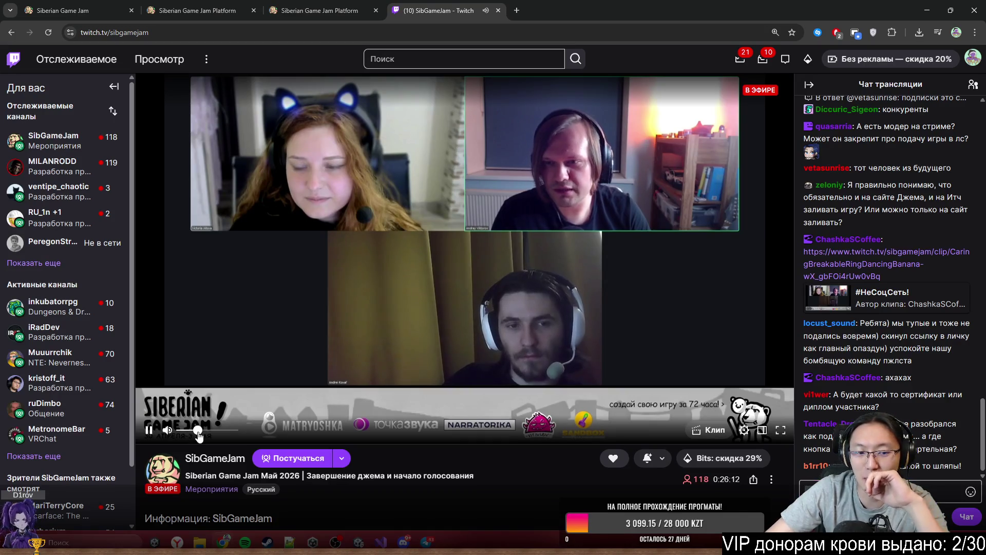
mouse_move(199, 434)
mouse_move(197, 432)
mouse_down()
mouse_move(229, 433)
mouse_move(185, 442)
mouse_move(276, 443)
mouse_up()
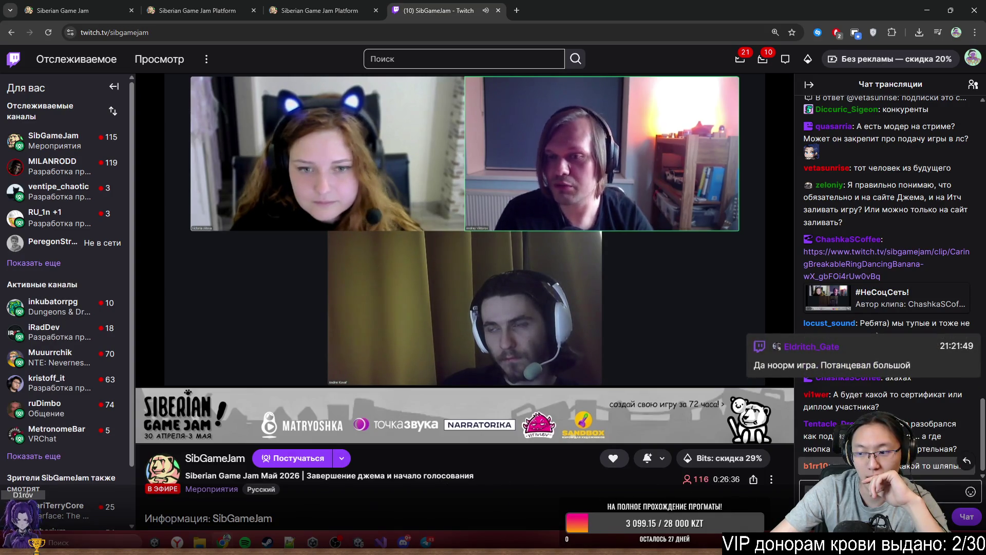
click(290, 5)
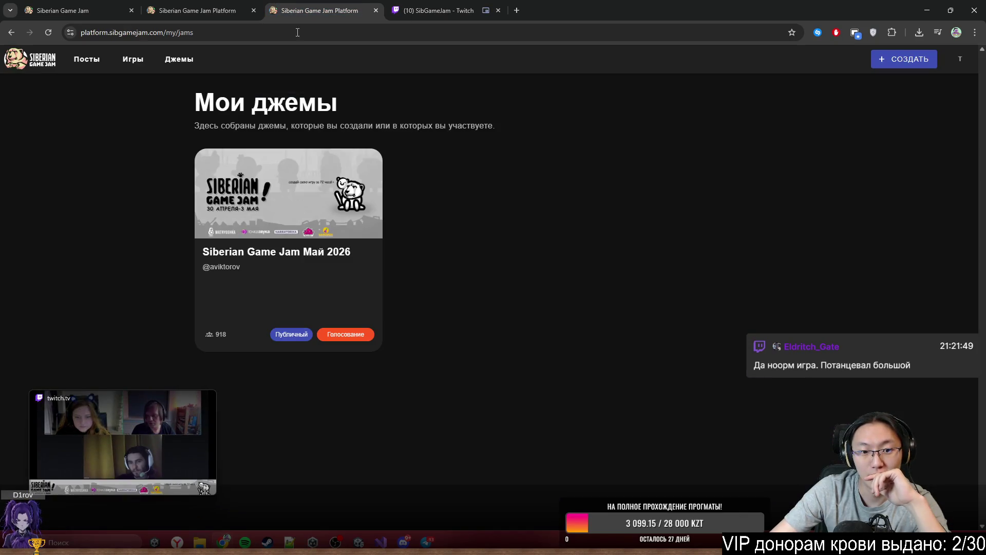
Step: Open the Siberian Game Jam Май 2026 page from My jams and scroll through its banner and links
click(341, 306)
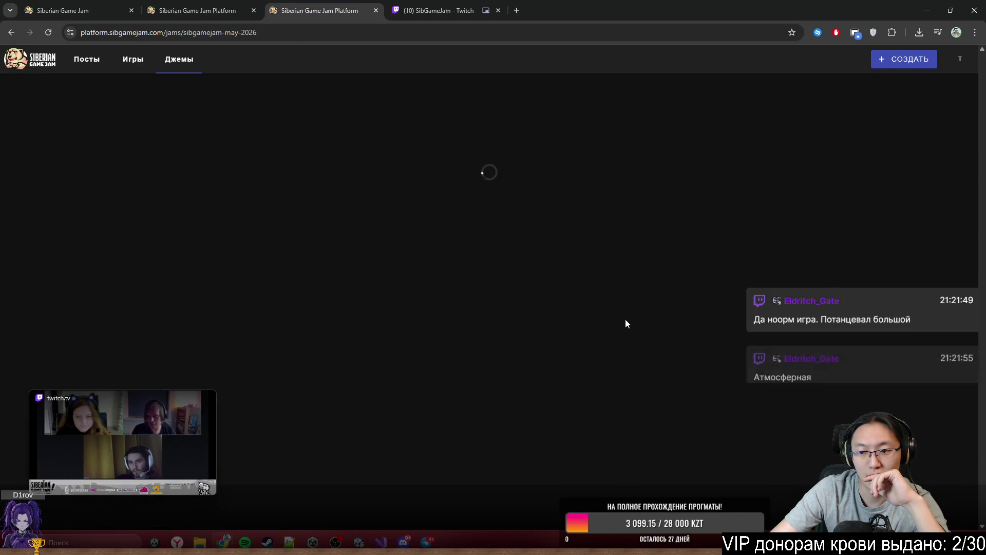
scroll(510, 349, down, 10)
scroll(510, 343, up, 5)
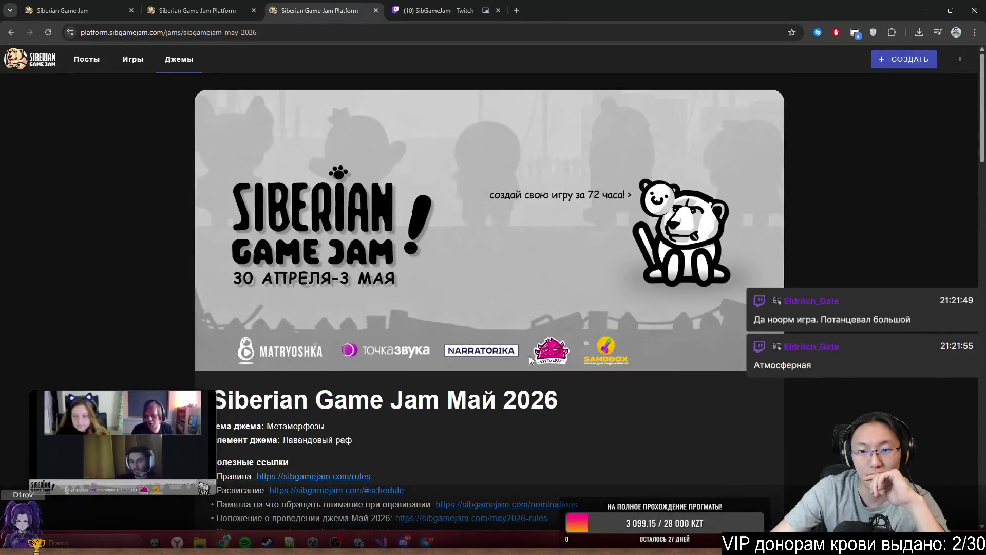
scroll(382, 288, down, 10)
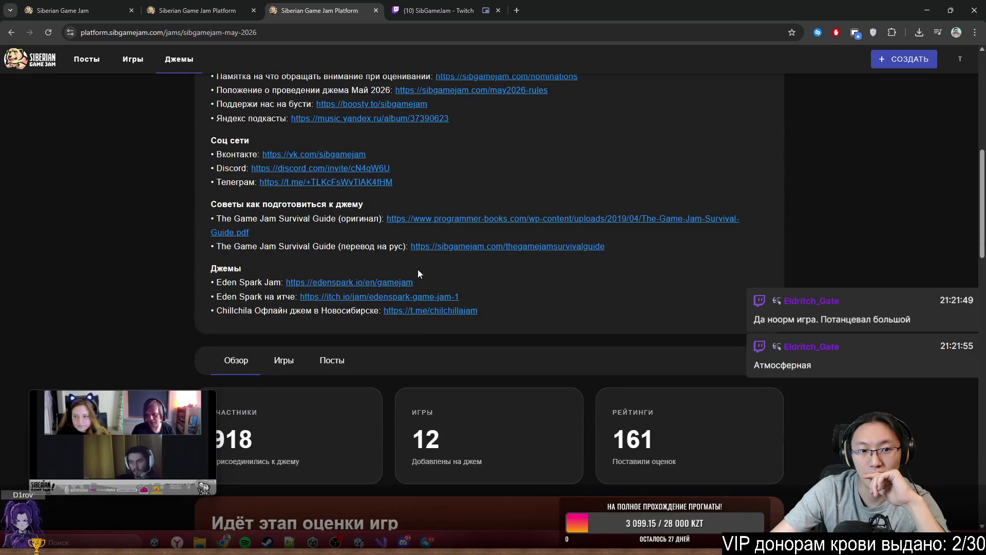
scroll(381, 298, down, 15)
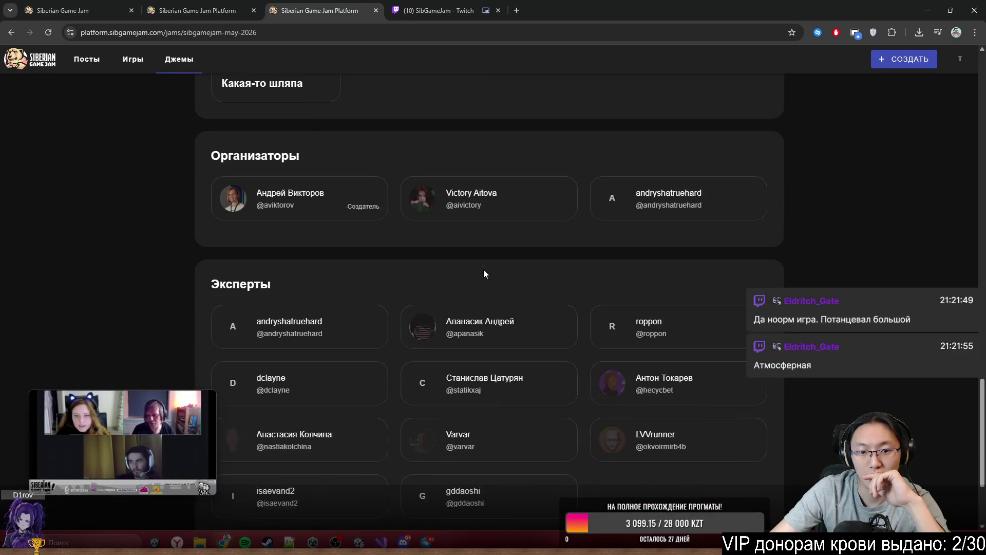
scroll(506, 353, up, 15)
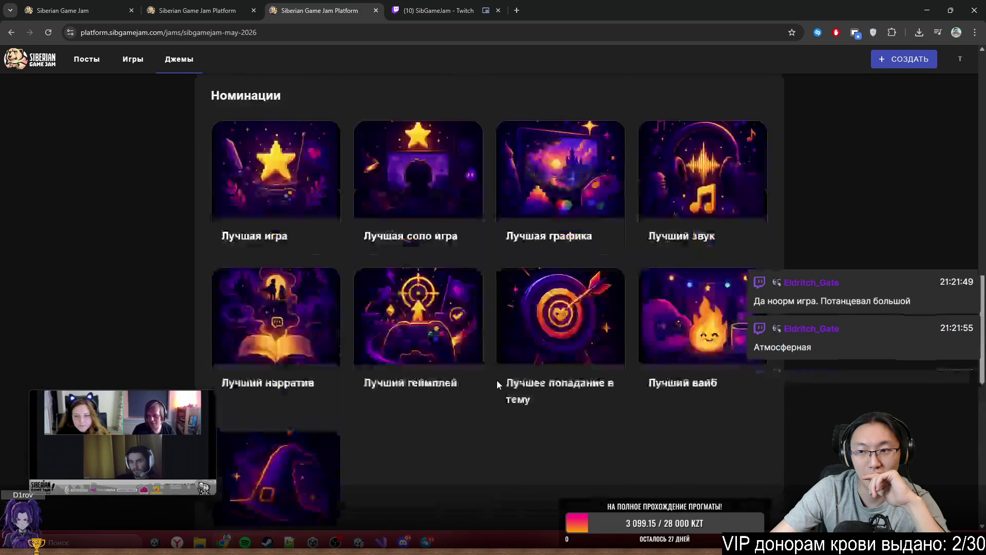
scroll(519, 384, up, 12)
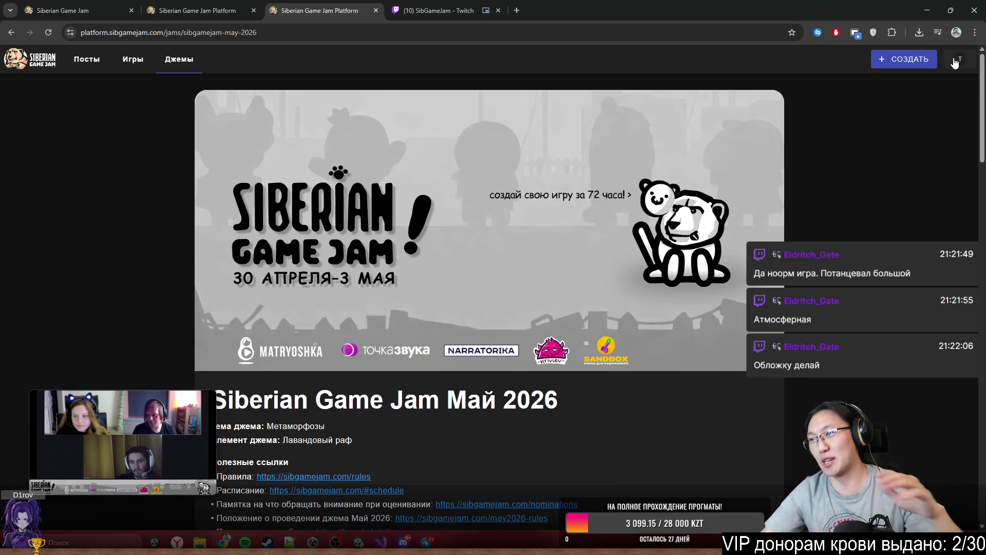
click(404, 4)
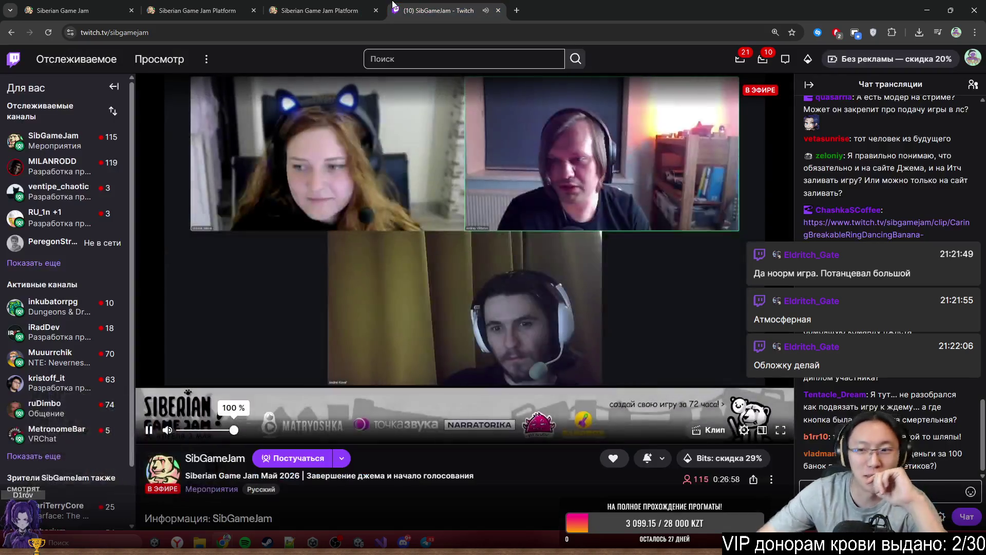
Step: Clear the chat text selection and watch the SibGameJam stream
click(931, 398)
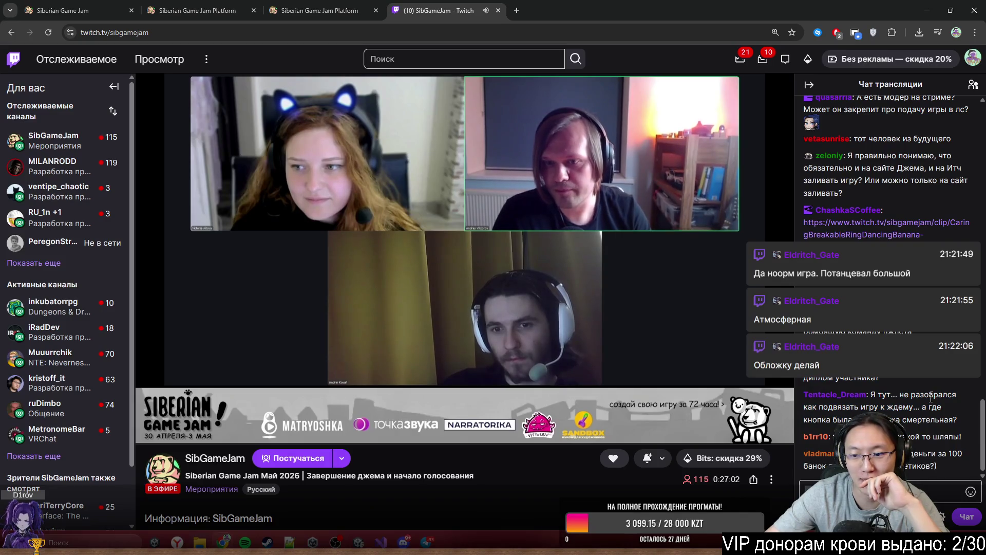
scroll(406, 424, down, 2)
scroll(564, 403, up, 2)
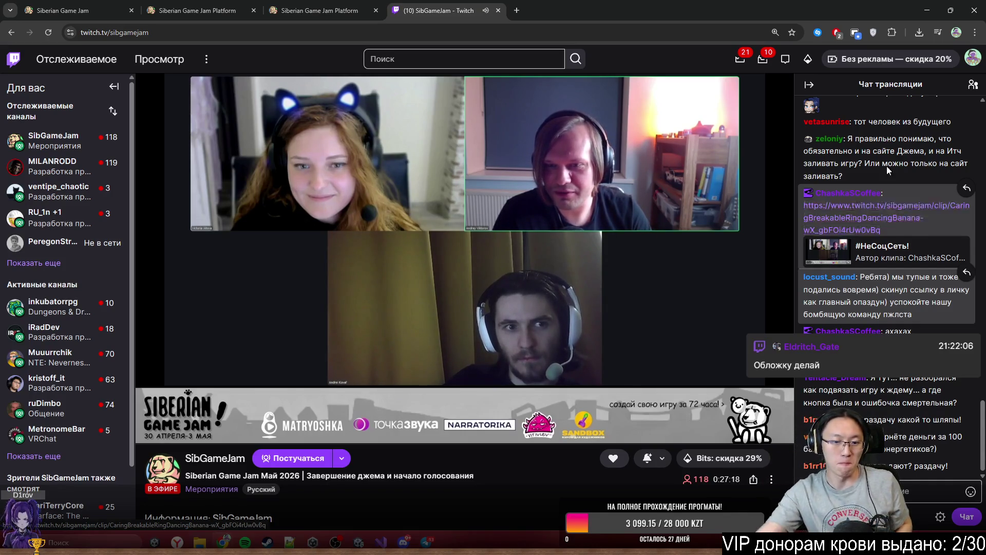
mouse_move(650, 257)
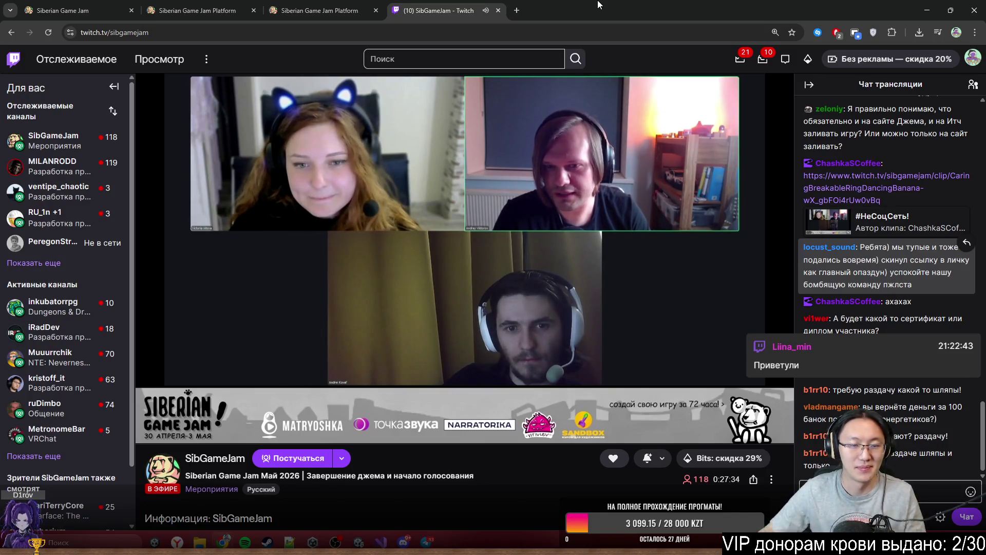
click(333, 5)
Step: Open Мои джемы in a new tab from the account menu and load the Май 2026 jam page
scroll(442, 200, down, 15)
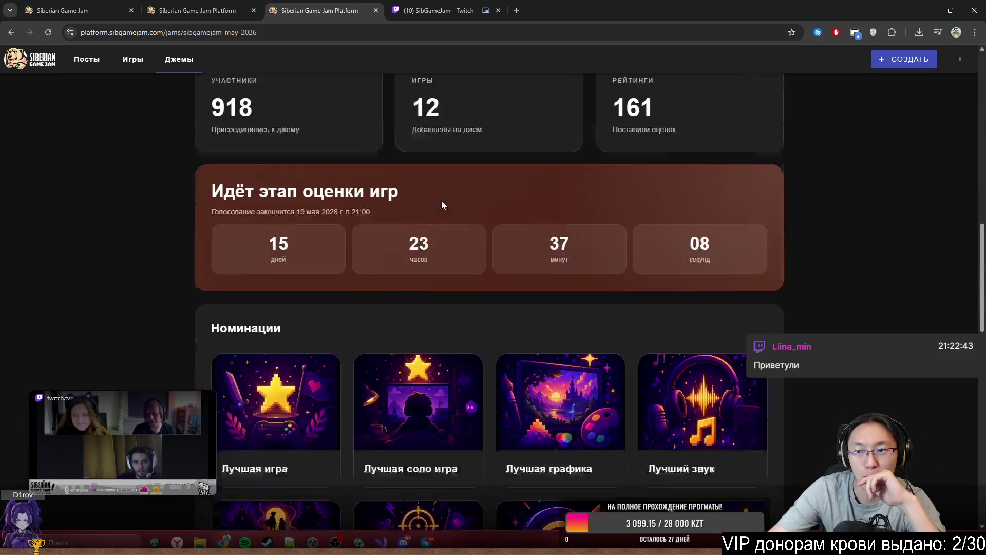
scroll(529, 202, up, 10)
click(959, 62)
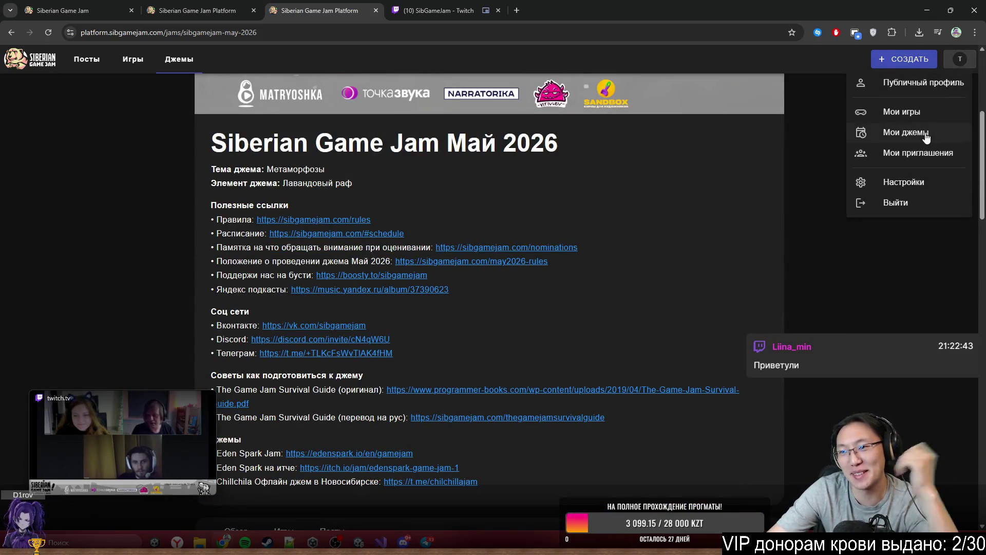
middle_click(932, 146)
click(452, 13)
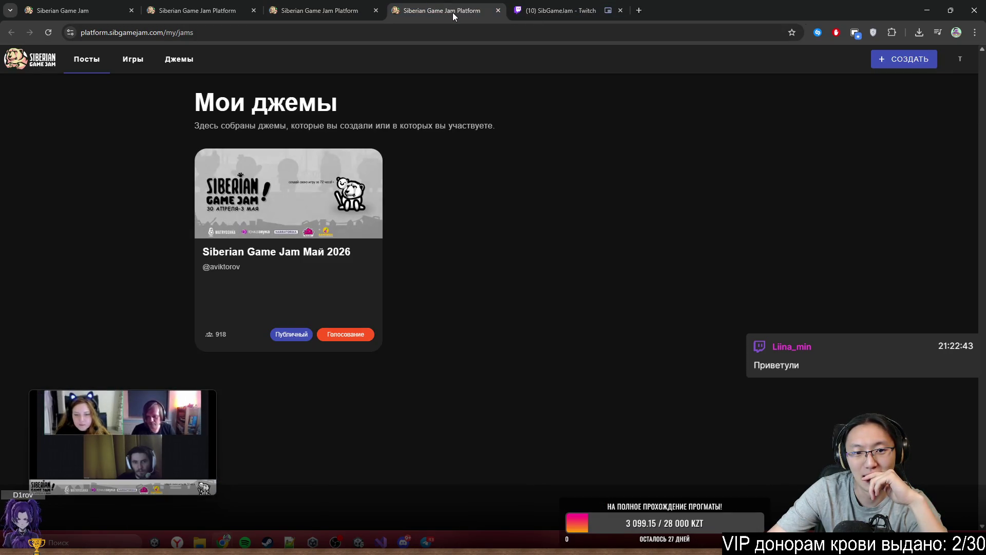
click(358, 299)
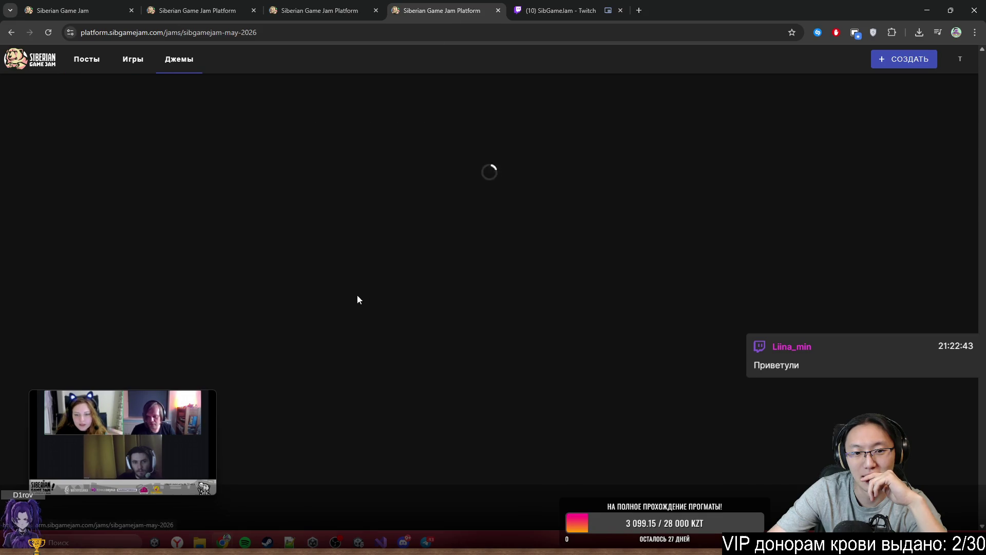
Step: Glance at the Twitch stream, then close the duplicate jam page tab
click(560, 10)
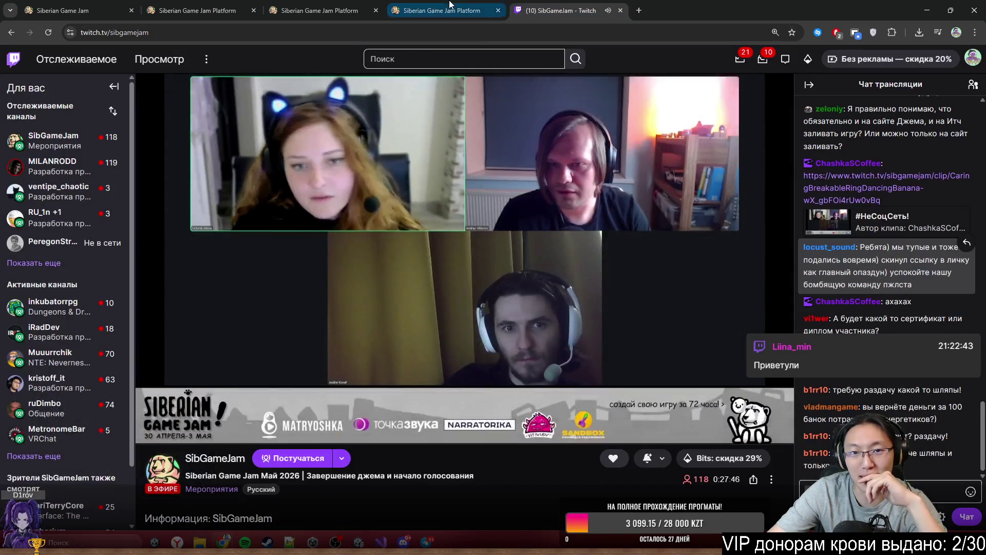
click(485, 14)
click(498, 10)
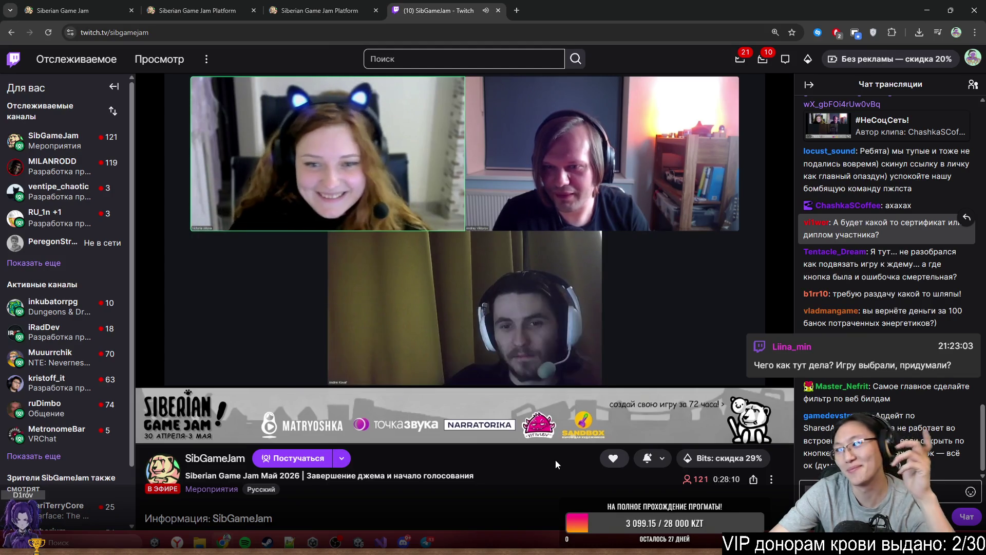
Step: Watch the SibGameJam stream and chat before going back to the jam platform
mouse_move(588, 387)
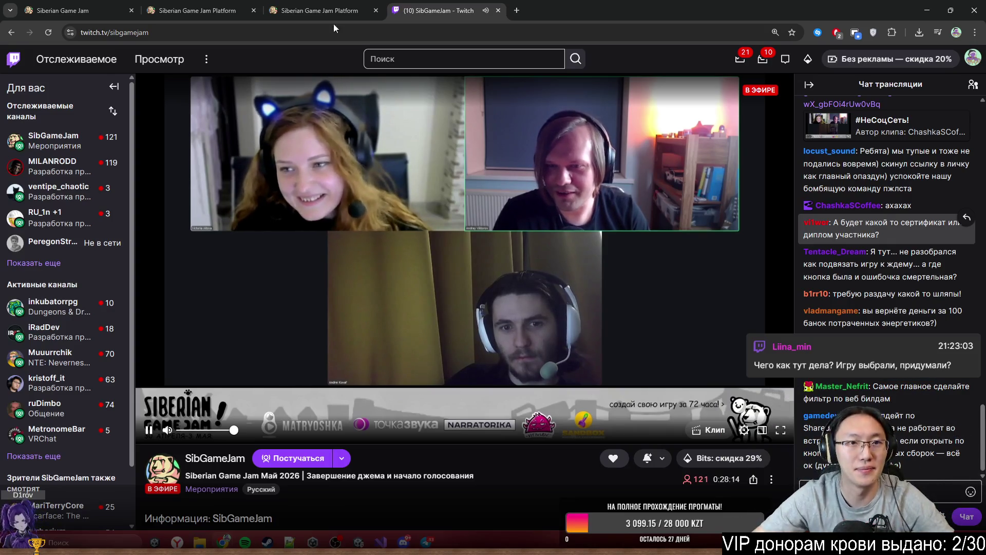
click(327, 5)
Step: Flip between the platform, game jam site and Twitch tabs, settling on the third platform tab
click(223, 5)
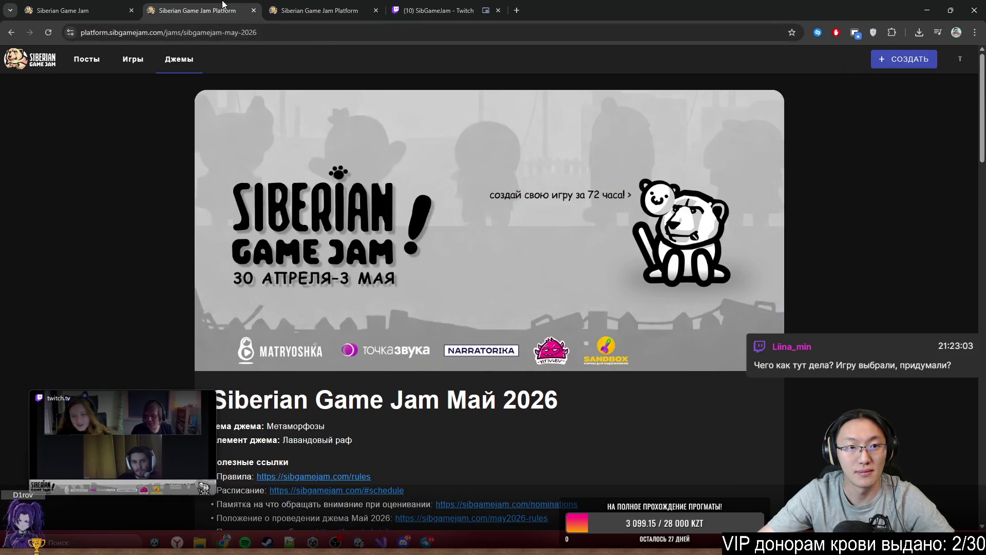
click(82, 10)
click(304, 5)
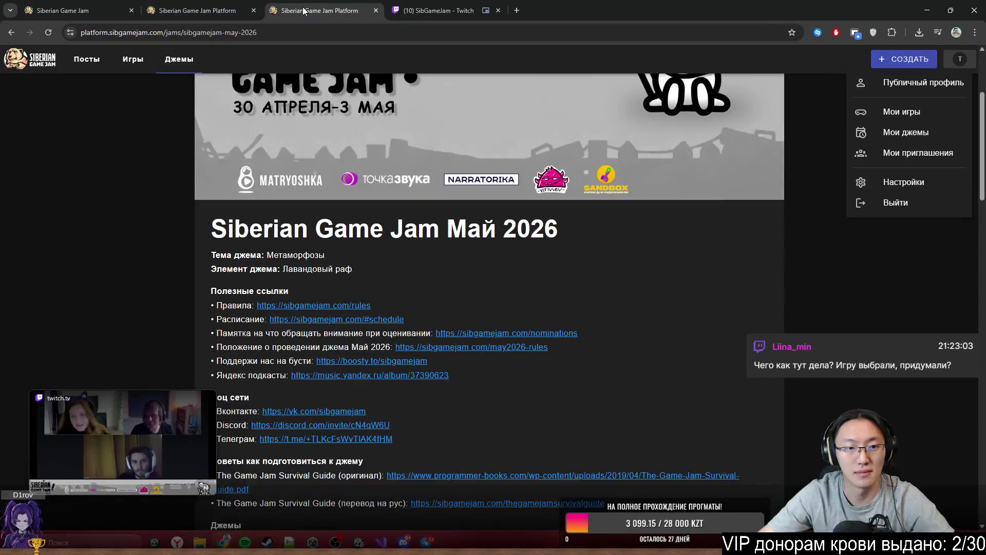
click(400, 10)
click(336, 5)
scroll(340, 142, up, 2)
scroll(340, 142, down, 4)
scroll(340, 142, up, 4)
Step: Open Find Mimics from the public profile and copy its page link
click(946, 91)
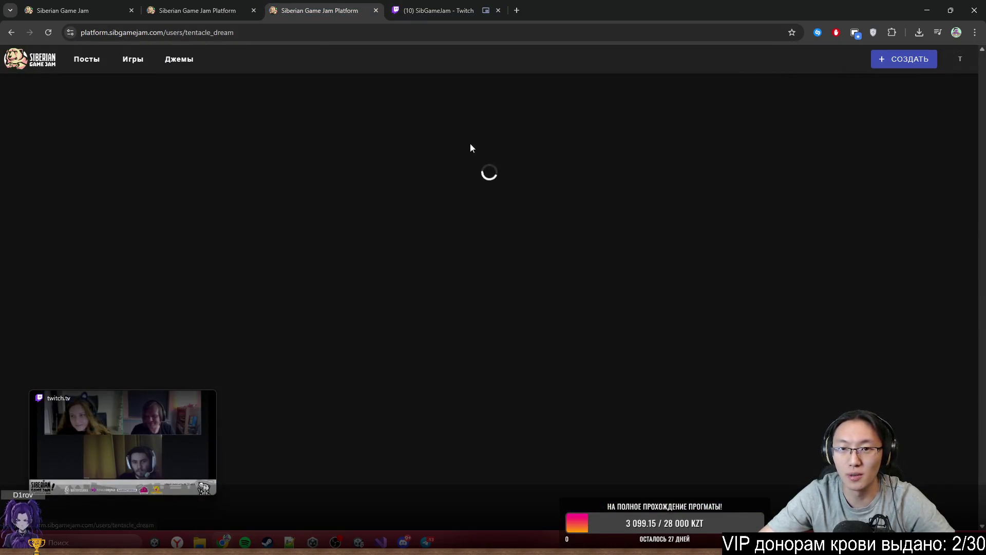
click(298, 322)
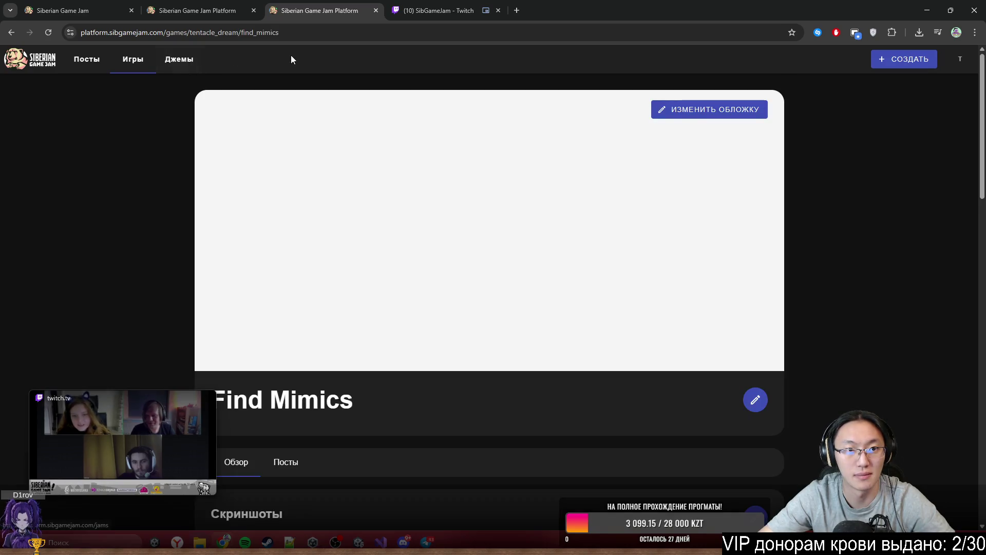
click(367, 32)
key(alt+Tab)
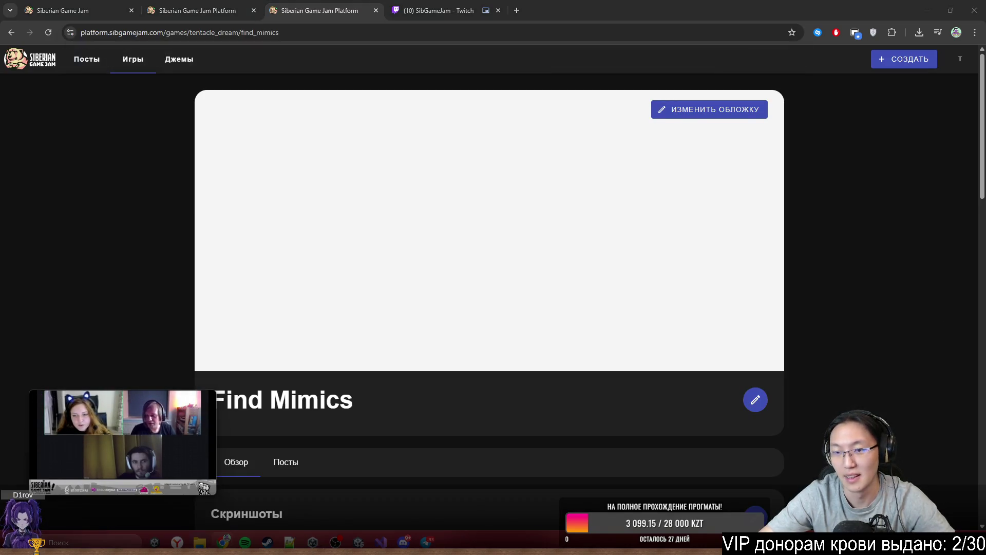
click(410, 5)
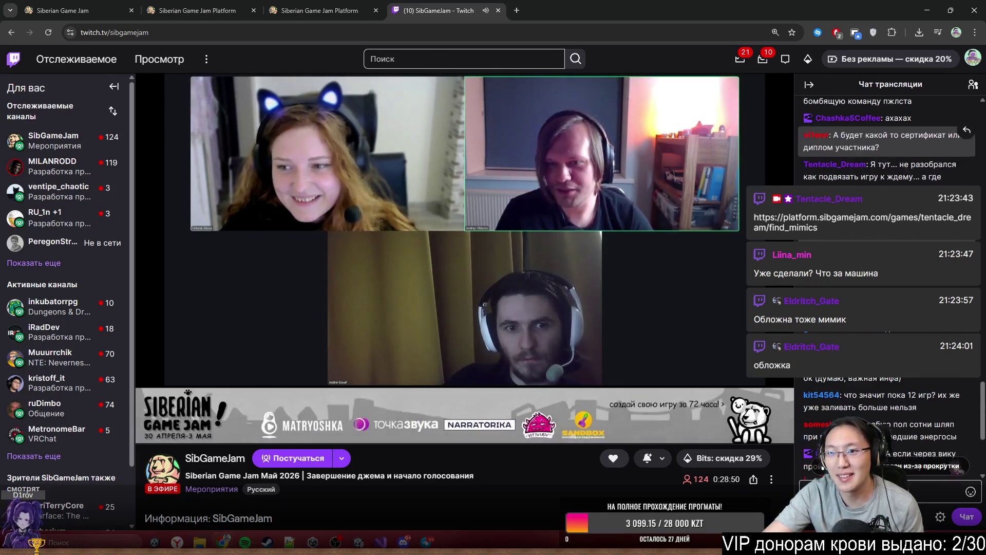
scroll(889, 395, up, 5)
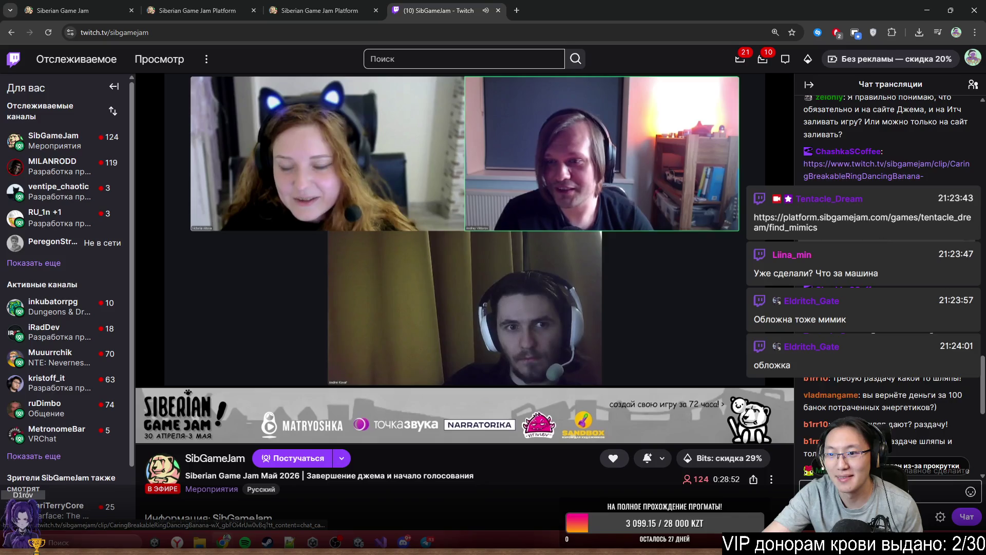
scroll(889, 395, up, 3)
drag(855, 182, 951, 183)
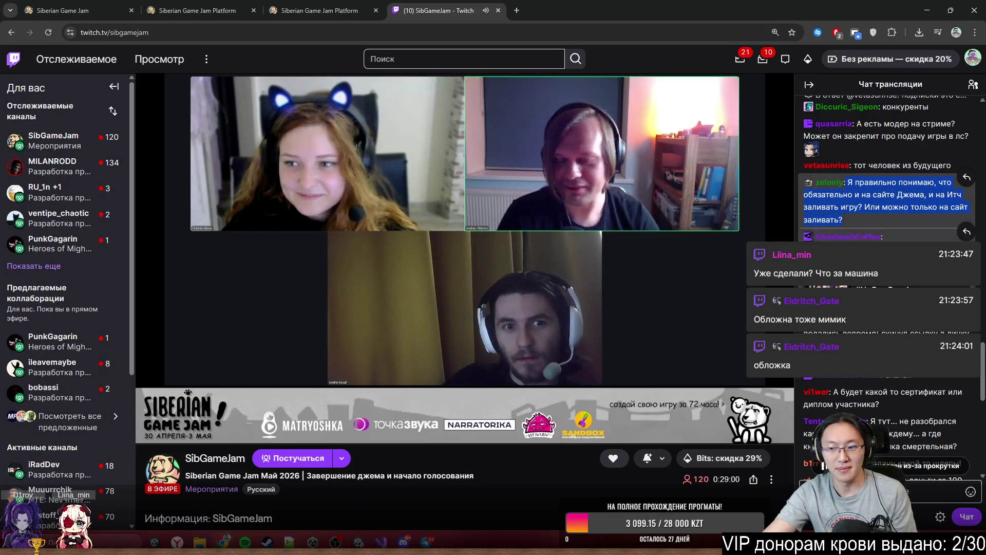
scroll(873, 308, down, 3)
scroll(873, 257, up, 5)
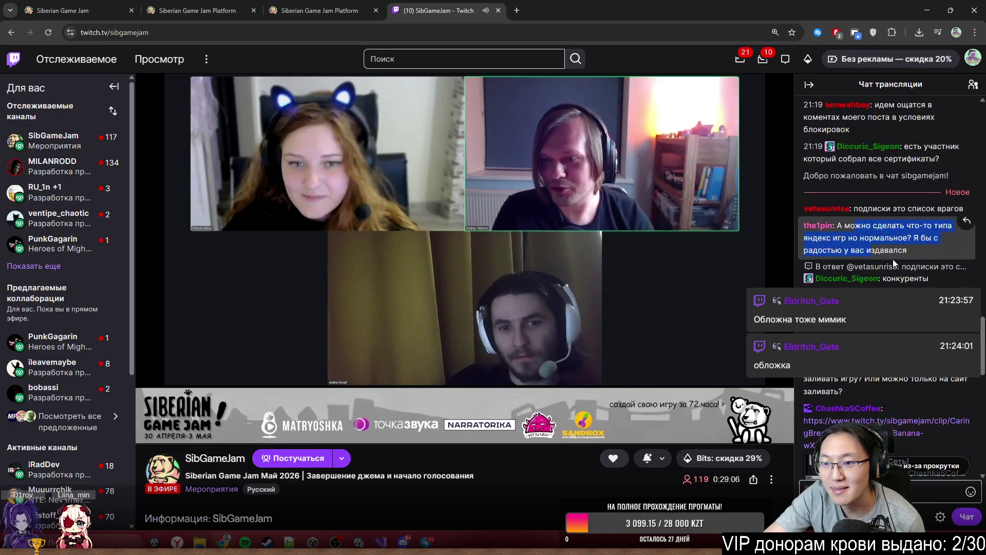
scroll(873, 236, down, 3)
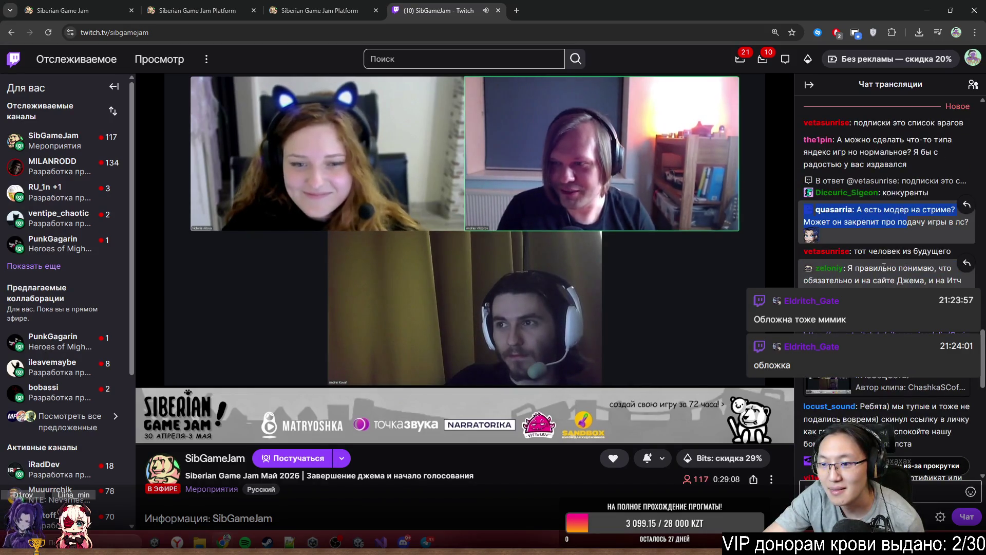
drag(884, 267, 963, 280)
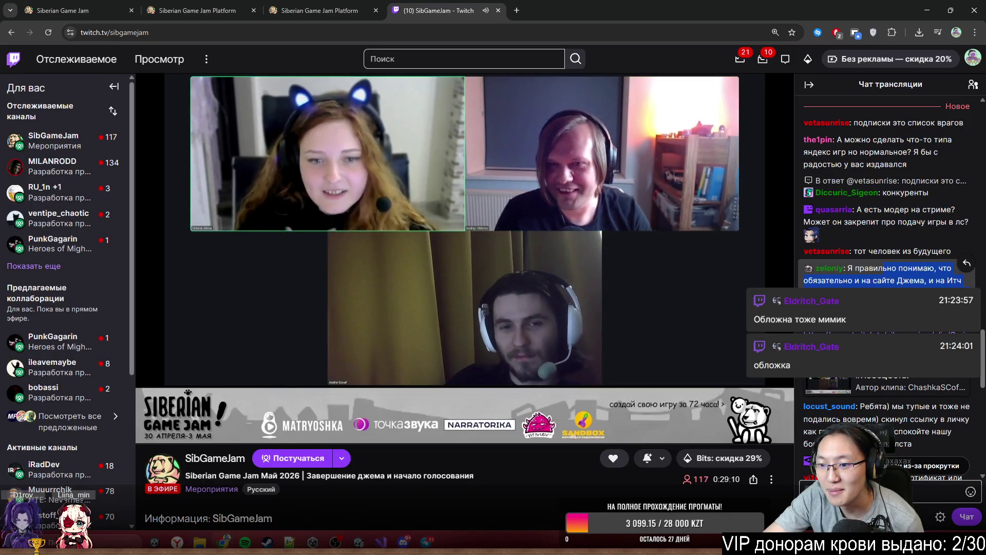
scroll(899, 234, up, 10)
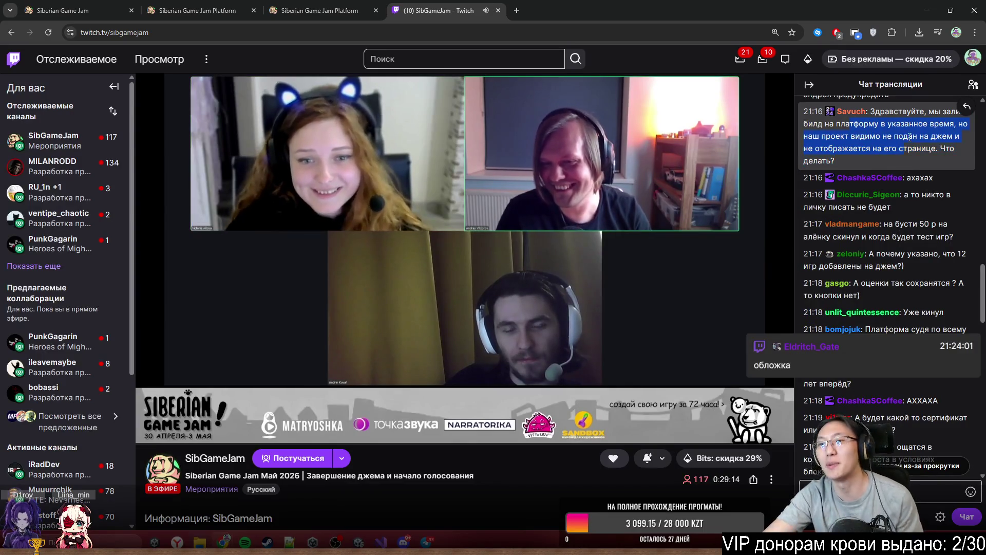
drag(890, 111, 931, 162)
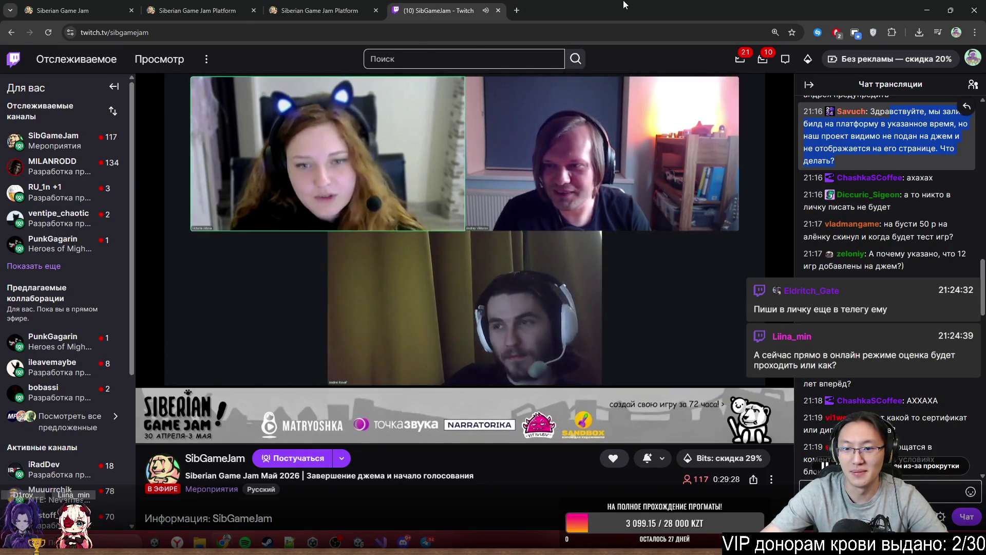
Step: Minimize the Telegram organizer-questions chat and then the Discord window
key(alt+Tab)
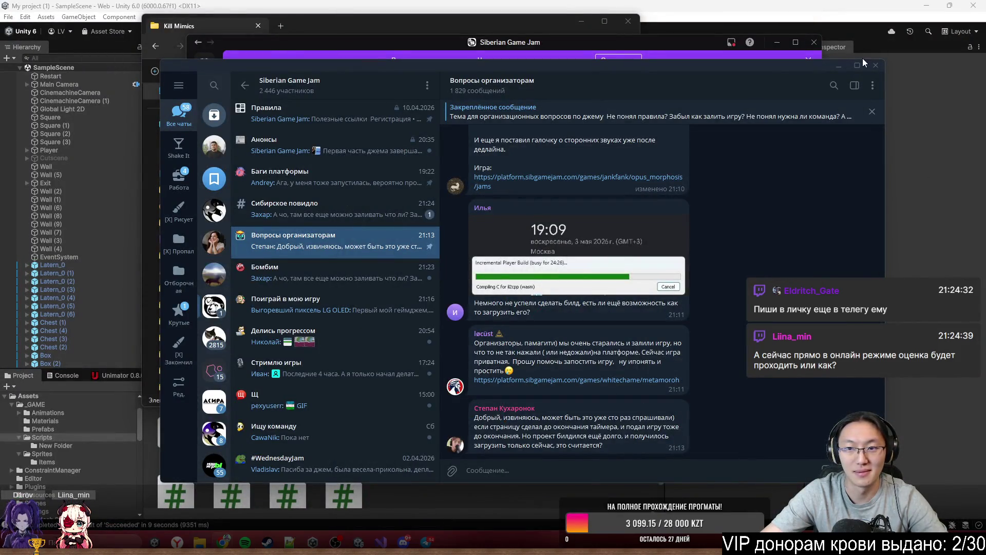
click(839, 67)
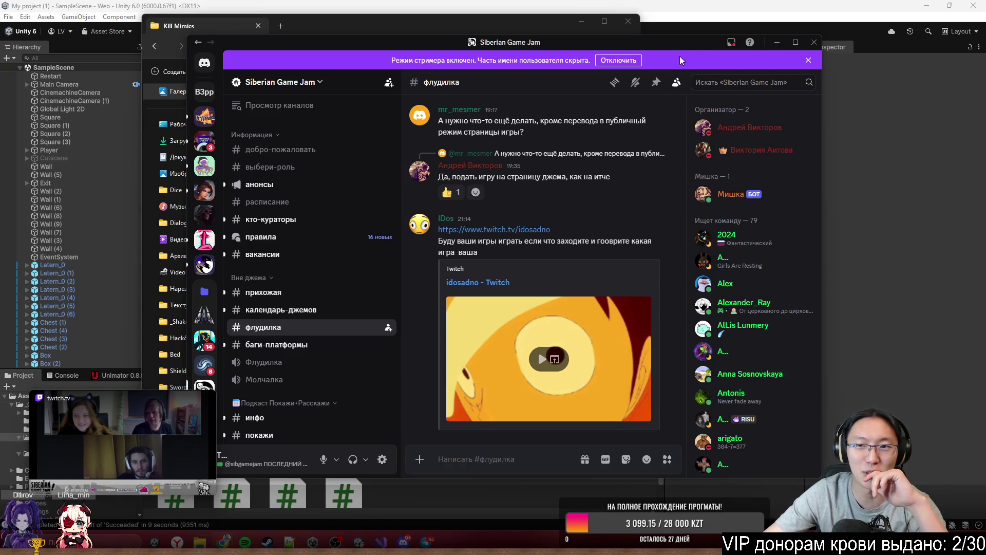
click(777, 45)
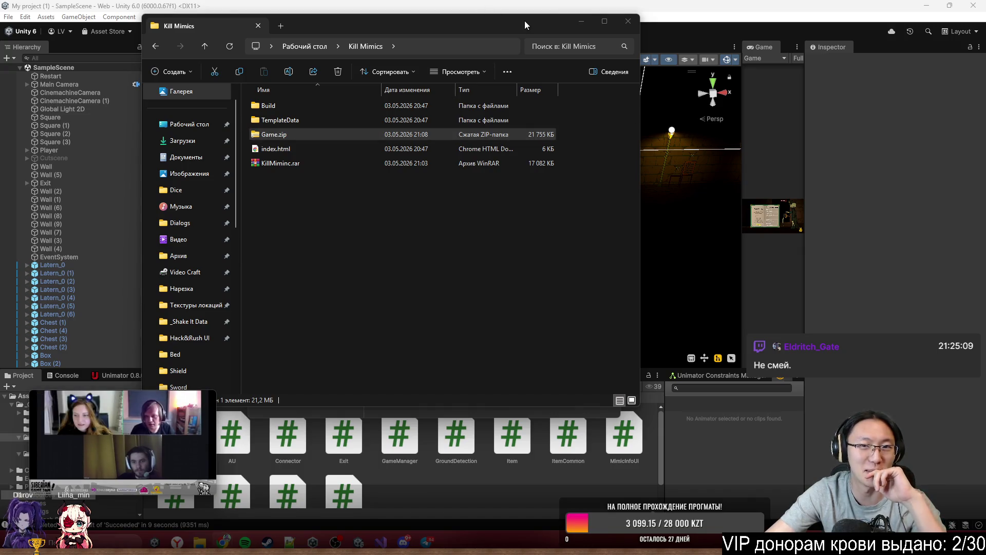
Step: Move the Kill Mimics folder window aside and minimize it to reveal Unity
drag(525, 21, 688, 35)
click(744, 37)
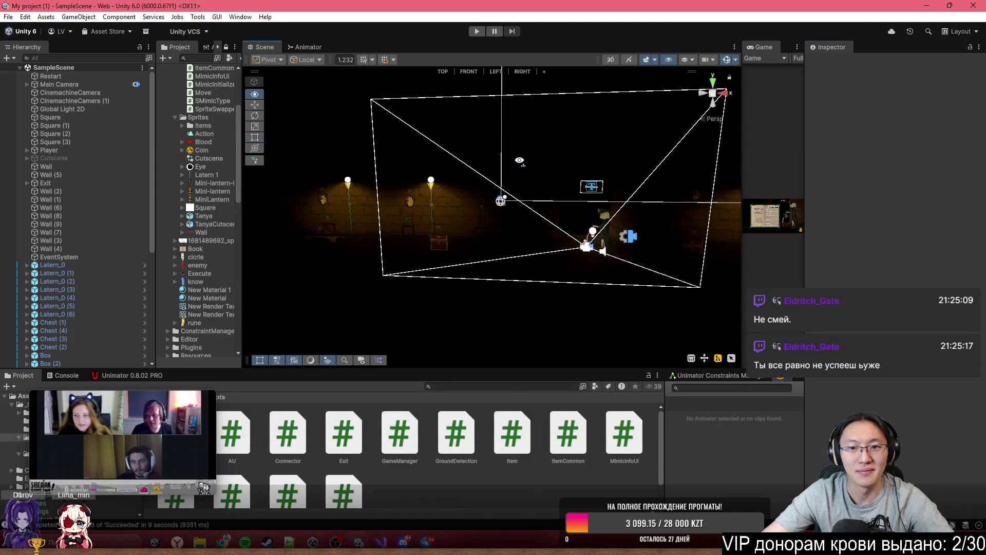
Step: Expand the Main Camera hierarchy and select the start-screen objects from Start to GameObject
scroll(210, 136, up, 5)
drag(238, 100, 278, 99)
click(59, 85)
key(ctrl+a)
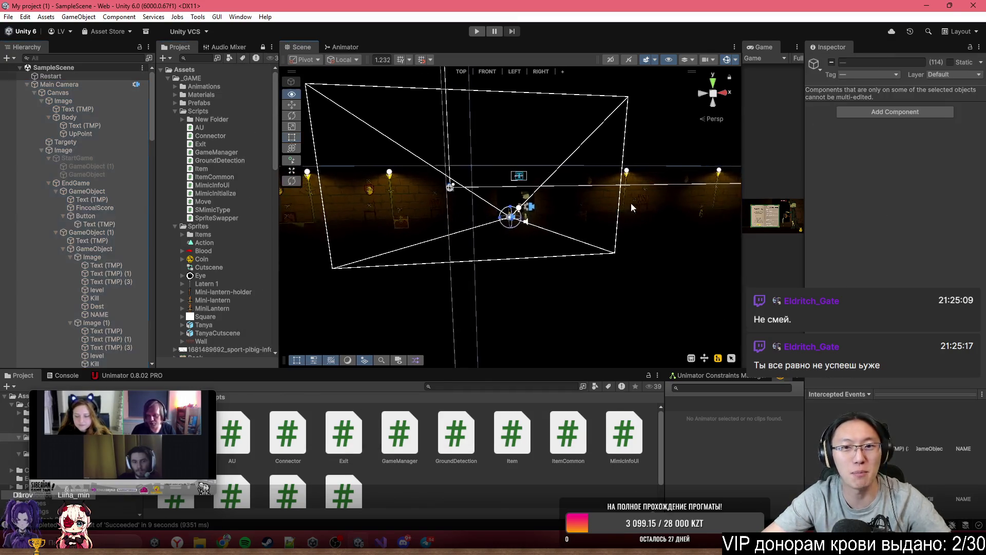
key(f)
mouse_move(655, 111)
mouse_down()
mouse_move(778, 70)
mouse_move(535, 154)
mouse_up()
right_click(534, 154)
click(572, 130)
click(574, 128)
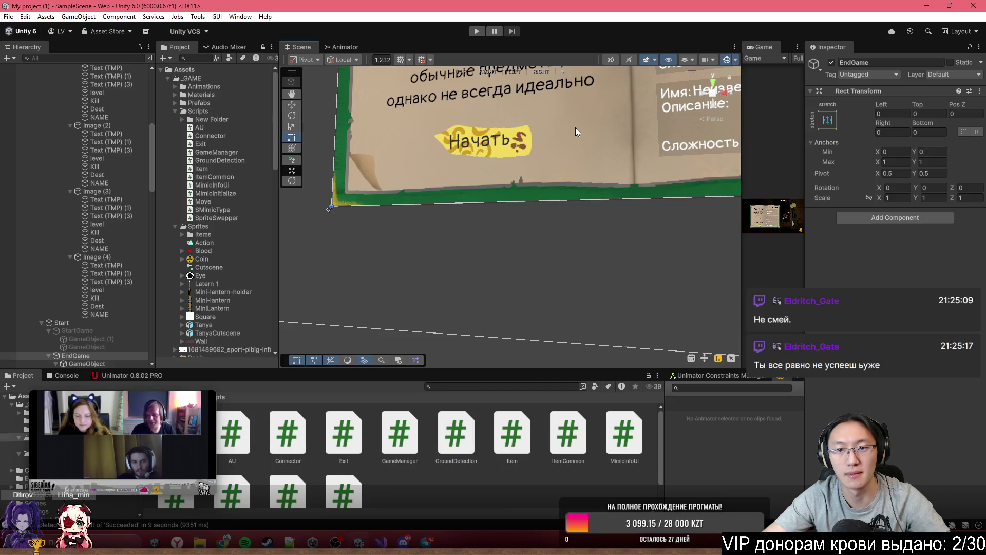
shift+click(107, 323)
key(f)
Step: Switch the Scene view to 2D and select the Find Mimics title on the book
click(611, 60)
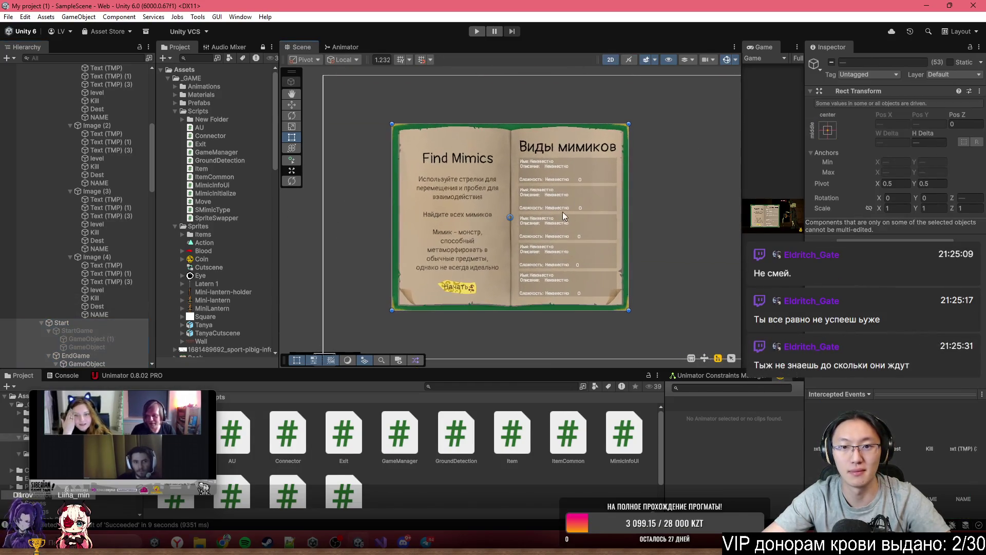
click(549, 211)
scroll(605, 239, up, 3)
scroll(574, 231, down, 3)
scroll(483, 185, up, 2)
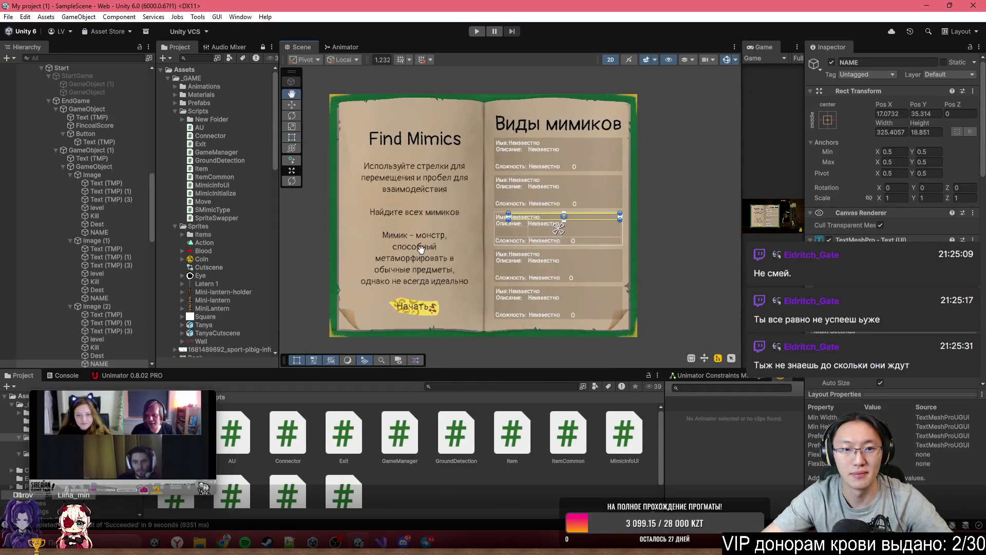
scroll(412, 142, down, 1)
click(412, 142)
scroll(468, 127, up, 2)
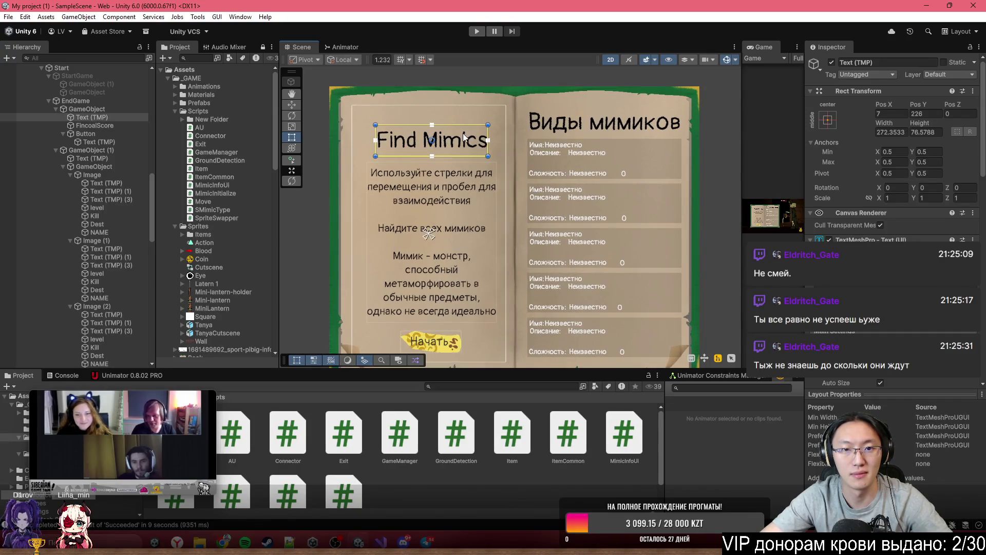
click(464, 133)
click(470, 150)
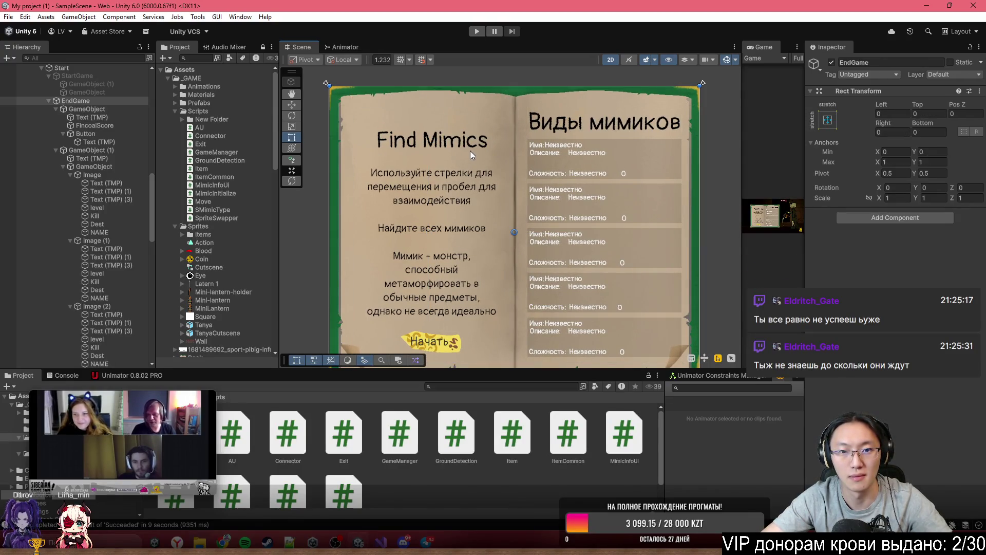
click(473, 148)
Step: Raise the Find Mimics title, instruction text and Начать button slightly on the page
drag(473, 146, 468, 127)
drag(461, 196, 458, 185)
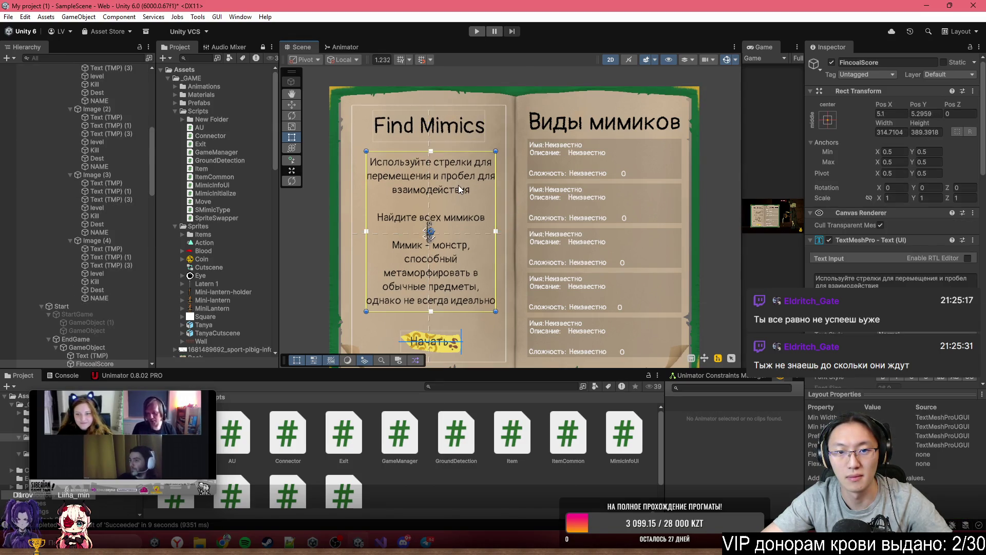
drag(447, 342, 461, 262)
click(456, 302)
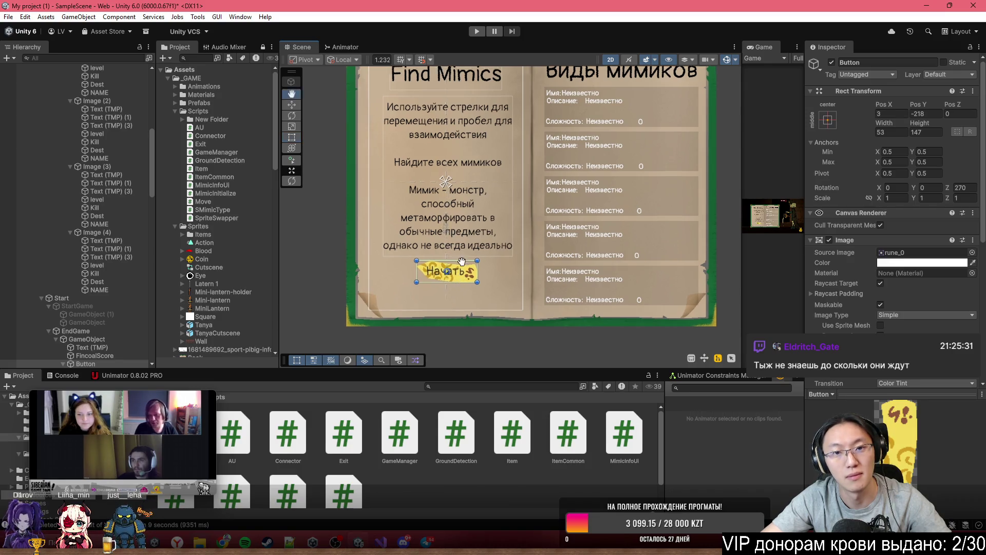
scroll(462, 262, up, 4)
scroll(81, 297, down, 10)
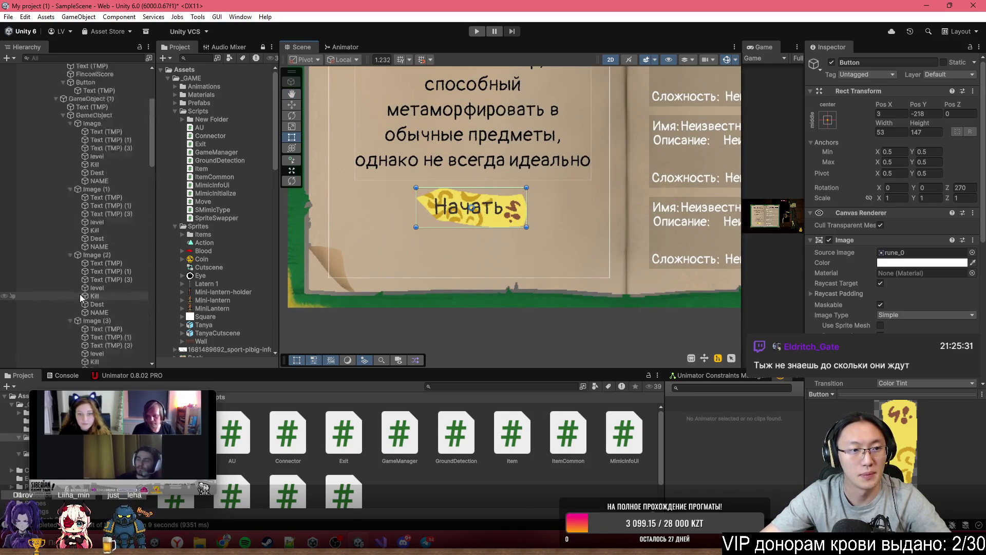
scroll(80, 297, up, 6)
click(48, 182)
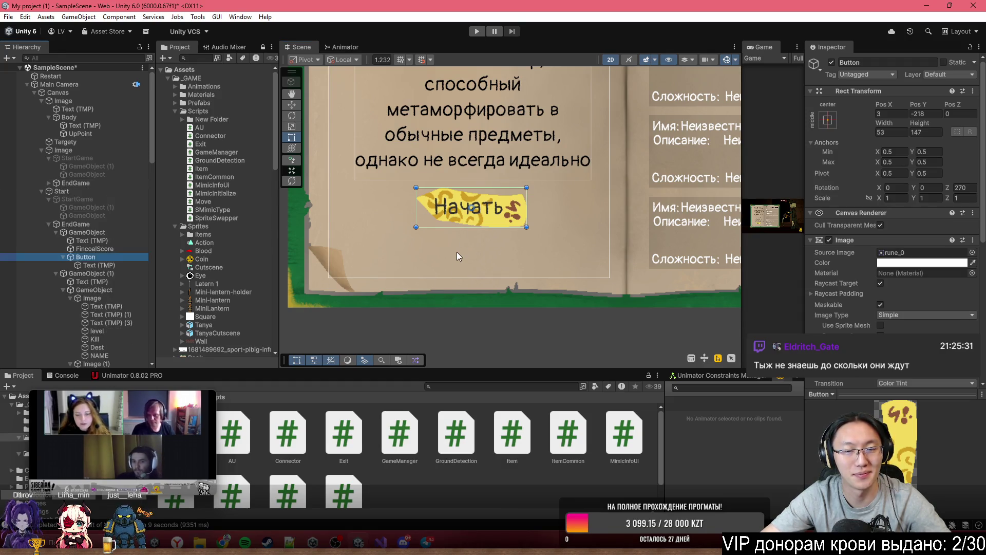
Step: Add a UI Slider inside the start page's GameObject and place it below the Начать button
click(85, 232)
right_click(91, 234)
right_click(75, 234)
right_click(76, 234)
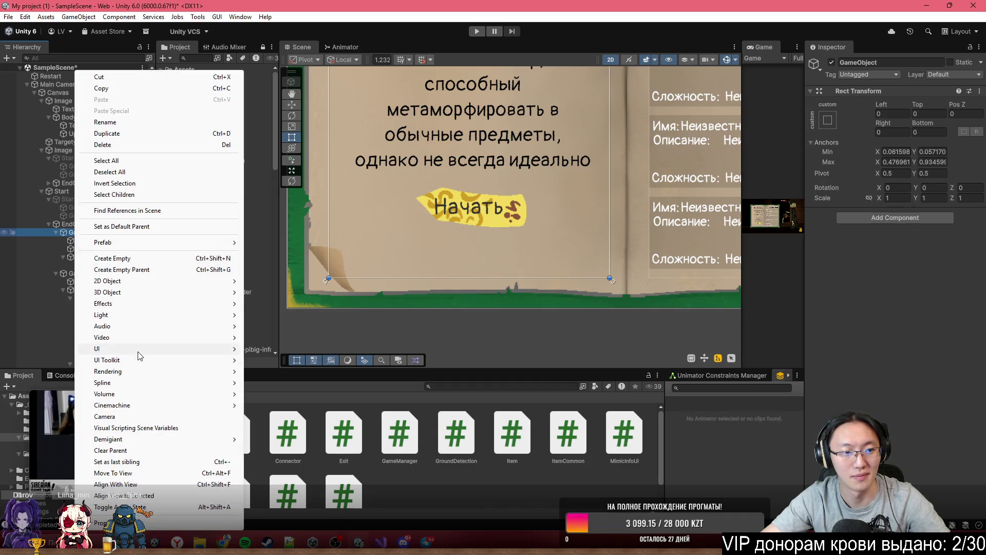
mouse_move(155, 349)
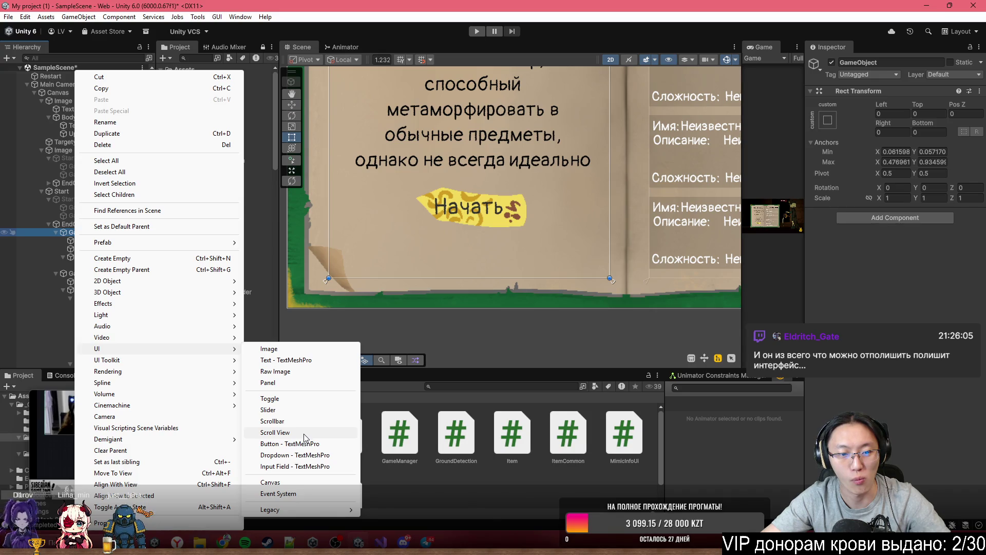
click(299, 409)
key(f)
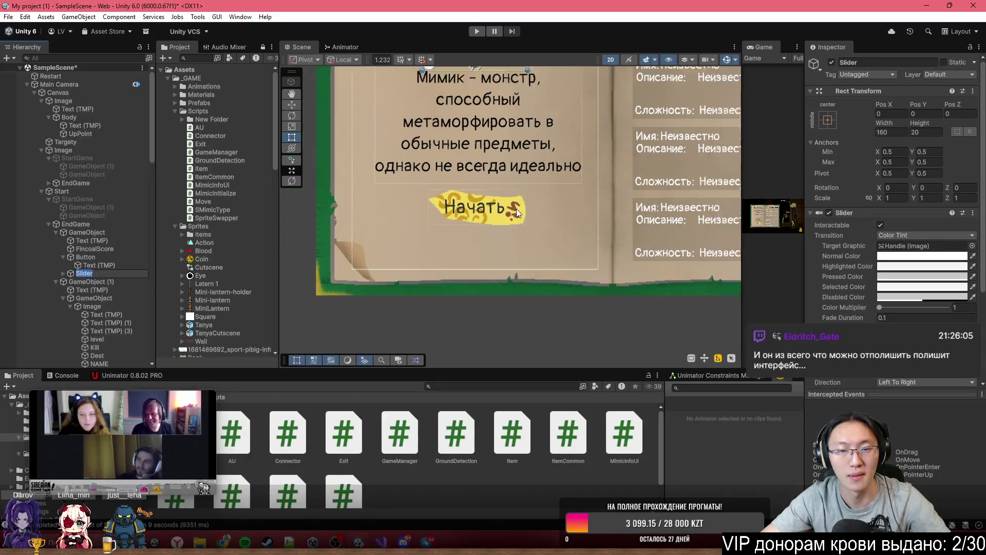
mouse_move(491, 138)
mouse_down()
mouse_move(498, 301)
mouse_move(435, 282)
mouse_move(601, 282)
mouse_move(520, 282)
mouse_move(532, 303)
mouse_up()
Step: Duplicate the instruction text below the slider, shrink it to one line, and change it to 'Громкость'
scroll(475, 296, up, 1)
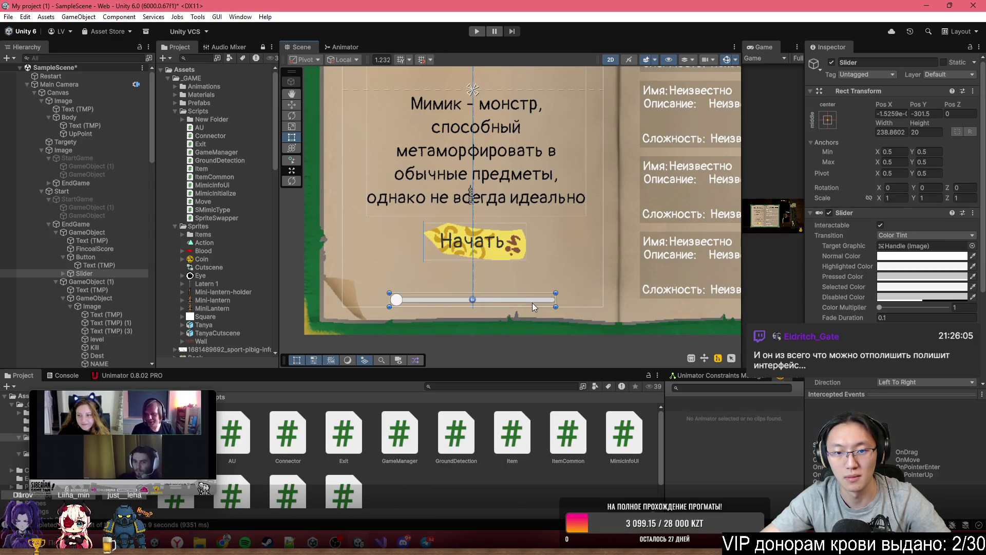
scroll(507, 245, up, 1)
click(542, 181)
key(ctrl+d)
mouse_move(541, 166)
mouse_down()
mouse_move(533, 250)
mouse_move(526, 245)
mouse_up()
scroll(526, 245, down, 5)
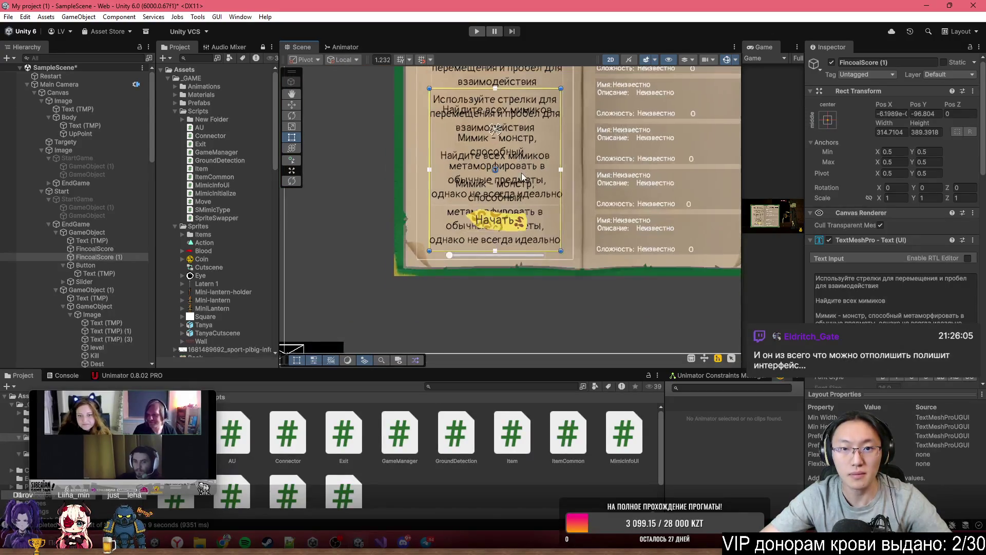
drag(540, 111, 549, 257)
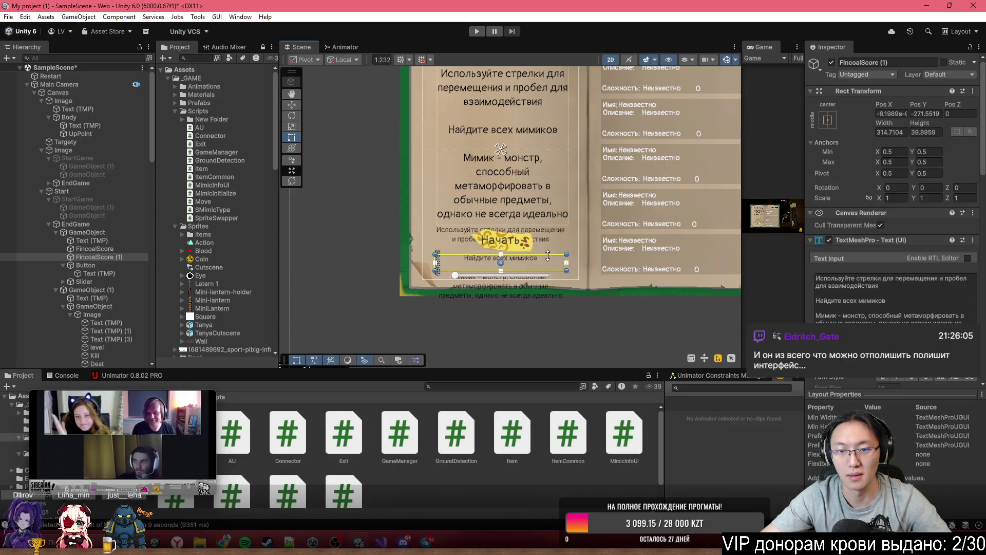
scroll(505, 274, up, 3)
click(920, 311)
text(Громкость)
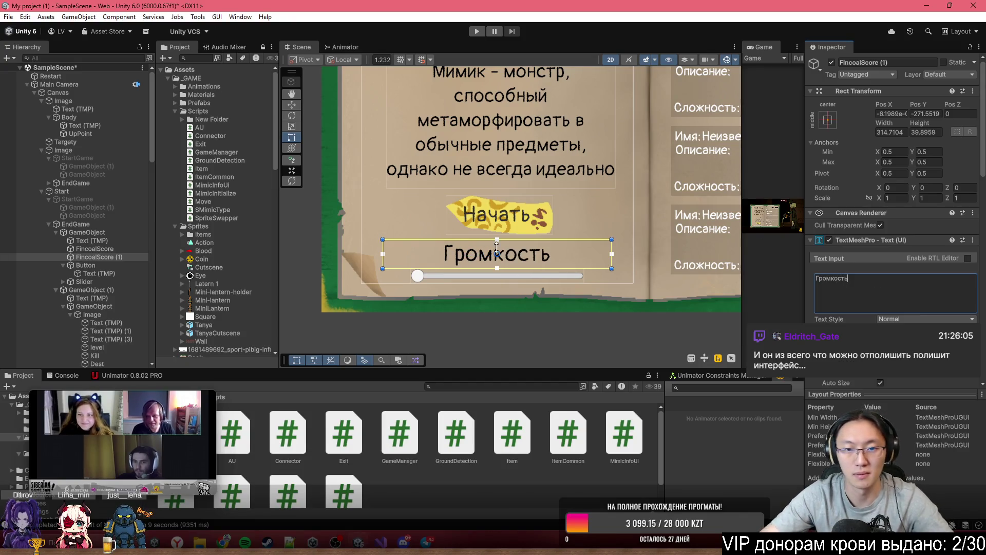
Step: Nudge the Find Mimics title and instruction text up, and centre the Начать button
scroll(558, 236, down, 5)
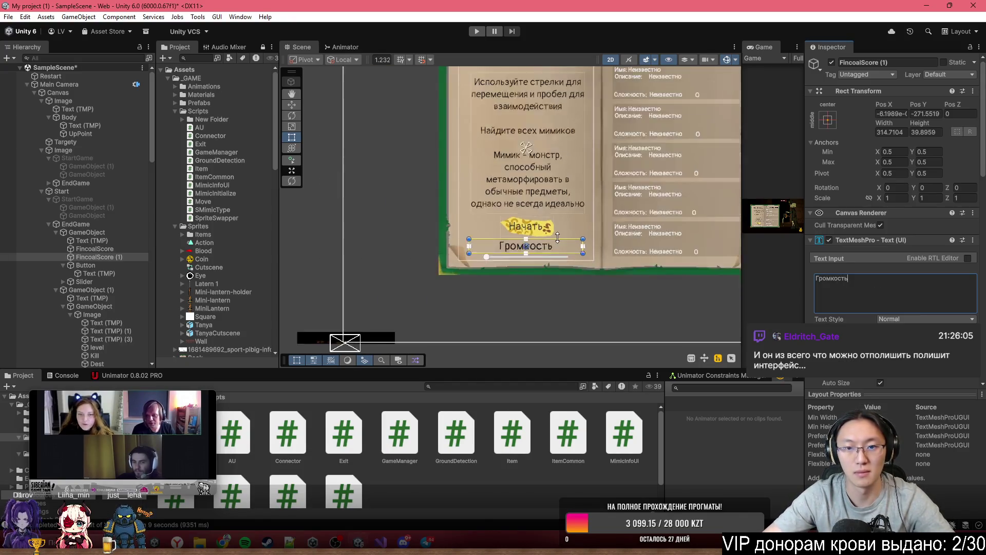
scroll(532, 242, up, 5)
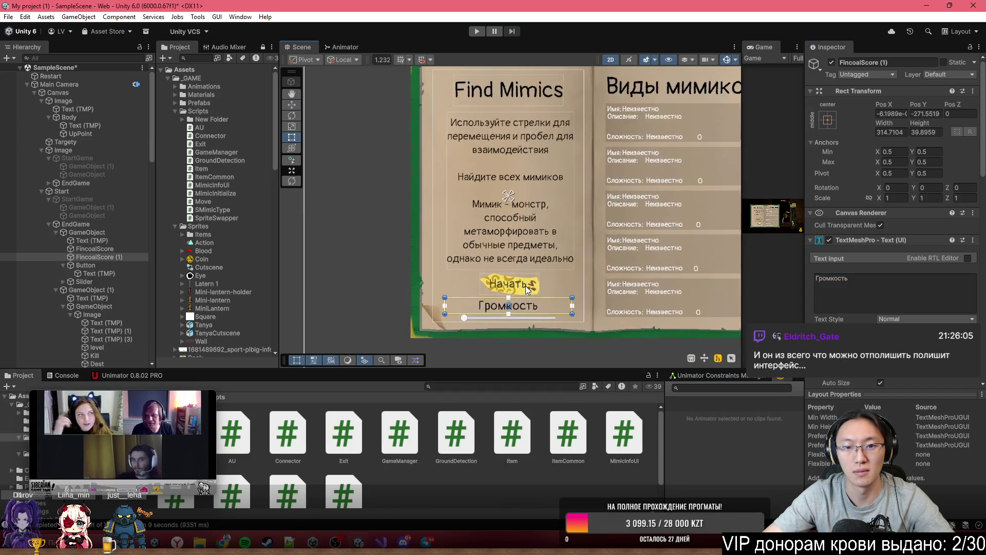
scroll(520, 211, down, 2)
click(508, 254)
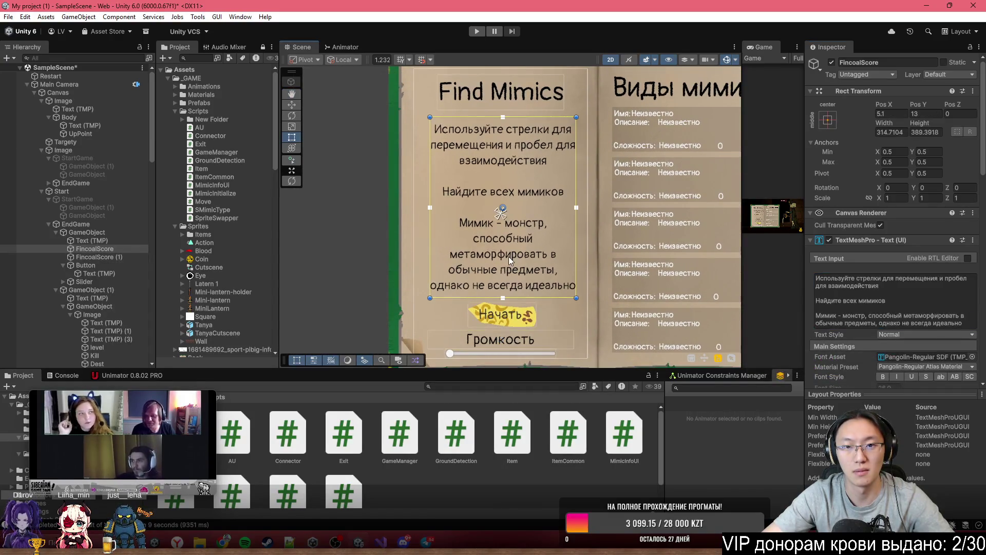
scroll(507, 246, up, 2)
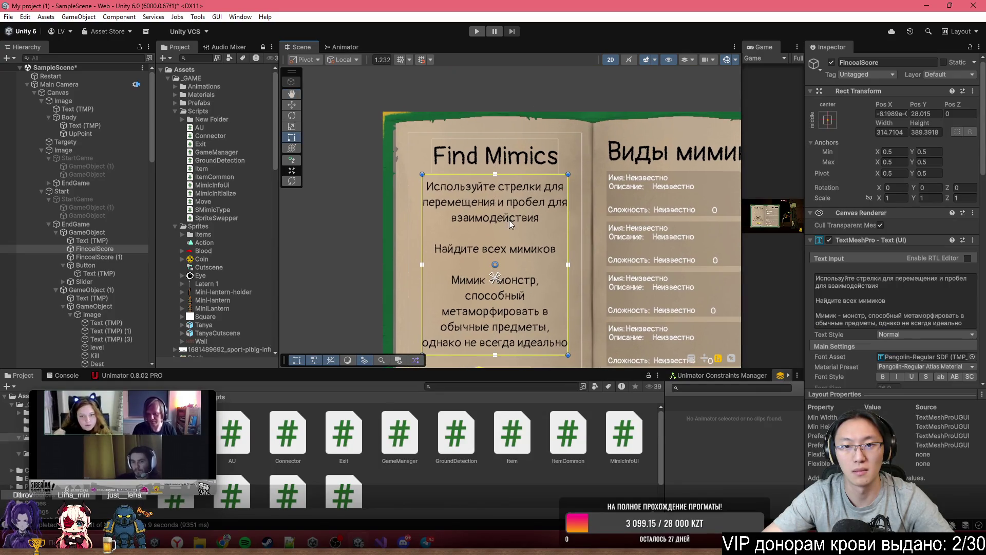
click(507, 160)
drag(506, 159, 507, 154)
click(504, 205)
drag(504, 206, 503, 202)
scroll(519, 233, down, 2)
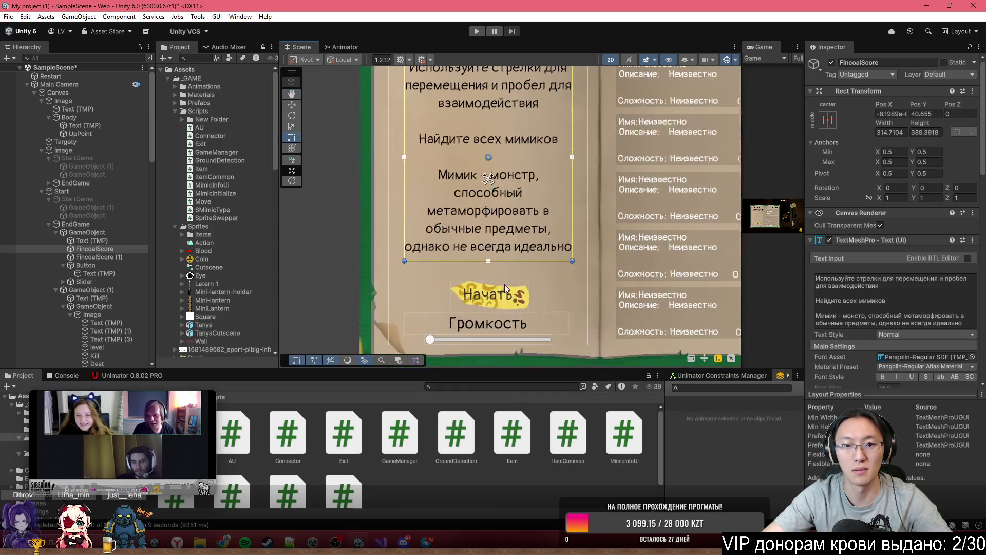
click(499, 287)
drag(494, 285, 497, 285)
scroll(498, 286, up, 1)
scroll(508, 308, down, 1)
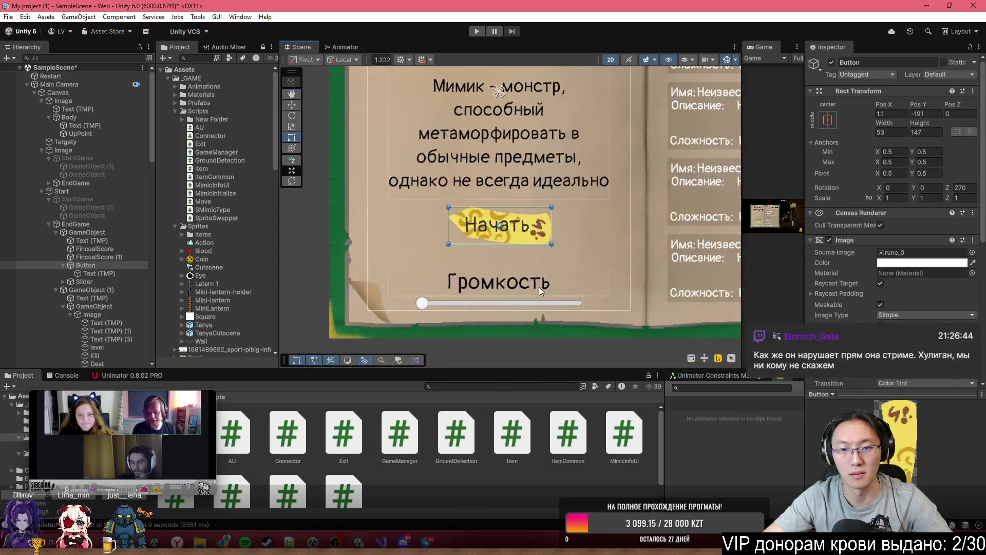
Step: Set the slider Handle's Source Image to the Shield sprite
click(536, 357)
scroll(535, 303, up, 1)
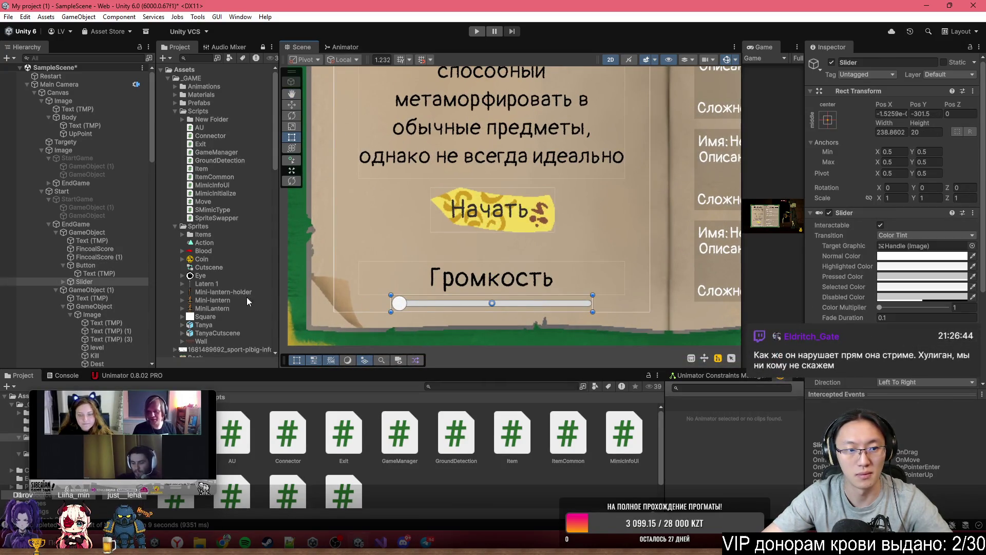
click(62, 282)
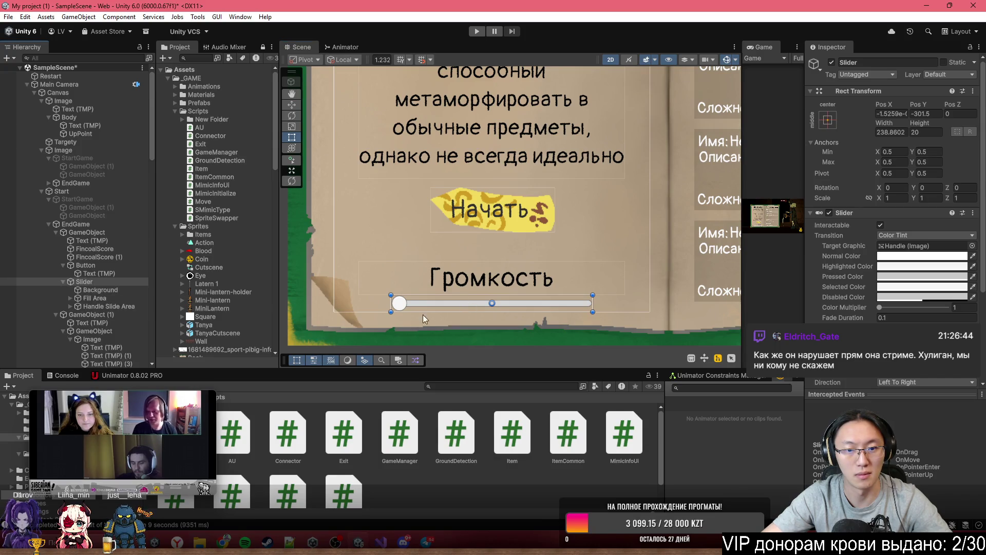
click(91, 290)
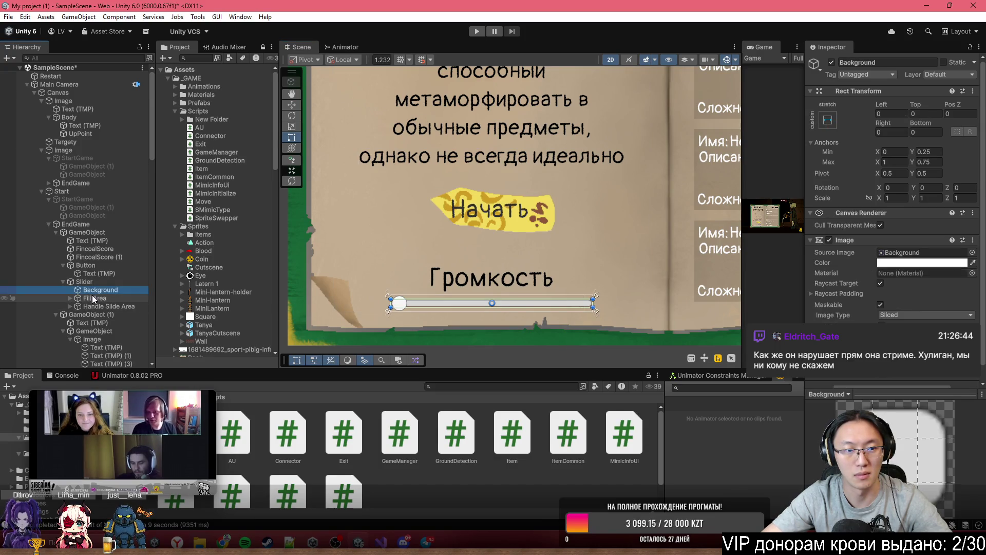
click(95, 296)
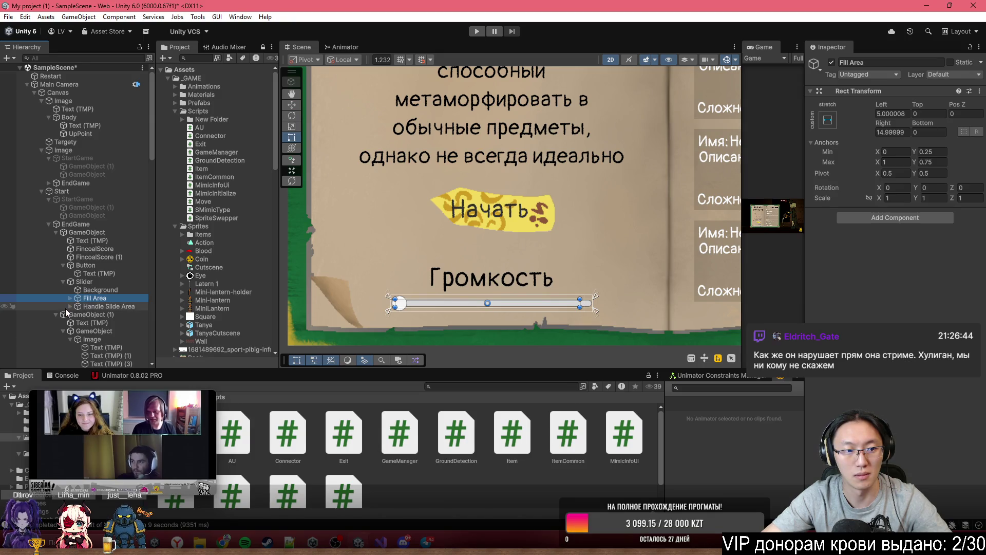
click(70, 299)
click(71, 315)
click(91, 322)
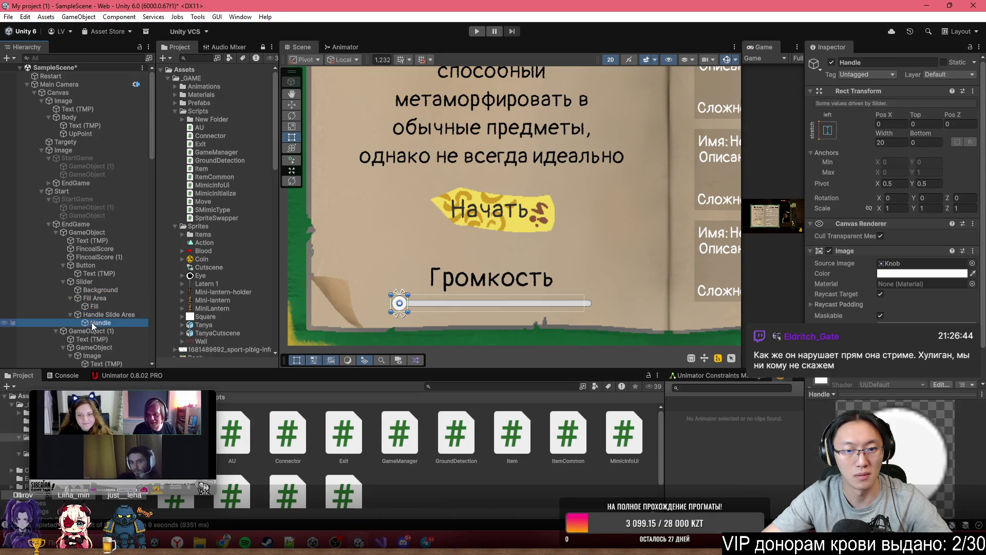
key(f)
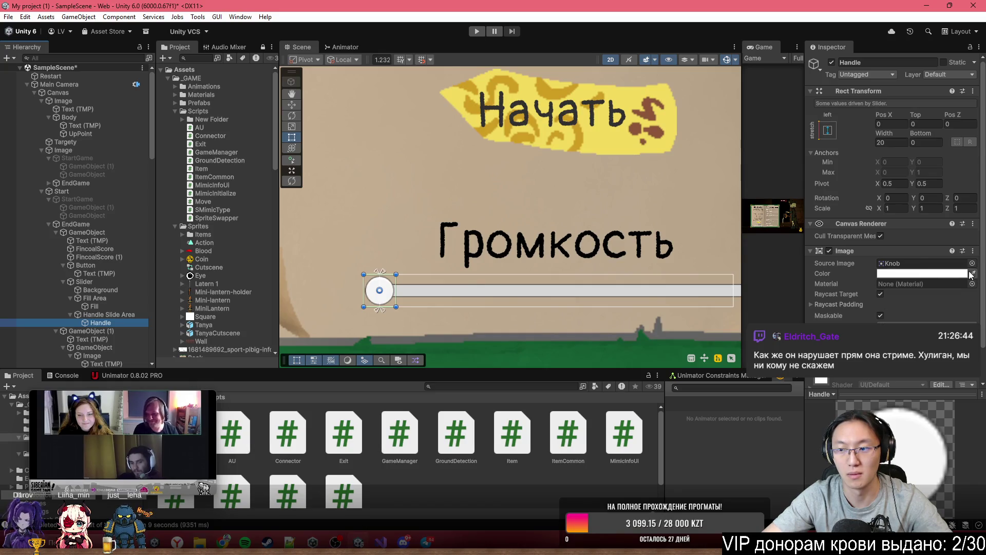
click(972, 263)
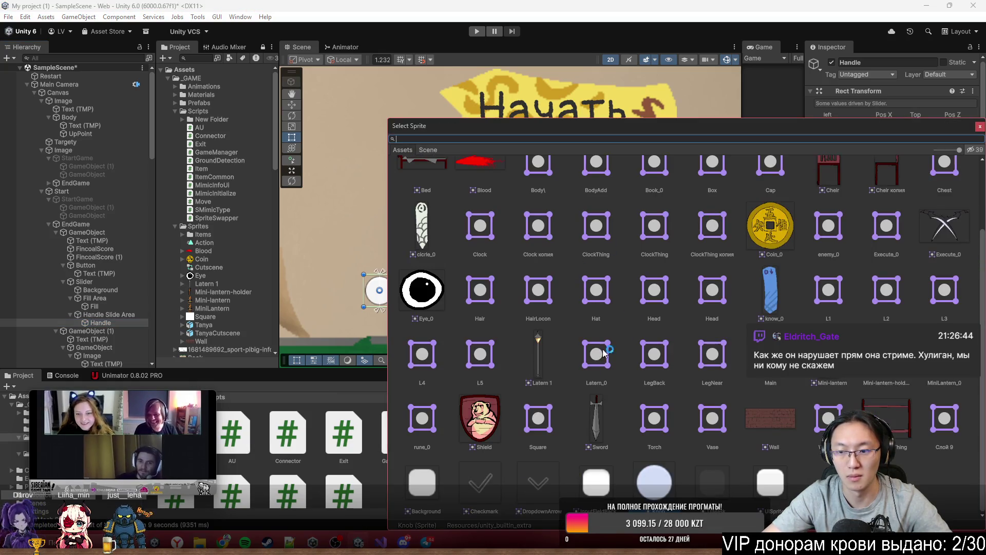
double_click(480, 418)
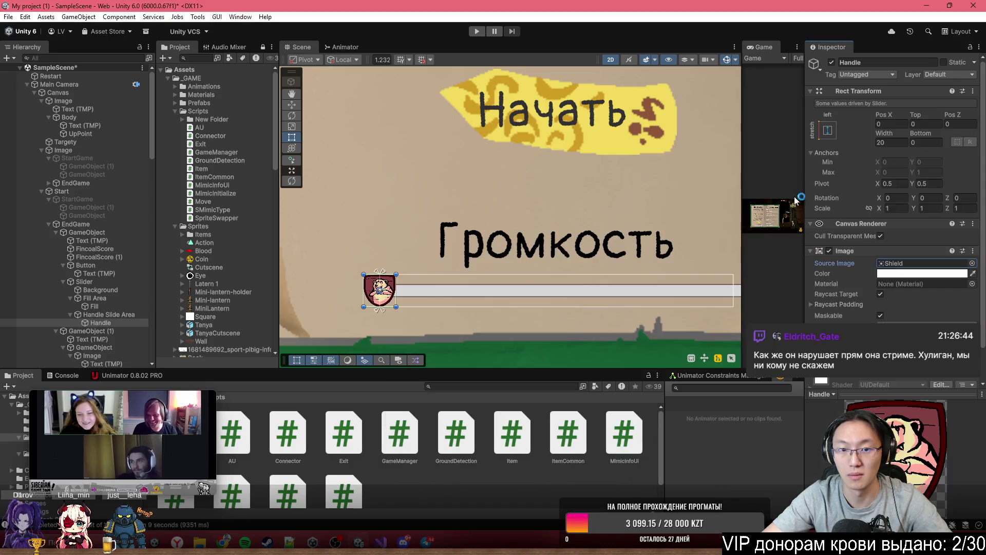
Step: Preview the start menu in the Game view, then enlarge the Shield handle to about 37.6 wide
scroll(396, 284, up, 2)
drag(374, 271, 376, 262)
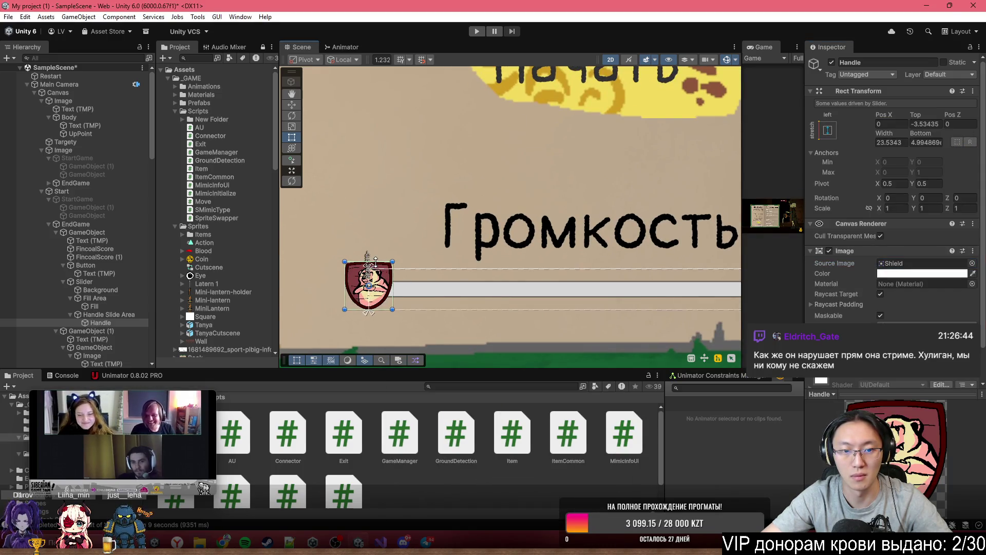
key(ctrl+z)
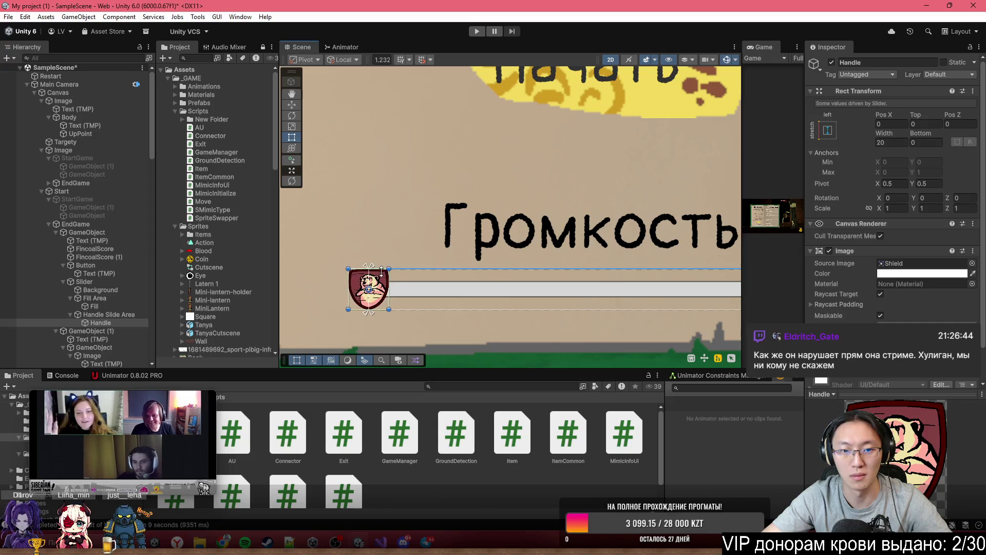
scroll(482, 248, down, 3)
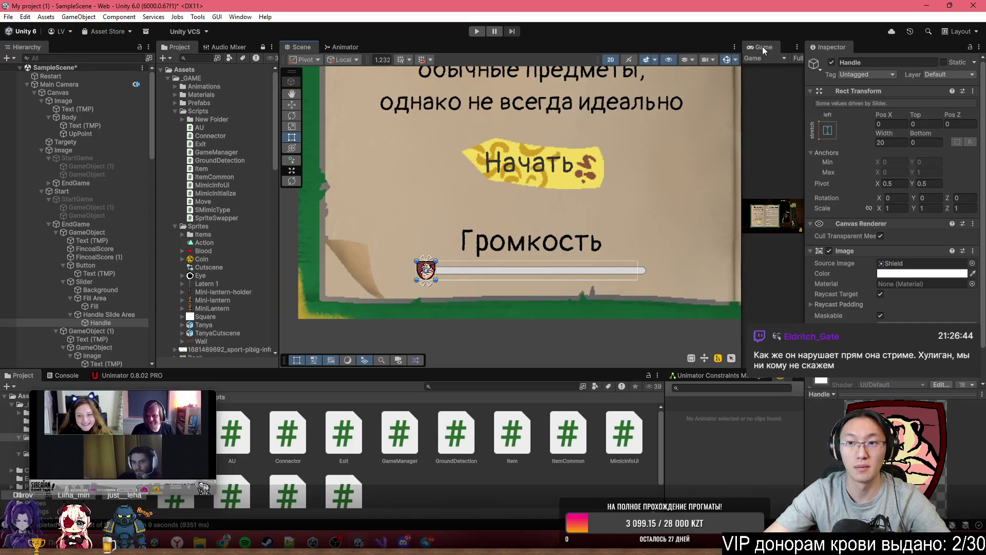
double_click(762, 46)
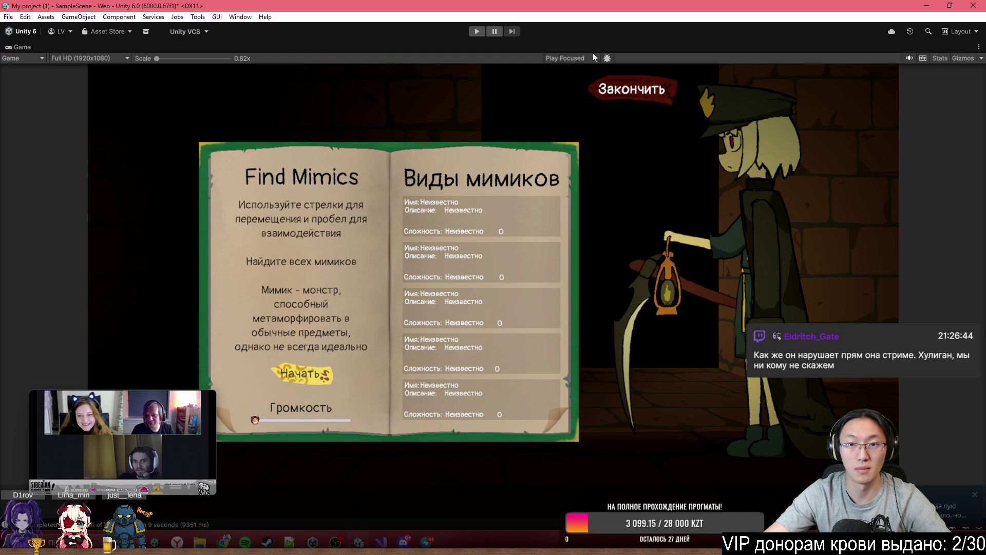
double_click(599, 48)
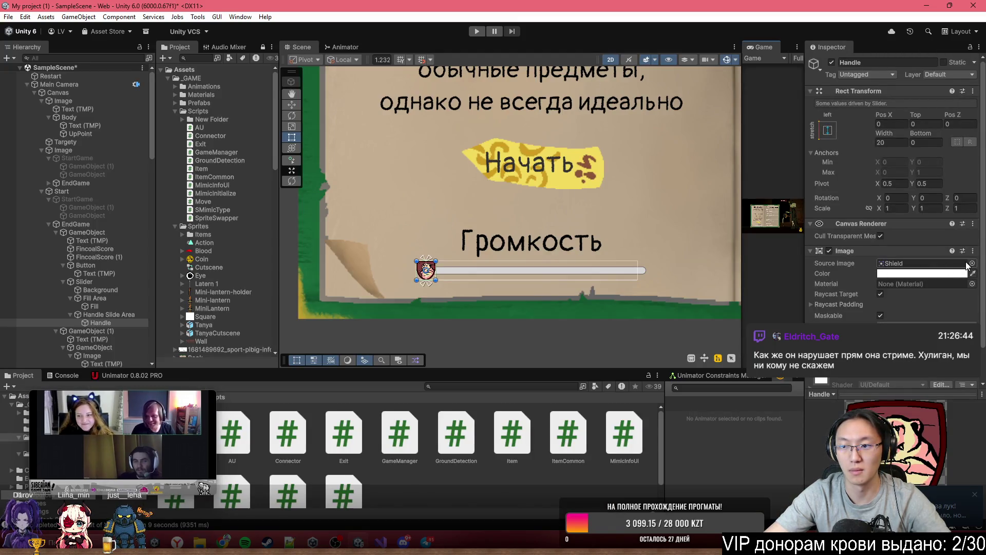
click(968, 264)
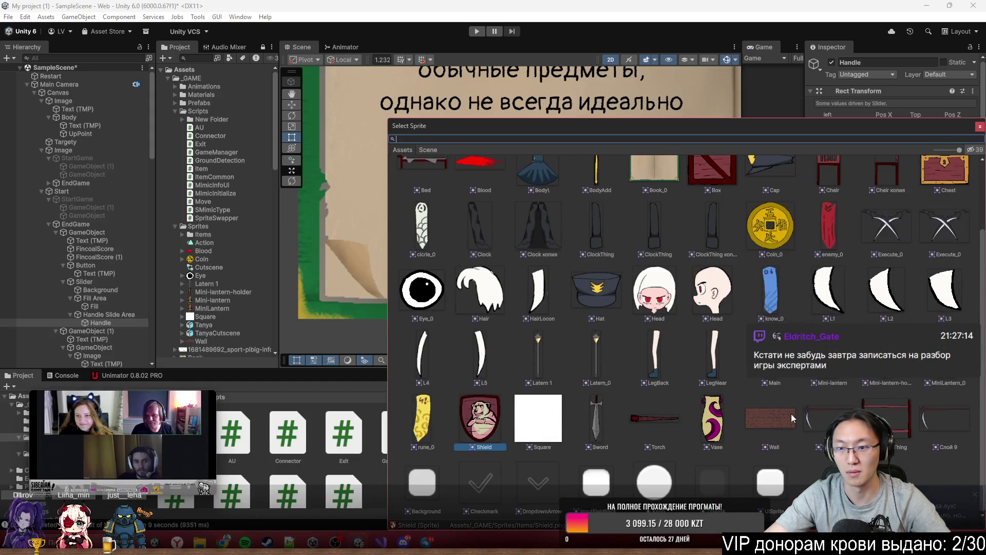
scroll(667, 333, up, 2)
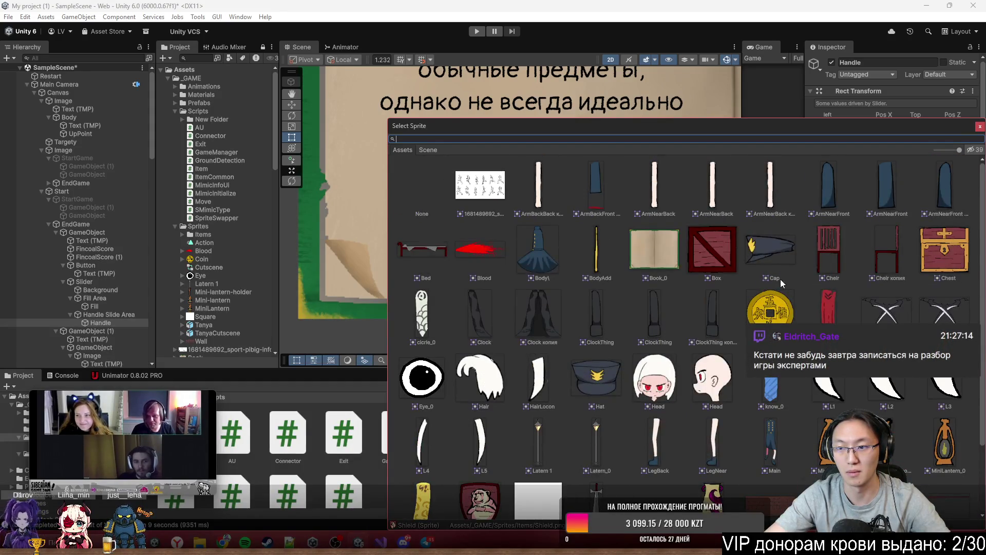
click(980, 127)
scroll(436, 261, up, 3)
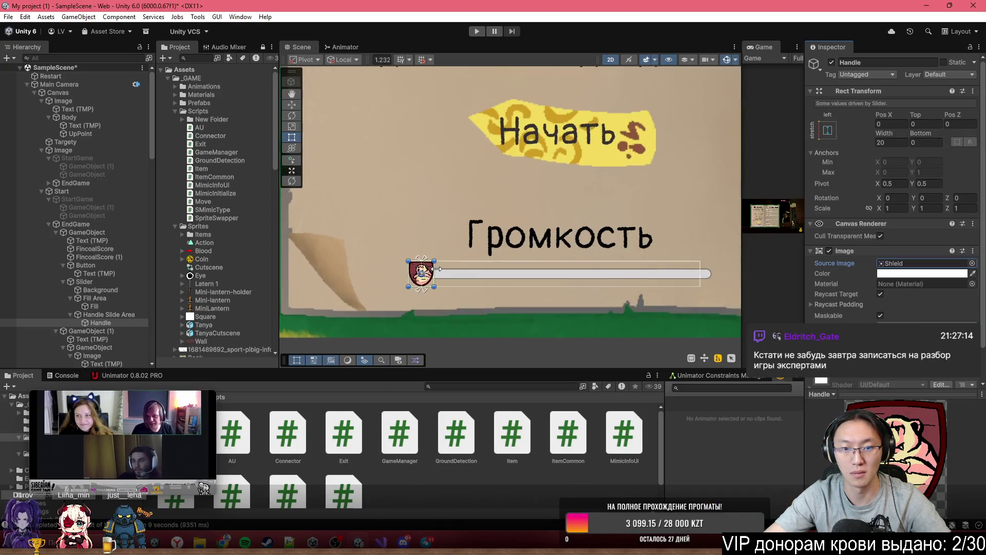
drag(436, 260, 446, 247)
Step: Save the scene and enter Play mode to test the slider
scroll(489, 277, down, 2)
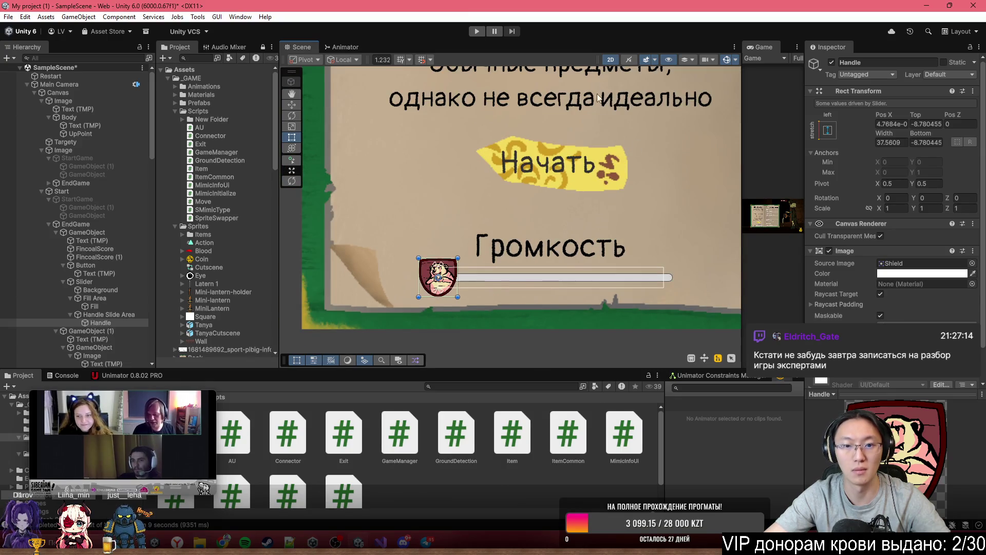
key(ctrl+s)
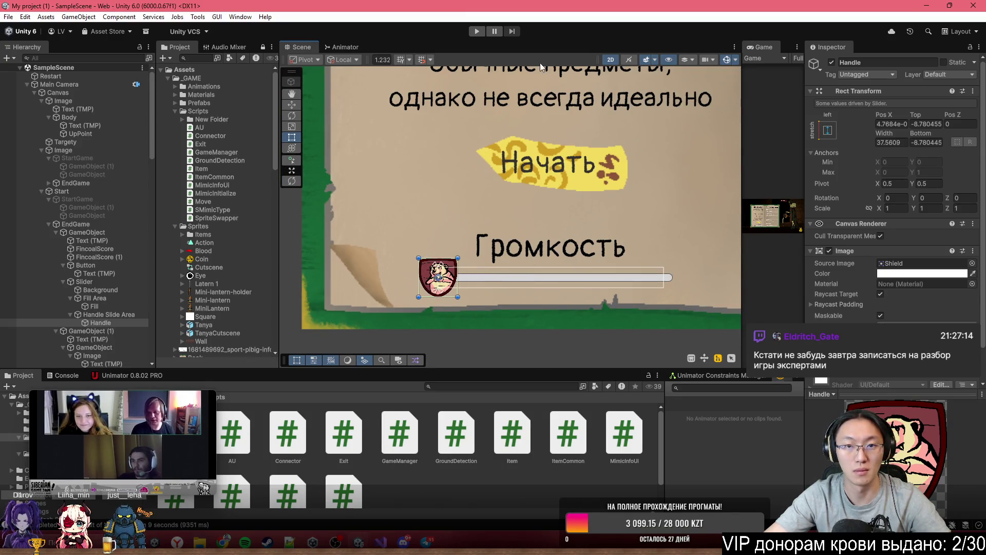
click(478, 32)
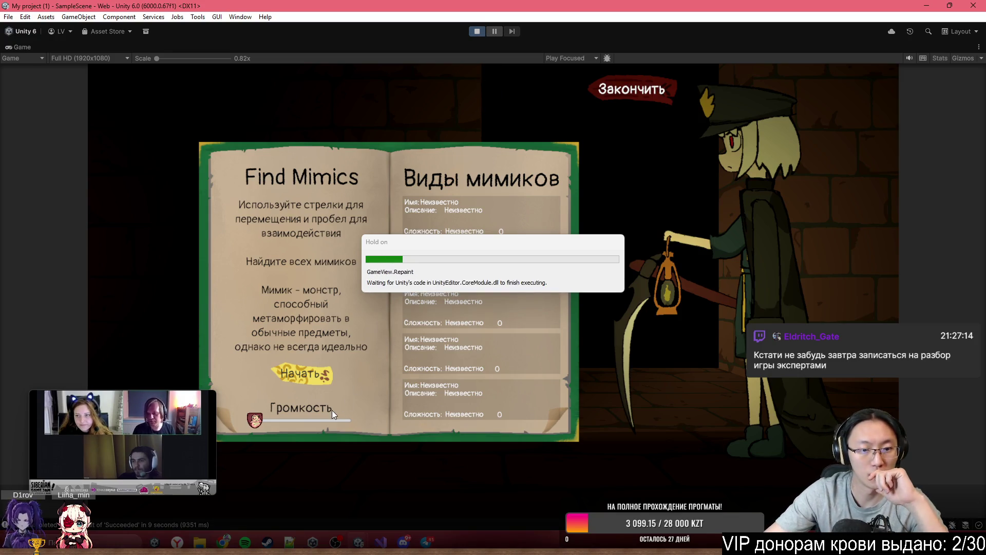
drag(264, 421, 395, 433)
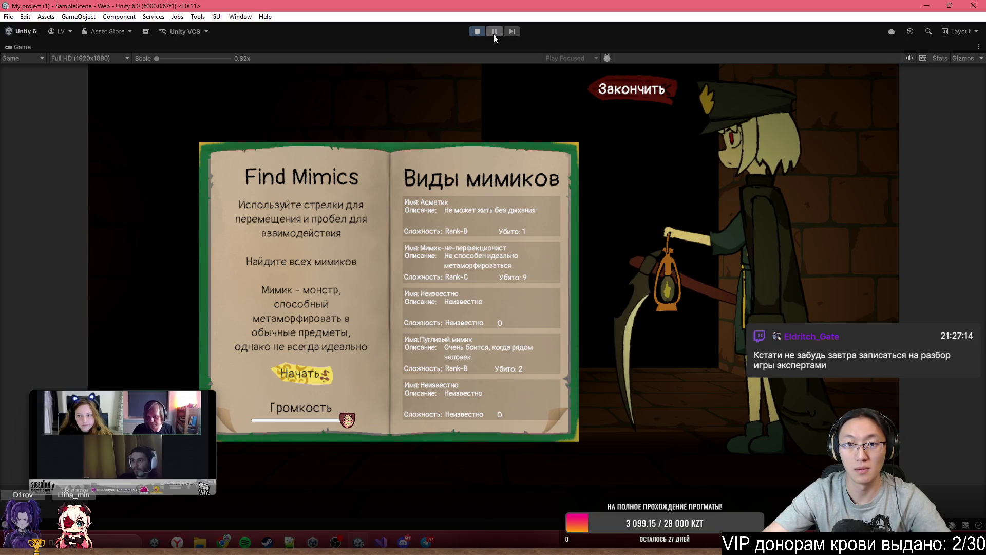
click(475, 32)
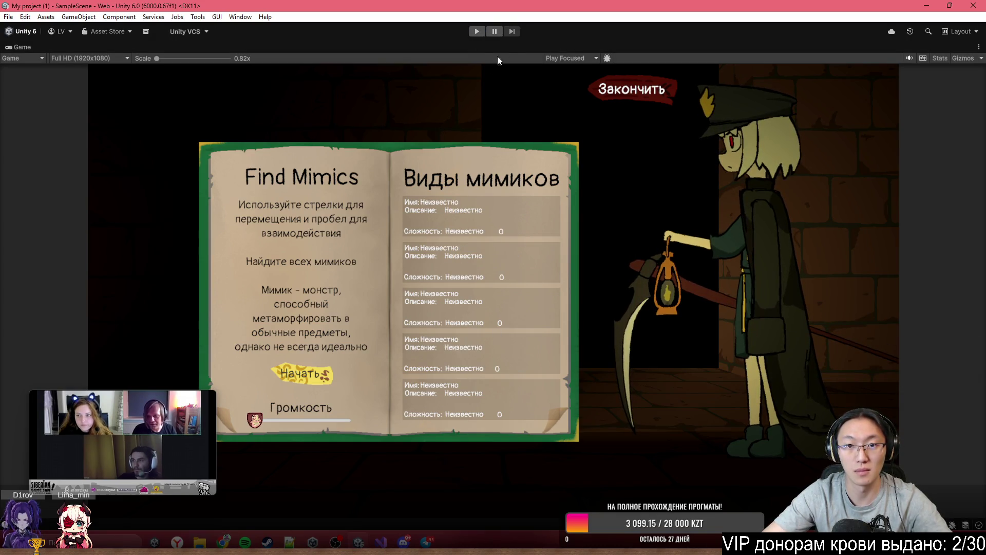
scroll(497, 274, down, 3)
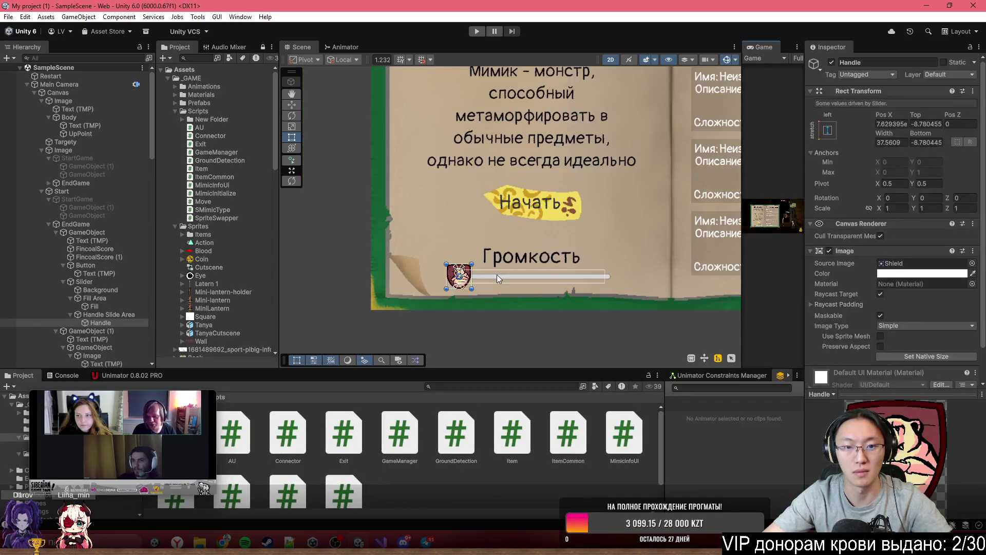
Step: Set the Slider component's Value to about 0.504 so the Shield handle sits mid-track
scroll(465, 281, up, 5)
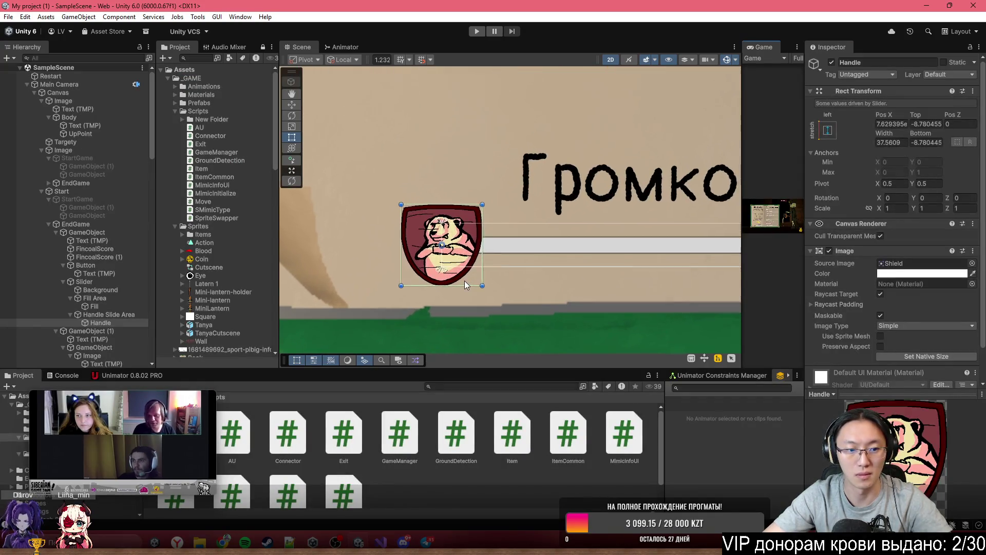
scroll(437, 303, down, 5)
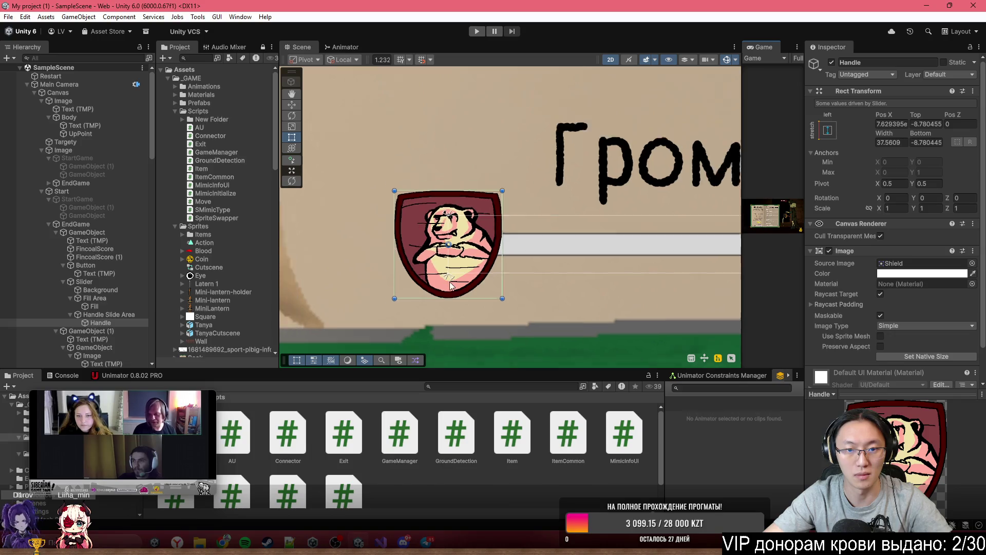
scroll(434, 310, down, 2)
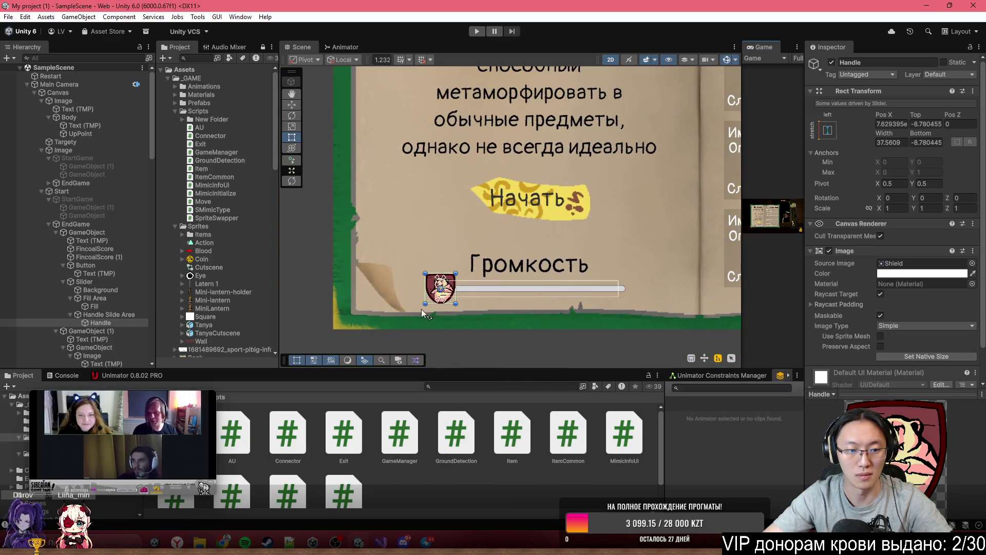
scroll(421, 310, down, 2)
scroll(464, 280, up, 2)
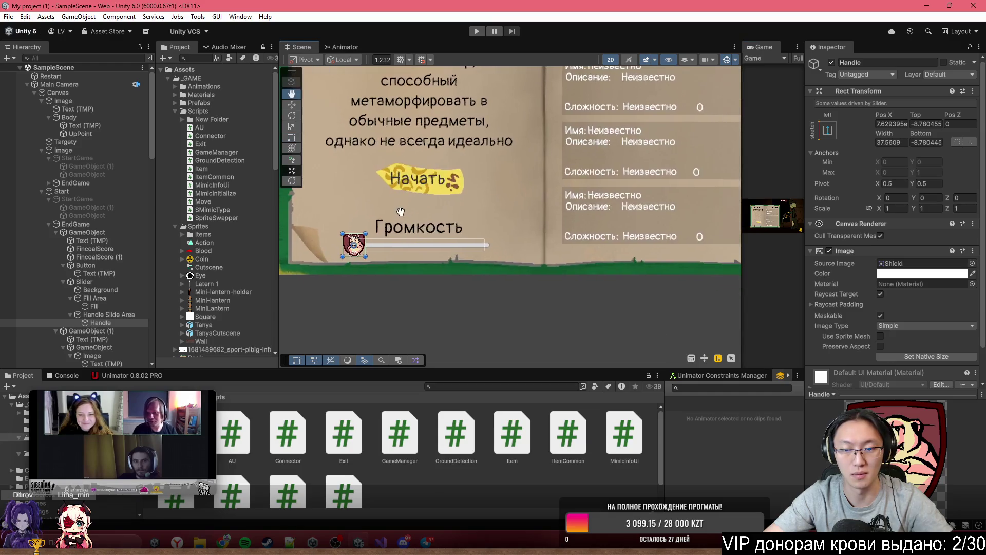
scroll(383, 220, up, 1)
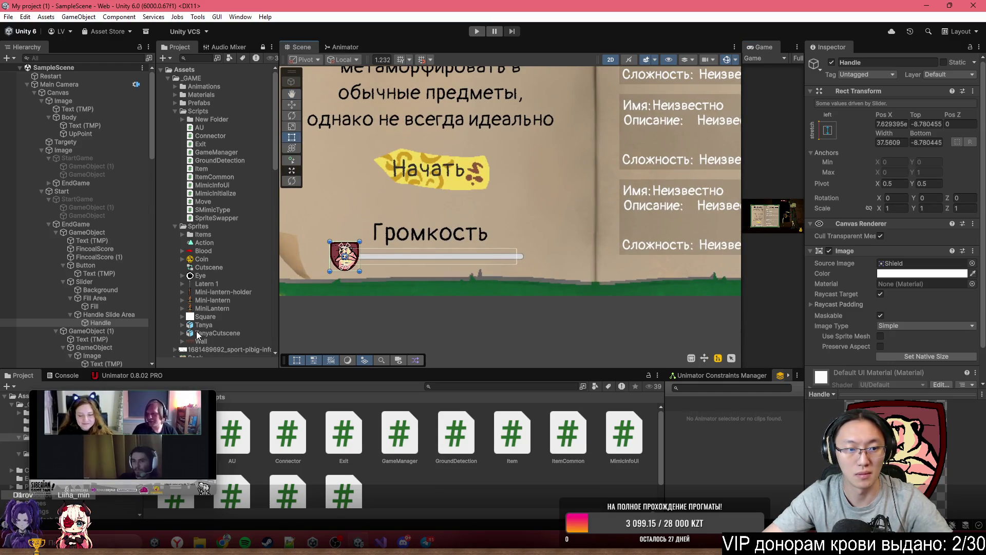
scroll(894, 329, down, 2)
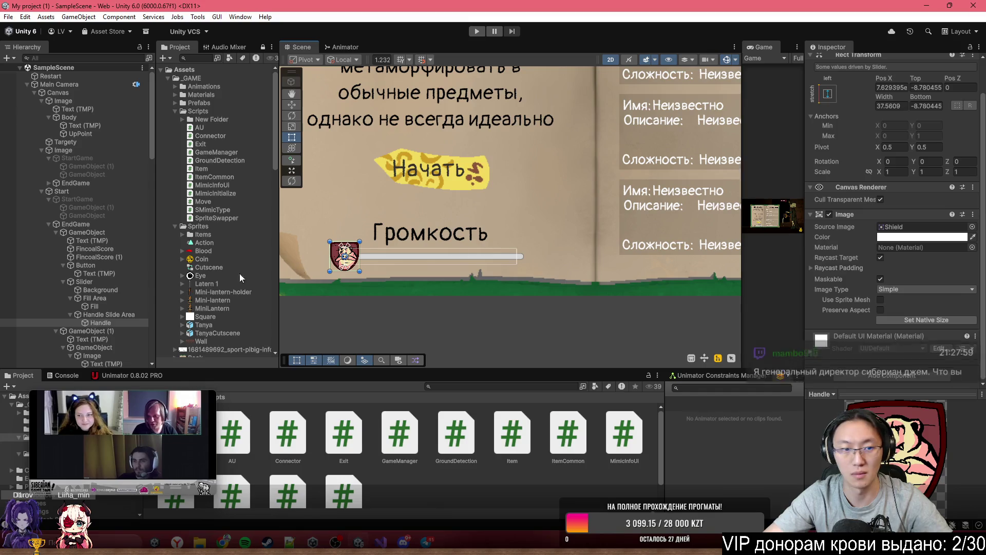
click(105, 315)
click(100, 281)
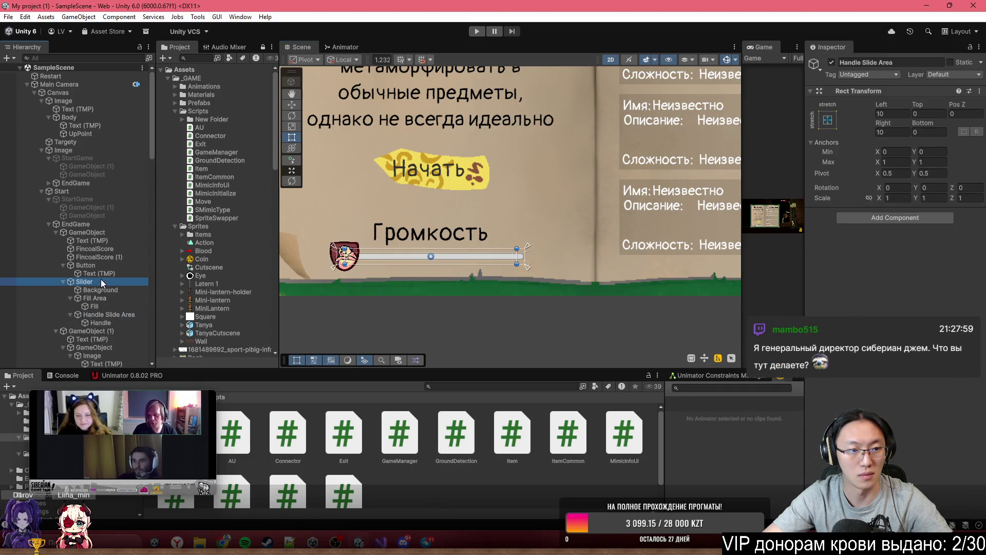
scroll(894, 206, down, 5)
drag(880, 313, 913, 312)
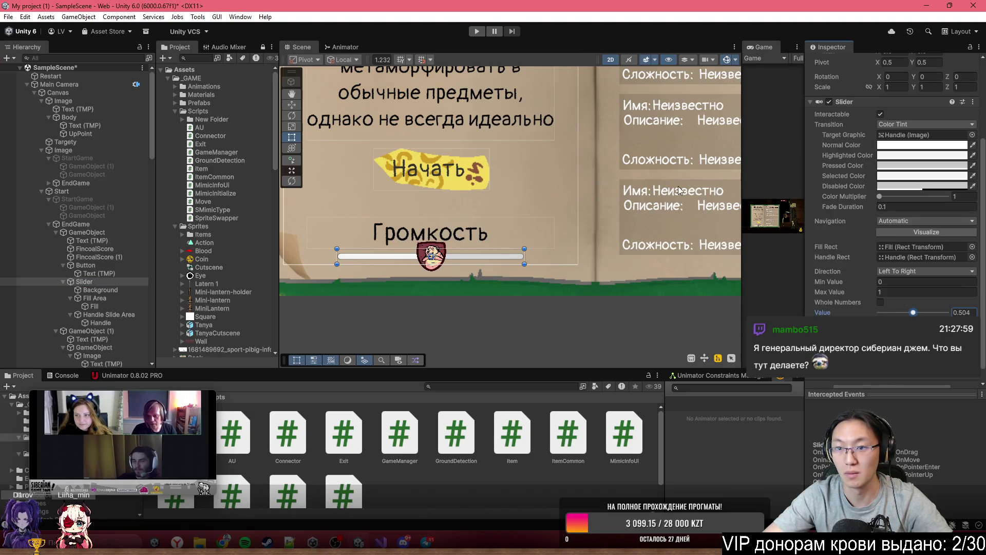
Step: Colour the slider's Fill image bright green (30FF2D)
click(113, 307)
click(922, 250)
click(902, 291)
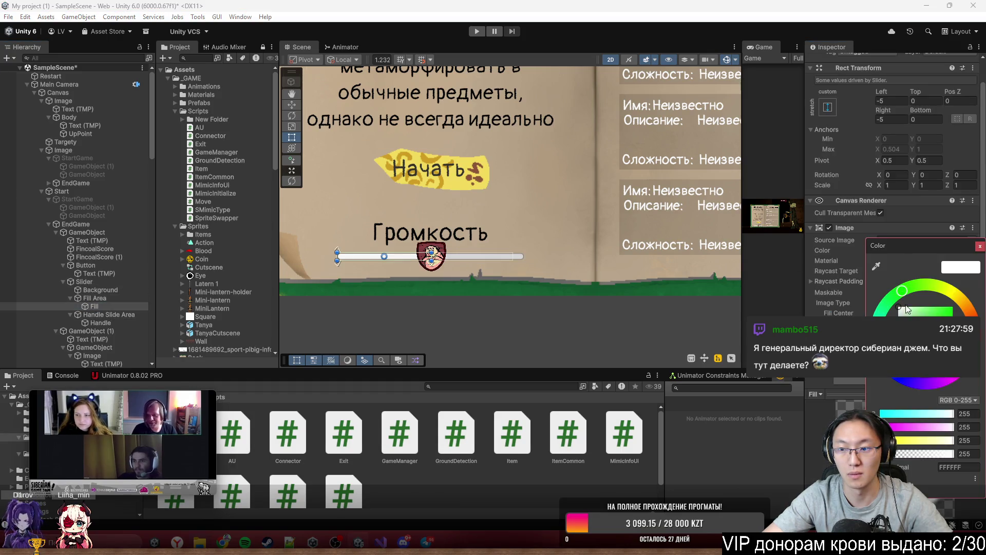
click(930, 306)
drag(927, 304, 943, 294)
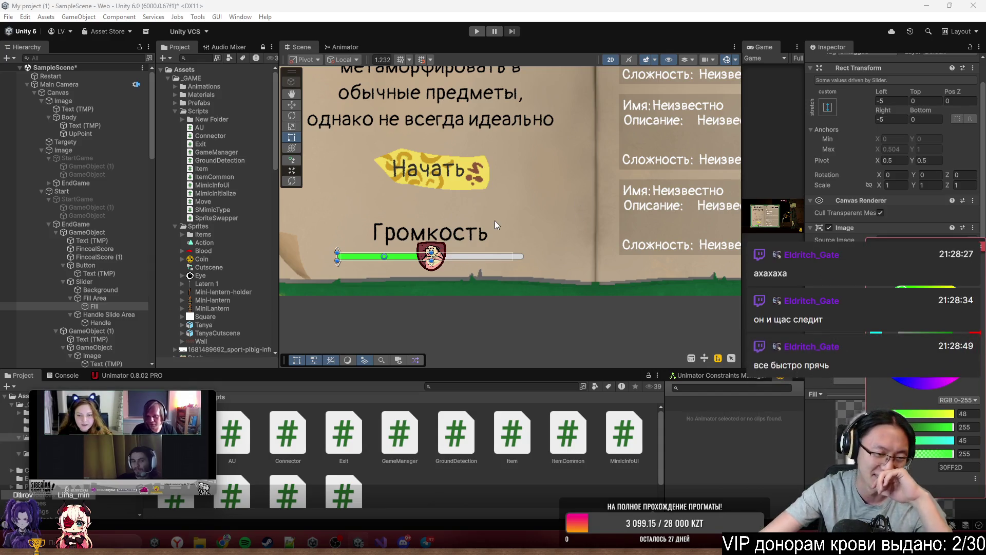
scroll(543, 217, down, 5)
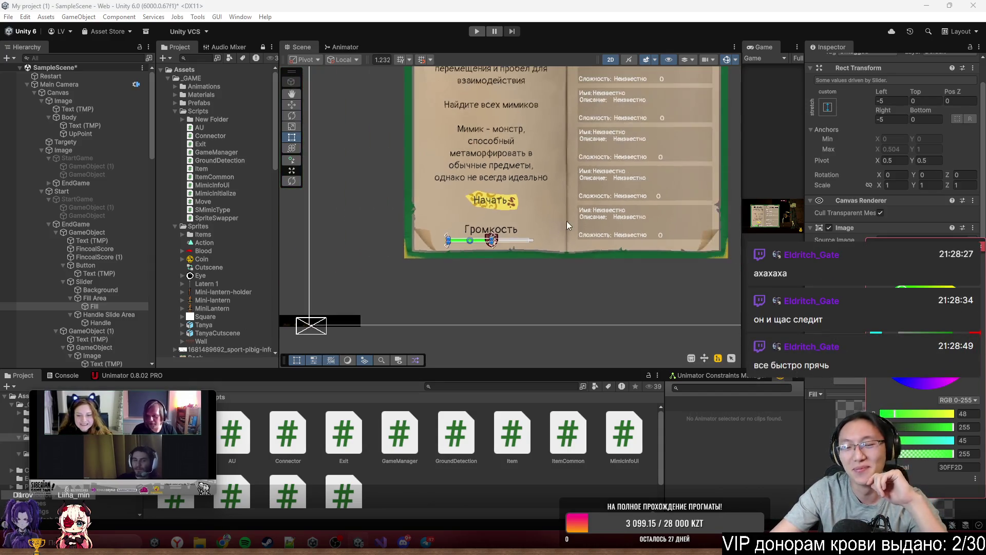
scroll(454, 264, up, 1)
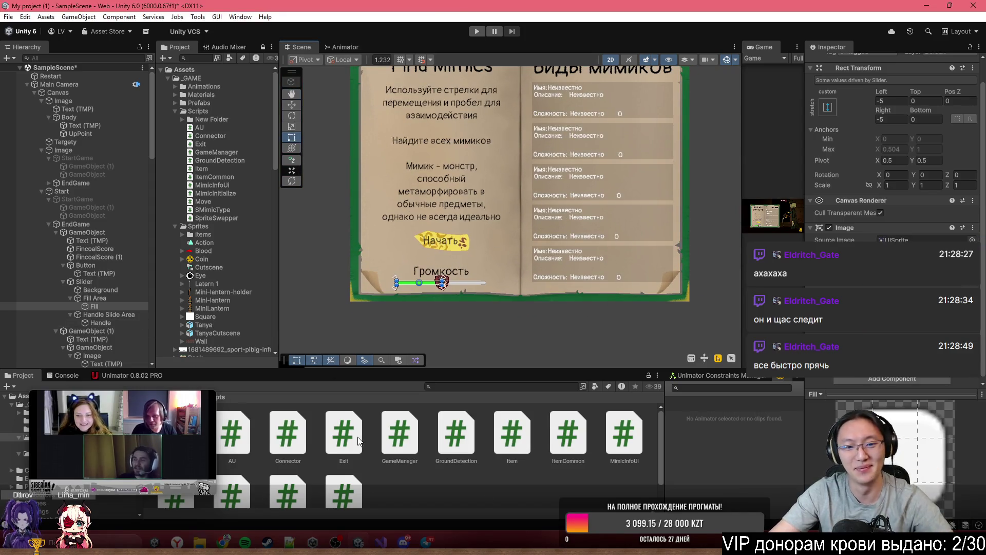
Step: Open GameManager.cs in Visual Studio and read through the kill handling, StopCutScene and PrepareCountdown code
double_click(393, 440)
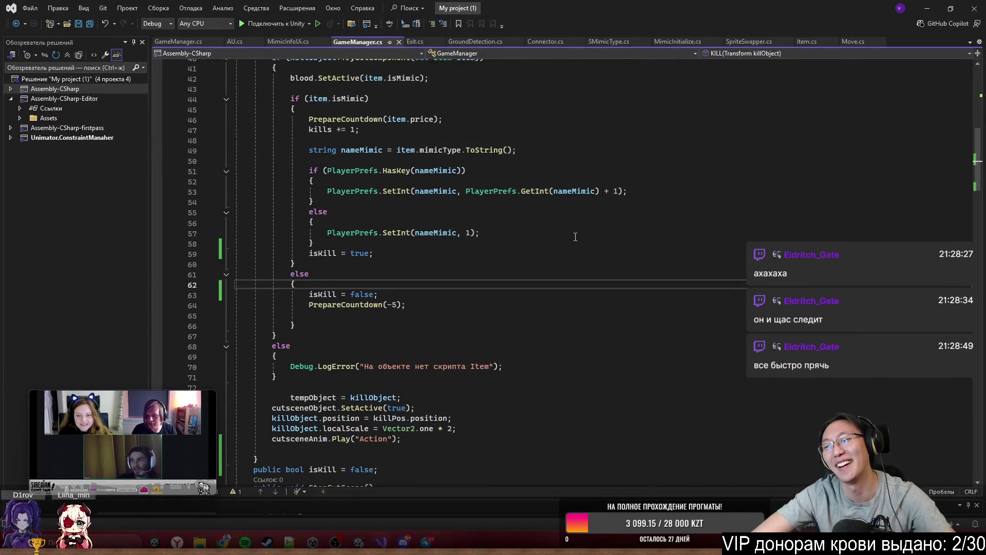
click(606, 212)
scroll(606, 215, down, 6)
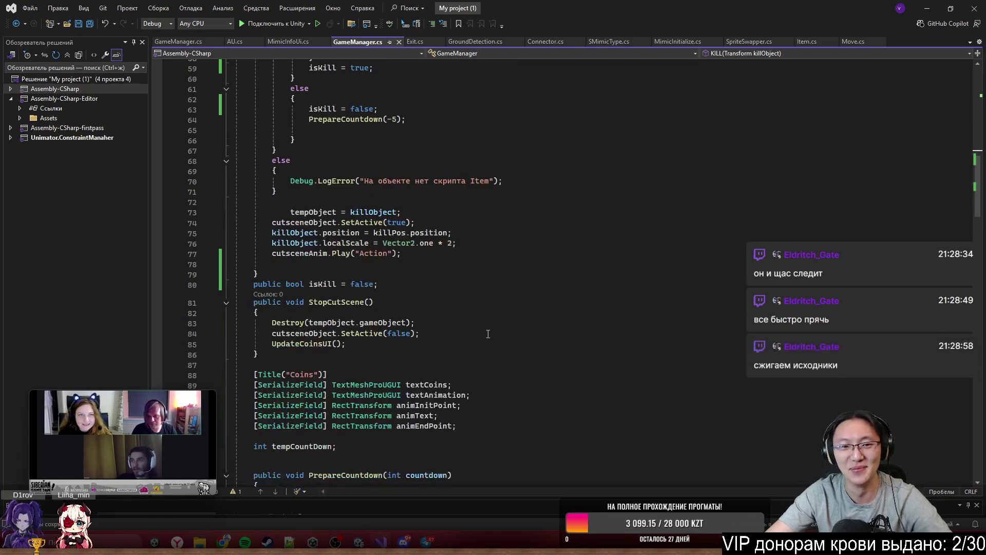
click(434, 286)
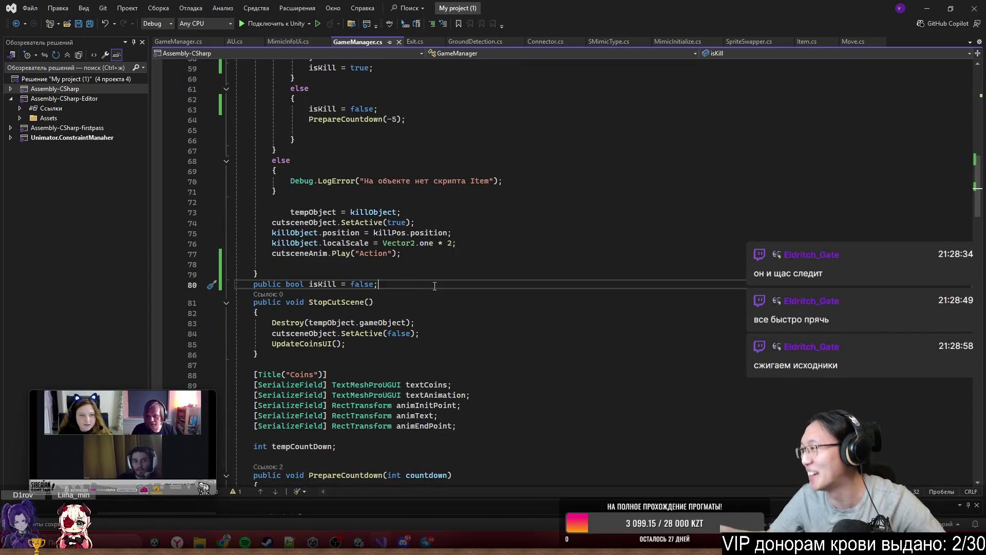
click(426, 232)
click(369, 343)
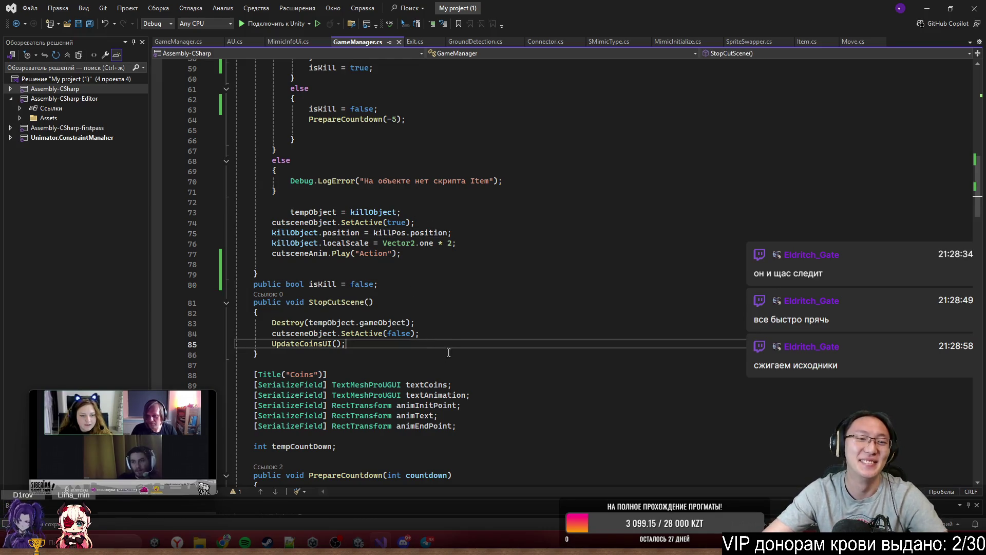
scroll(372, 291, down, 7)
click(371, 289)
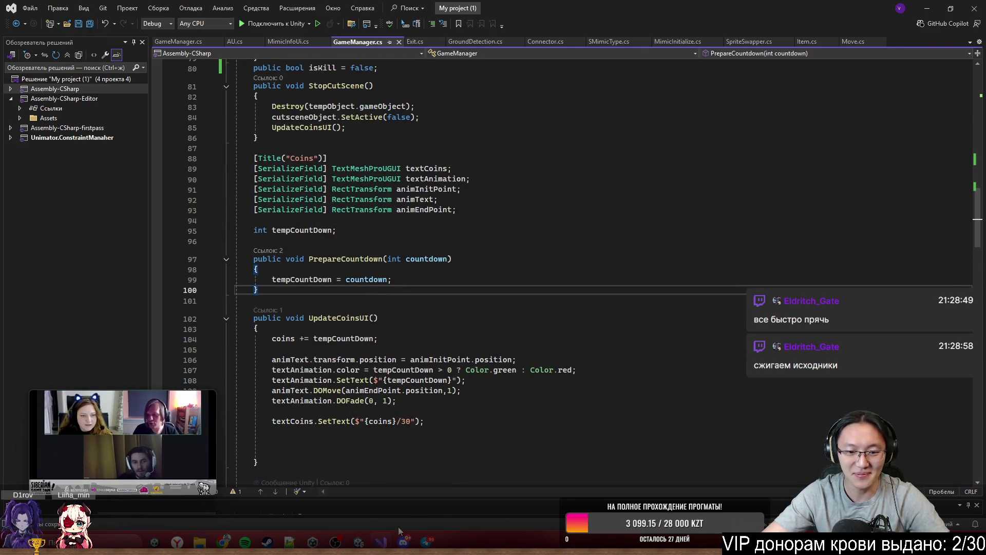
mouse_move(199, 541)
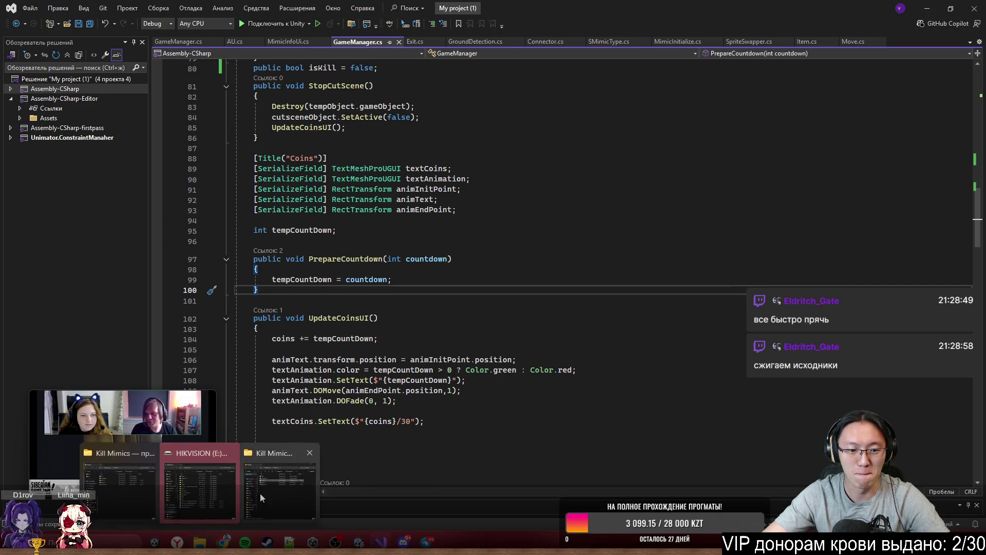
click(260, 493)
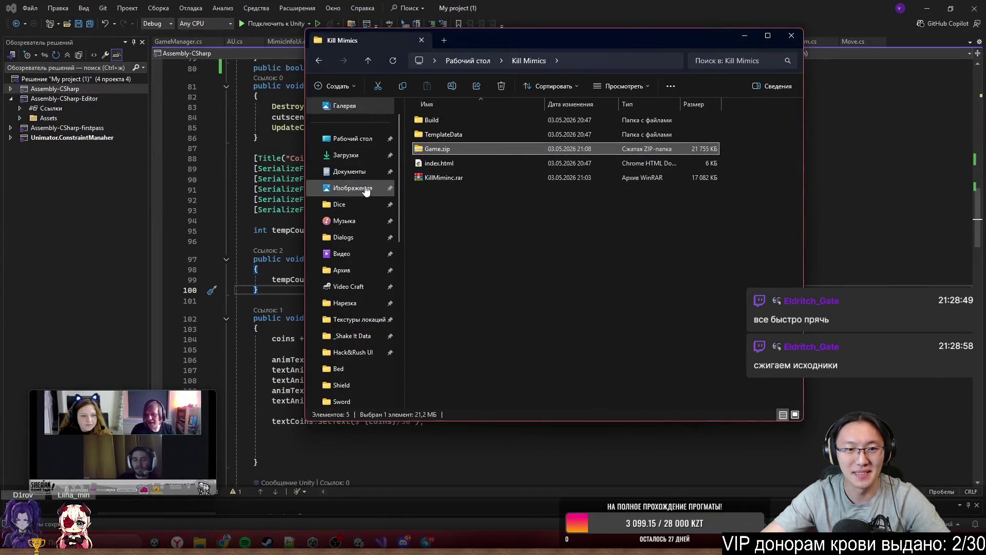
click(362, 146)
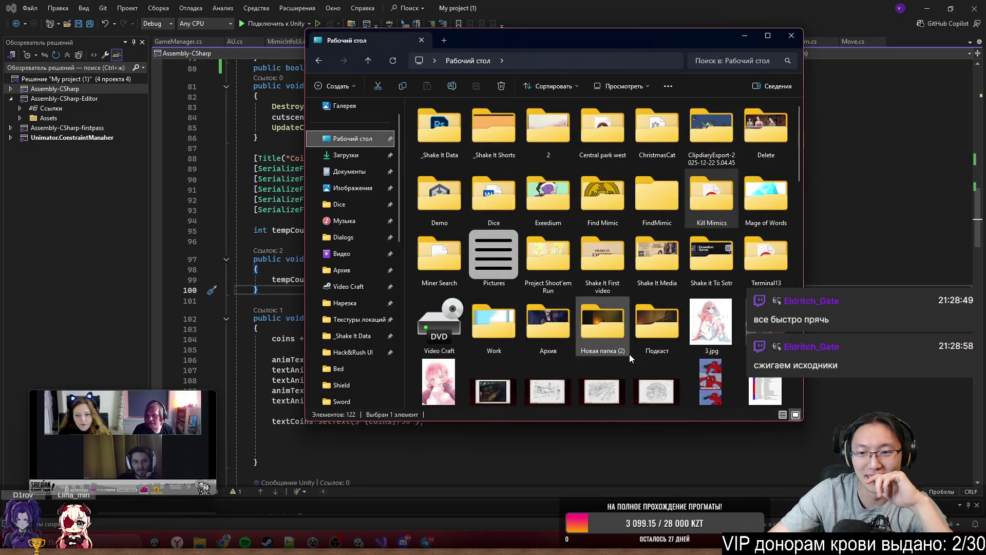
double_click(455, 126)
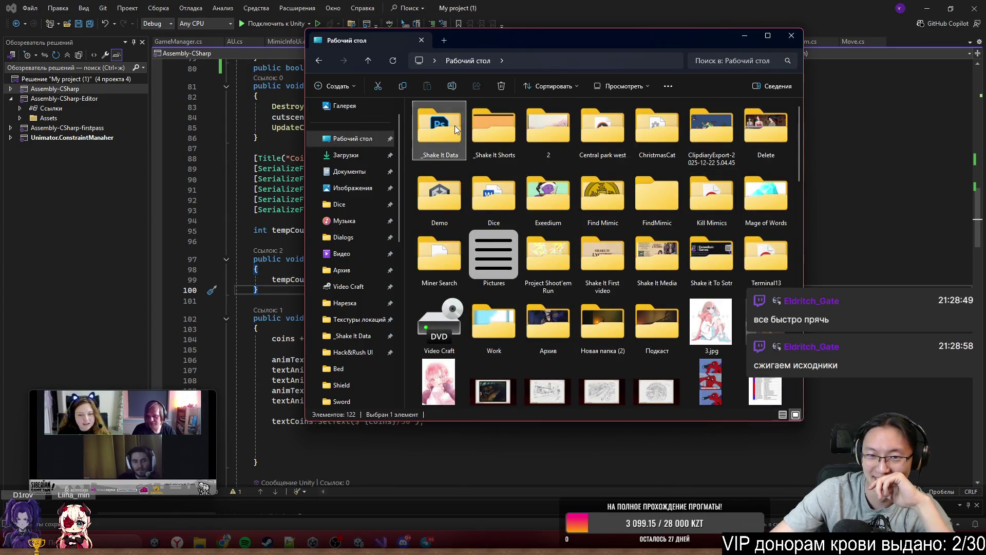
click(745, 35)
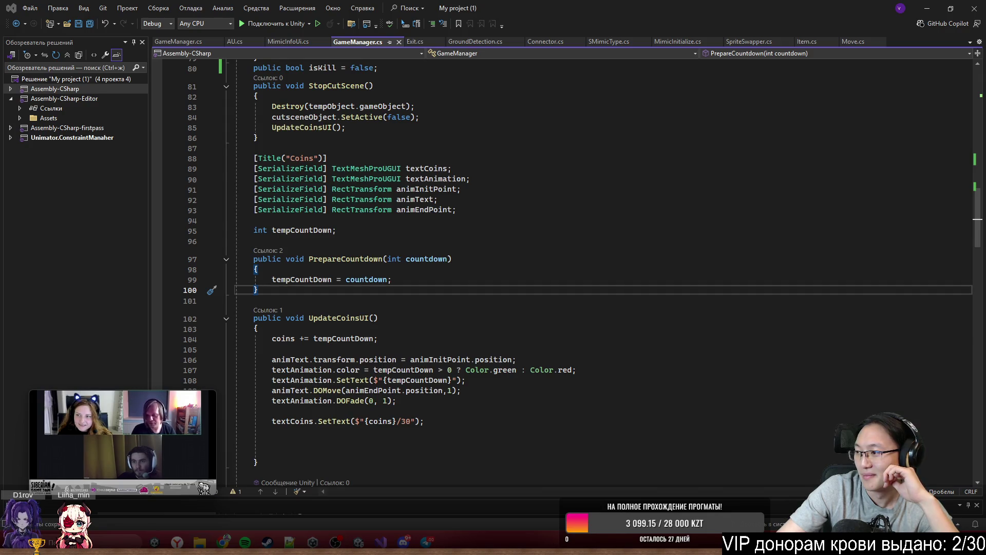
Step: In the older GameManager.cs, select the MixerSounds PlayerPrefs if-else block and restore down the window
key(ctrl+Tab)
key(ctrl+minus)
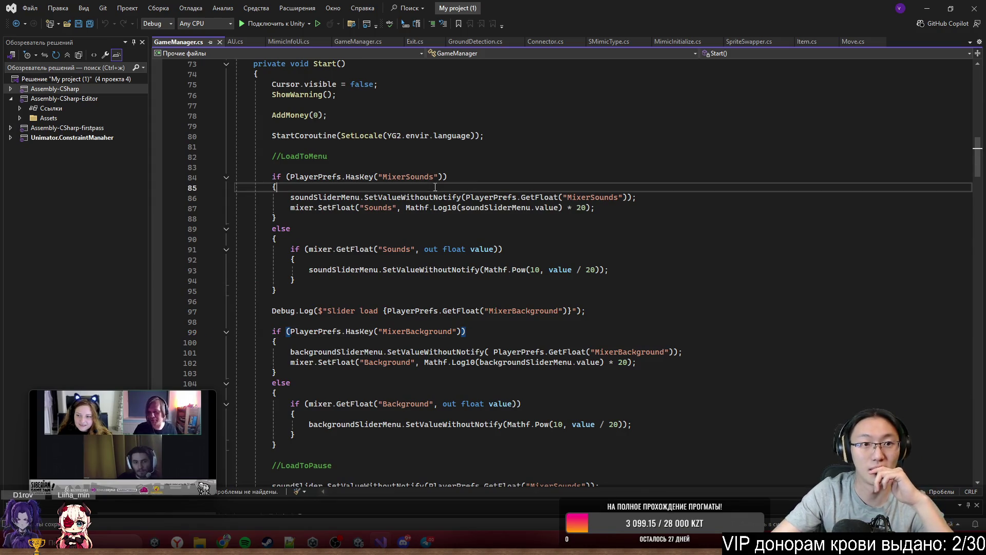
scroll(296, 195, up, 20)
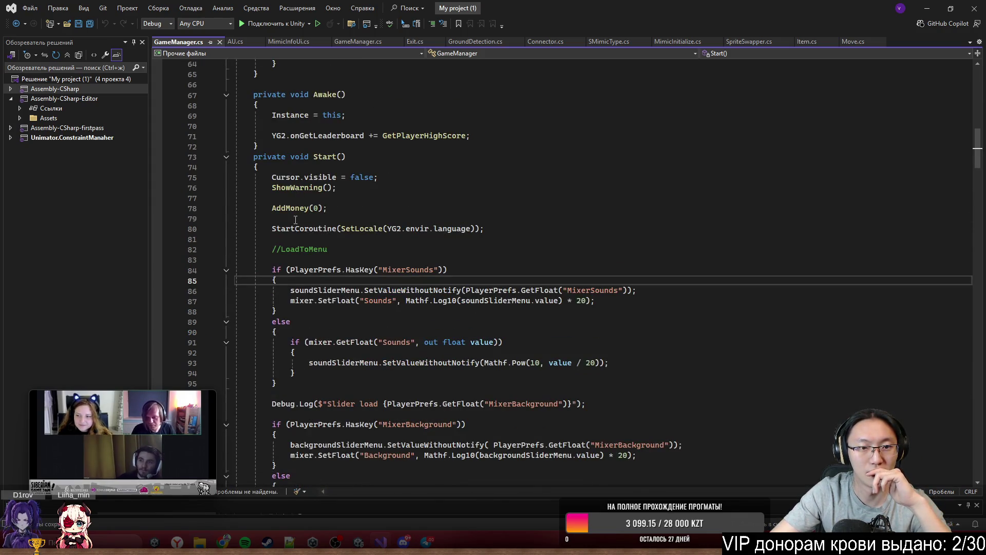
scroll(286, 290, down, 15)
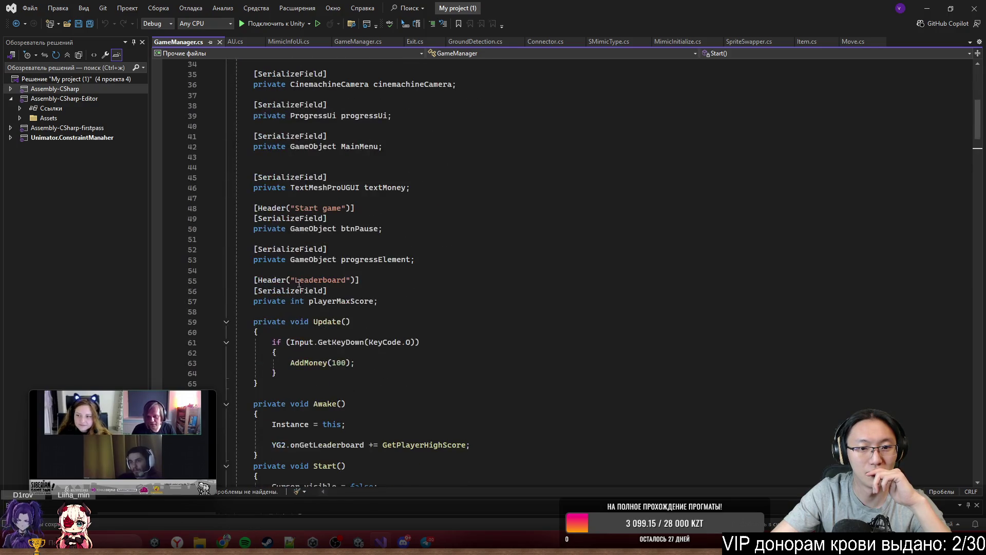
scroll(406, 165, up, 14)
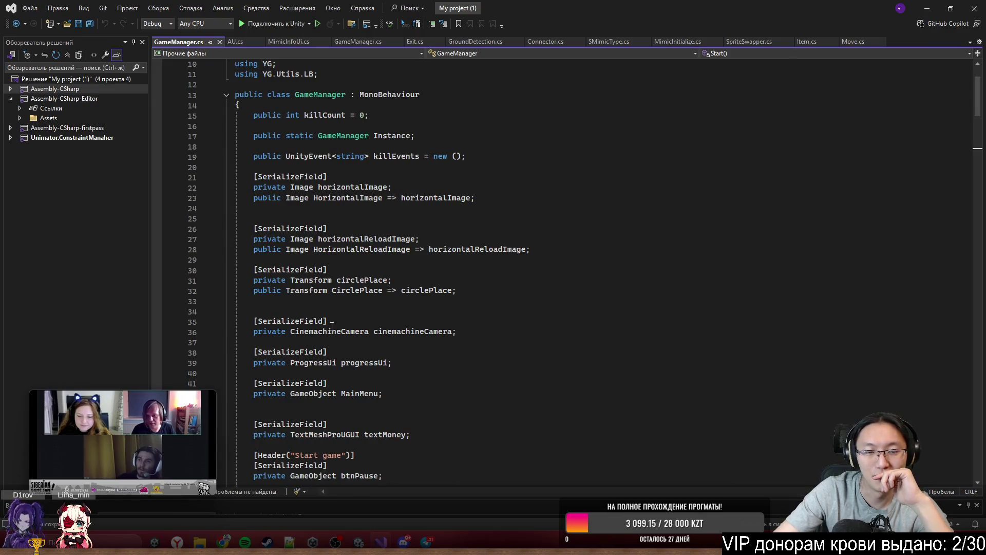
scroll(331, 326, down, 20)
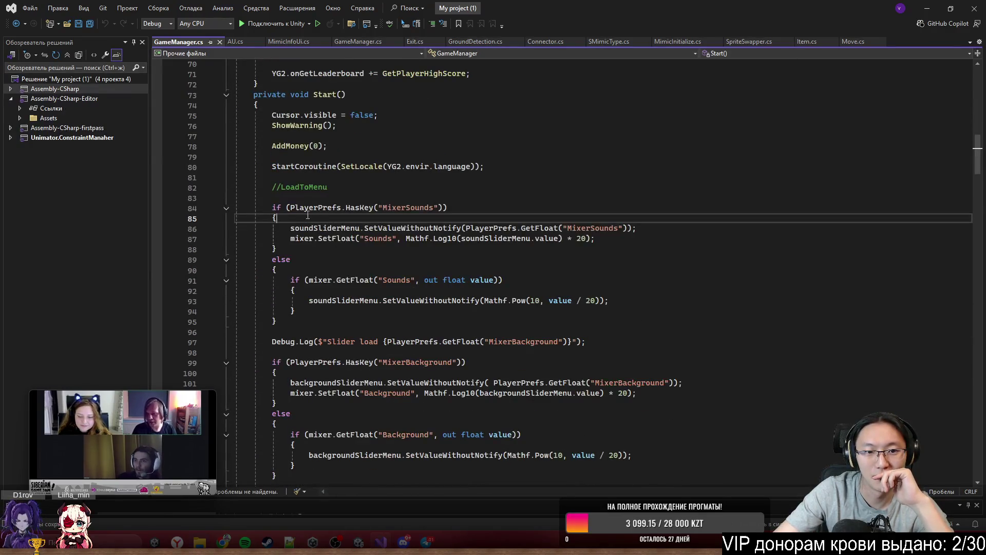
drag(269, 206, 344, 318)
key(ctrl+c)
mouse_move(491, 4)
mouse_down()
mouse_move(873, 137)
mouse_move(452, 111)
mouse_up()
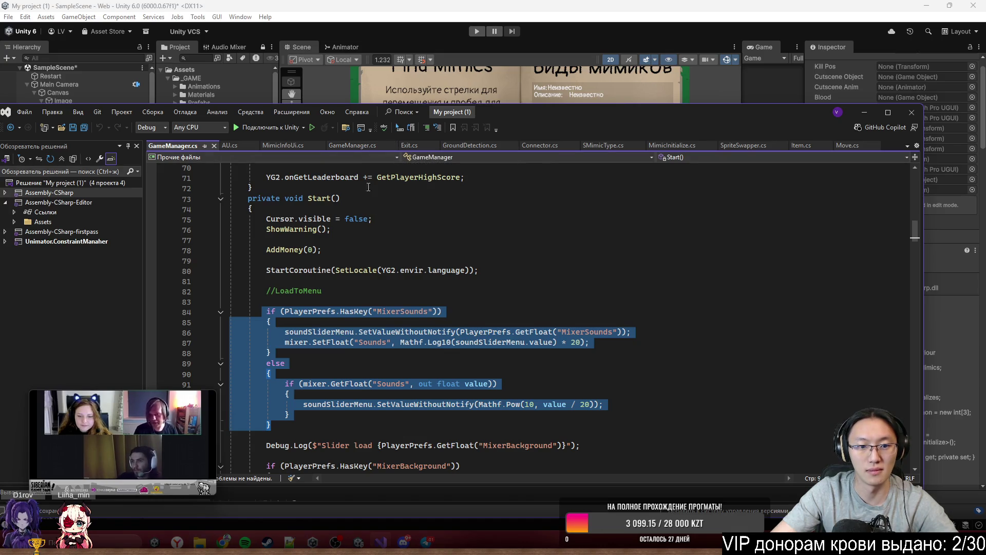
Step: Switch to this project's GameManager.cs tab and paste the copied mixer code
click(361, 146)
scroll(371, 311, down, 6)
scroll(371, 312, up, 4)
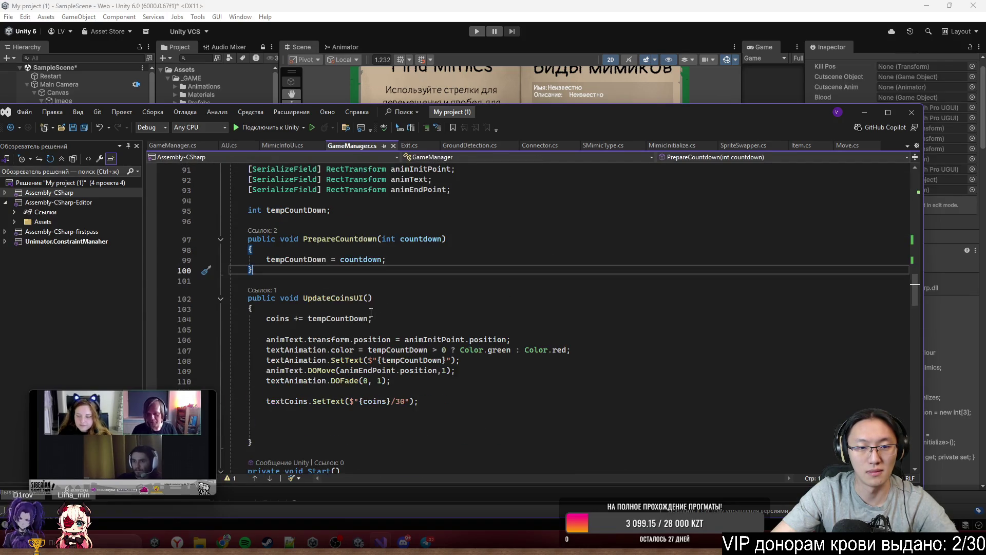
text(if (PlayerPrefs.HasKey("MixerSounds"))             {                 soundSliderMenu.SetValueWithoutNotify(PlayerPrefs.GetFloat("MixerSounds"));                 mixer.SetFloat("Sounds", Mathf.Log10(soundSliderMenu.value)* 20);             }             else     {         if (mixer.GetFloat("Sounds", out float value))         {             soundSliderMenu.SetValueWithoutNotify(Mathf.Pow(10, value / 20));         }     })
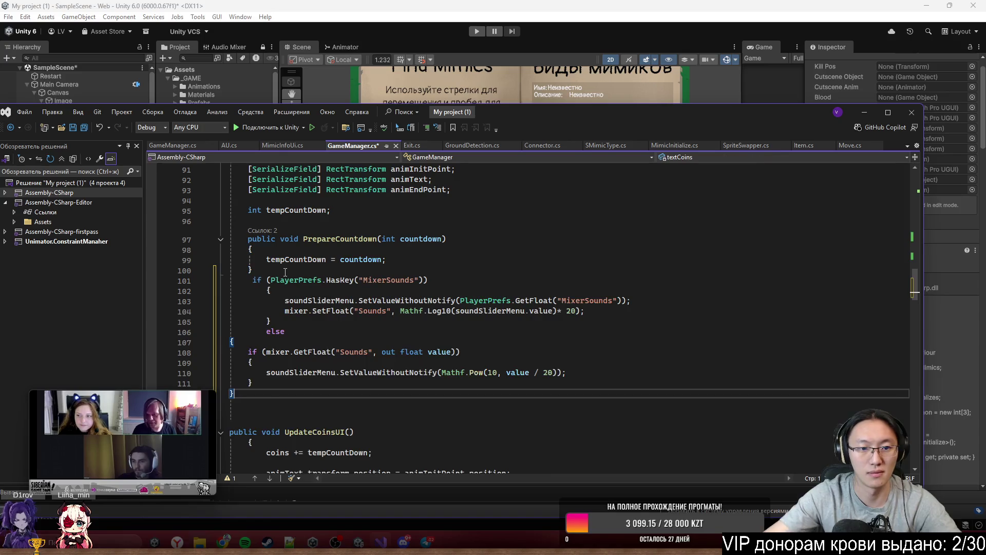
scroll(347, 287, up, 6)
scroll(346, 287, up, 15)
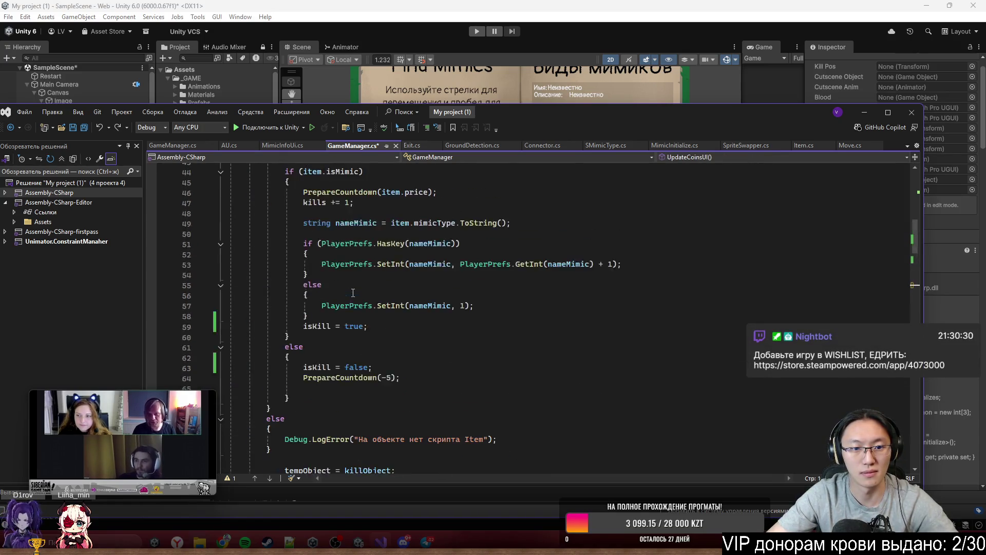
scroll(355, 293, up, 5)
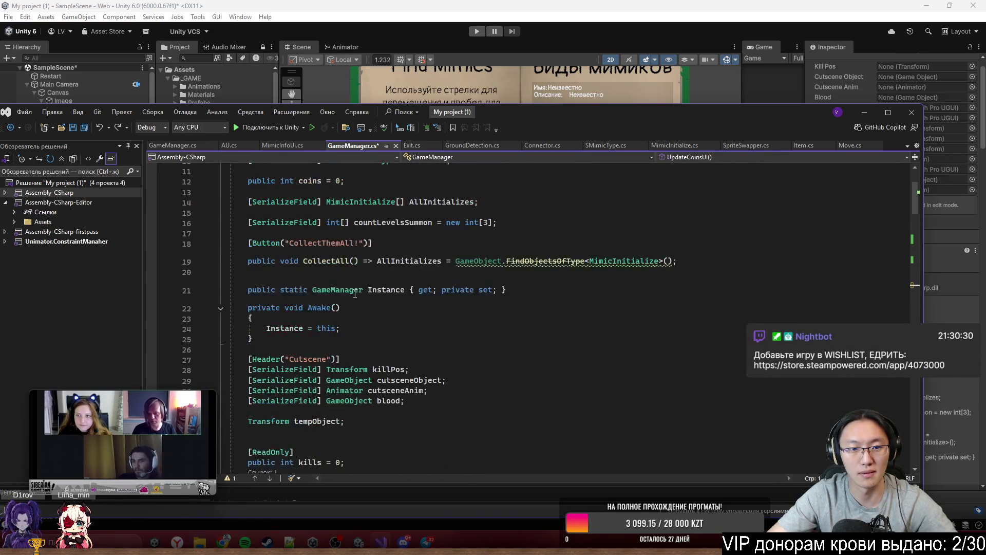
scroll(353, 330, down, 4)
Step: Search for 'Start' and paste the MixerSounds loading block at the top of Start()
key(ctrl+f)
text(ble)
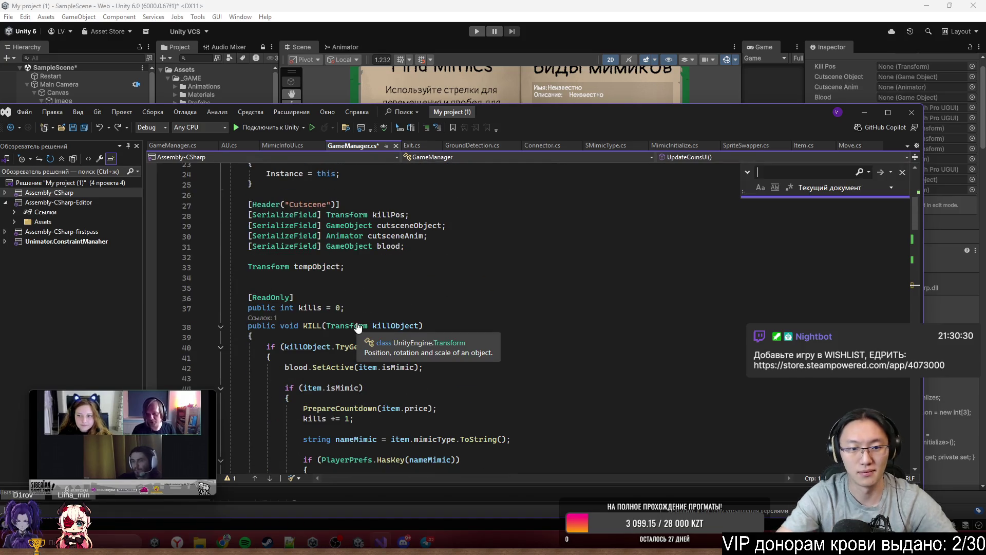
text(фке)
key(BackSpace)
key(BackSpace)
key(BackSpace)
text(Start)
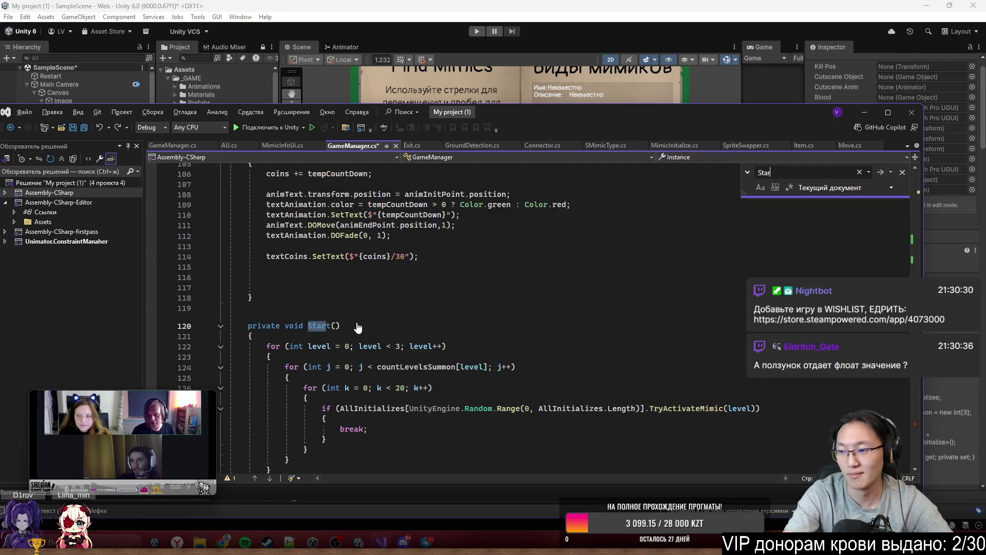
scroll(324, 359, down, 4)
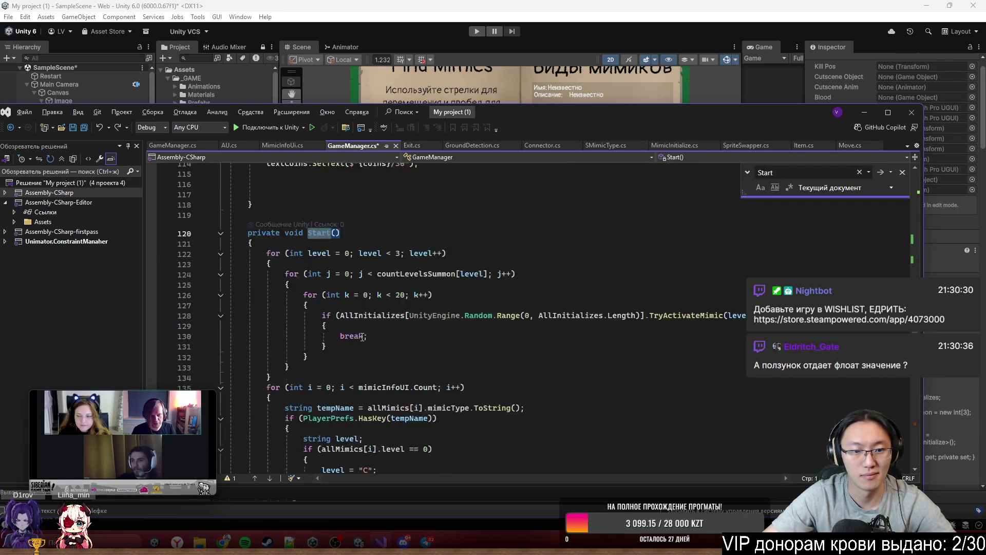
click(290, 212)
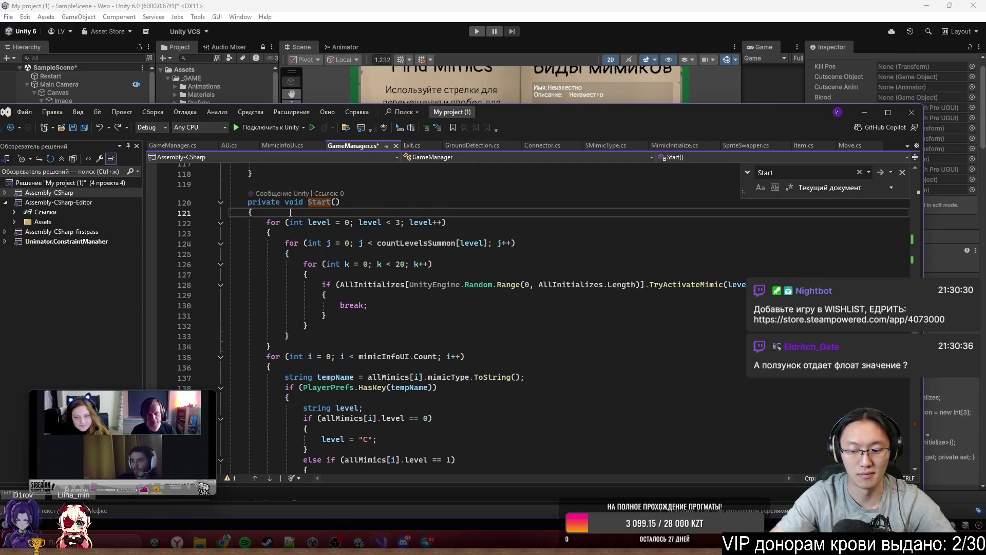
key(Return)
key(ctrl+v)
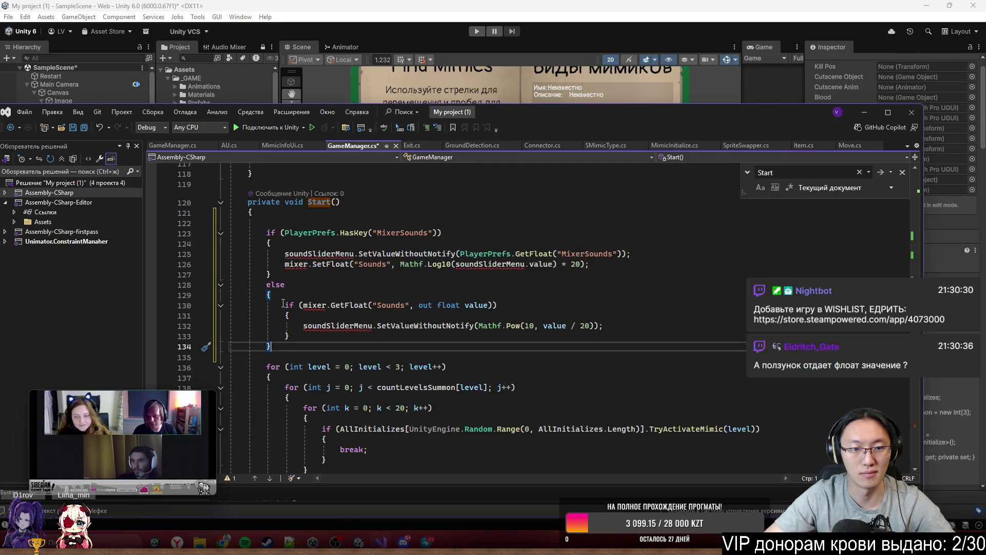
scroll(290, 329, up, 2)
click(297, 239)
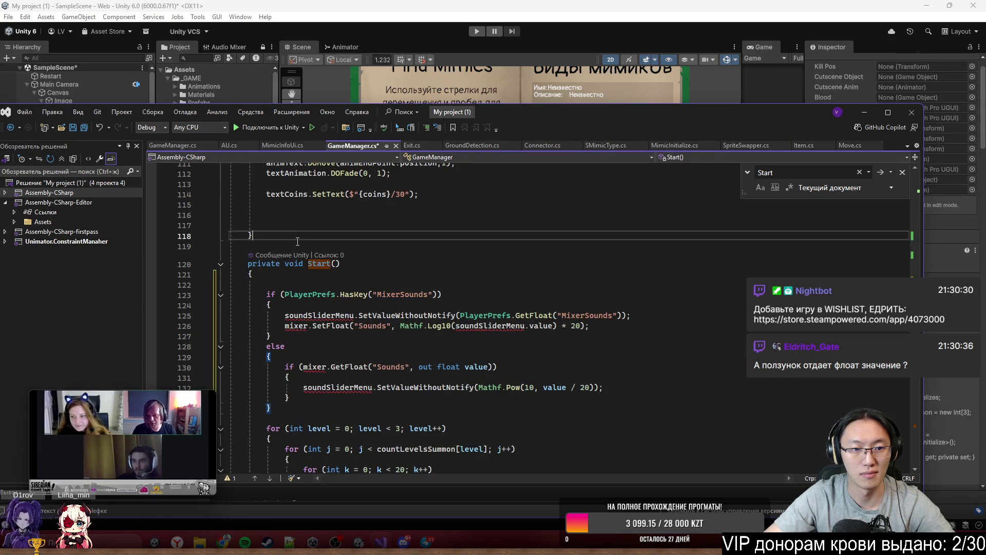
Step: Declare a 'public AudioMixer mixer;' field in GameManager
key(Return)
text(public mux)
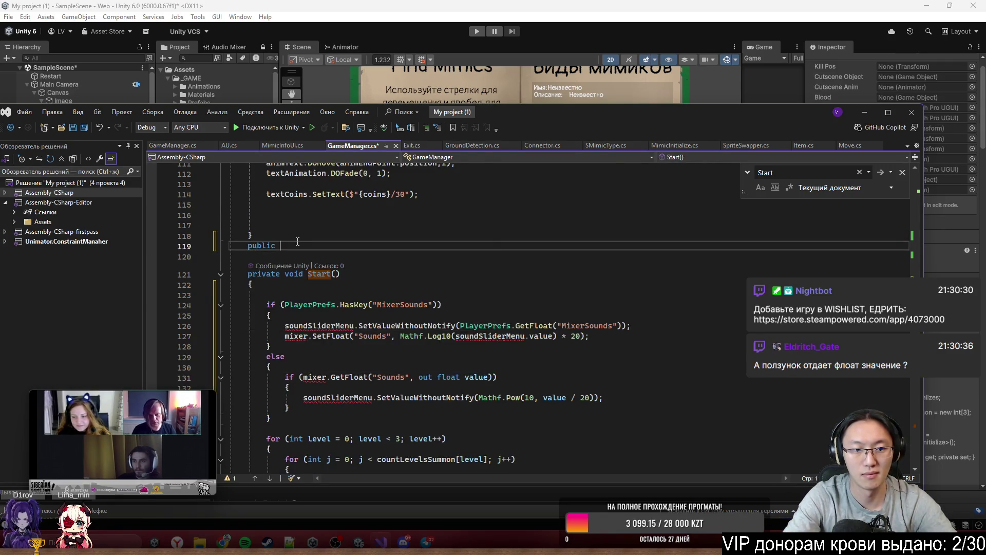
key(BackSpace)
key(BackSpace)
text(ixer)
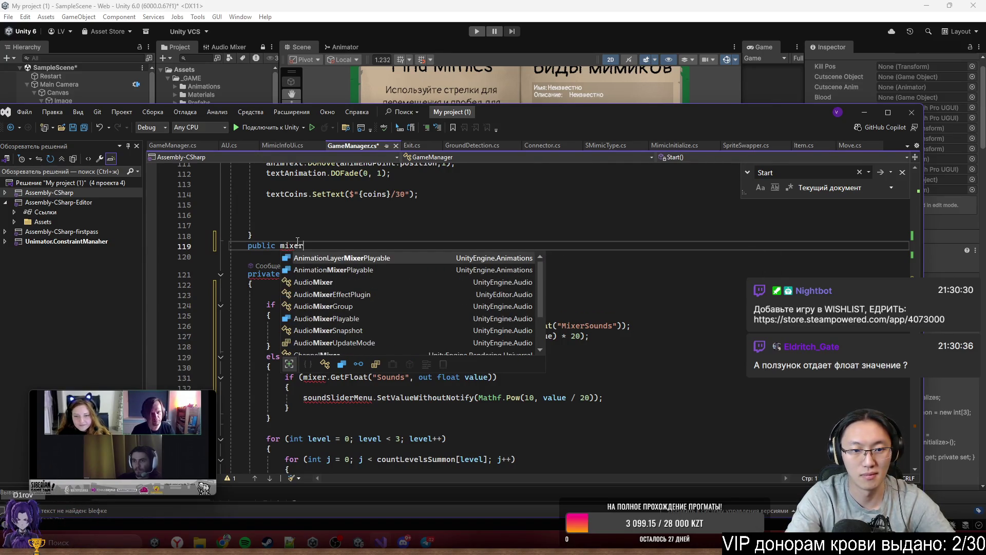
key(Down)
key(Down)
key(Tab)
text(miu)
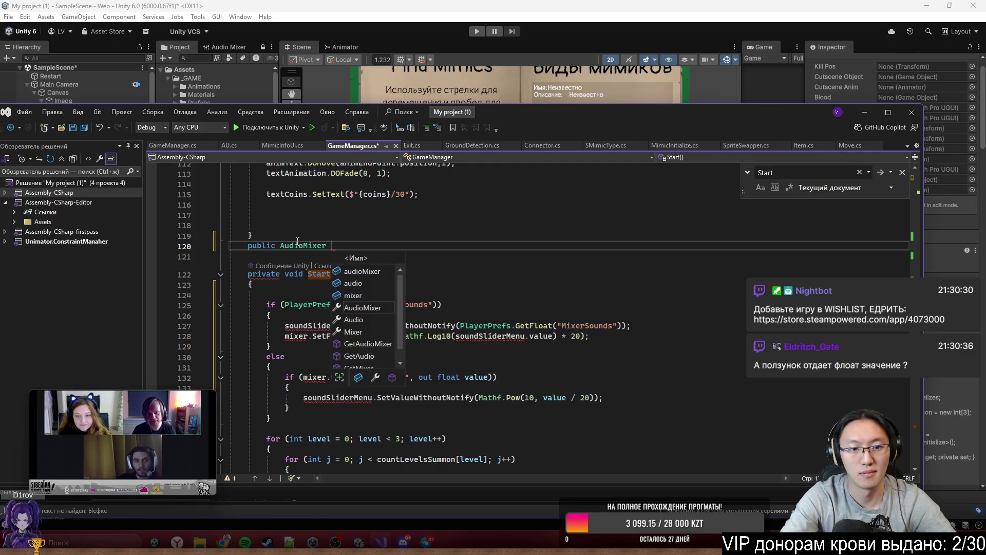
key(BackSpace)
text(xer;)
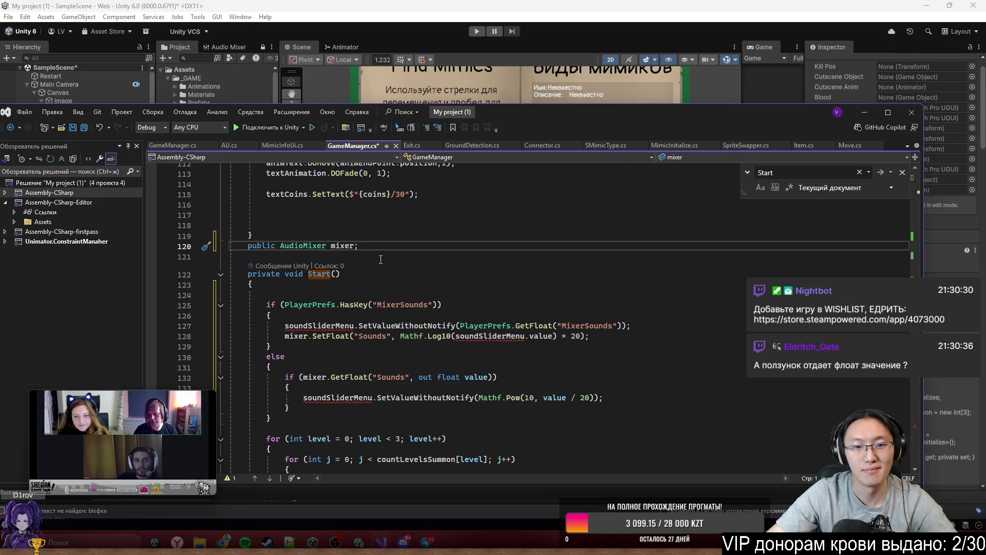
Step: Add a 'public Slider soundSliderMenu;' field below the mixer field
key(Return)
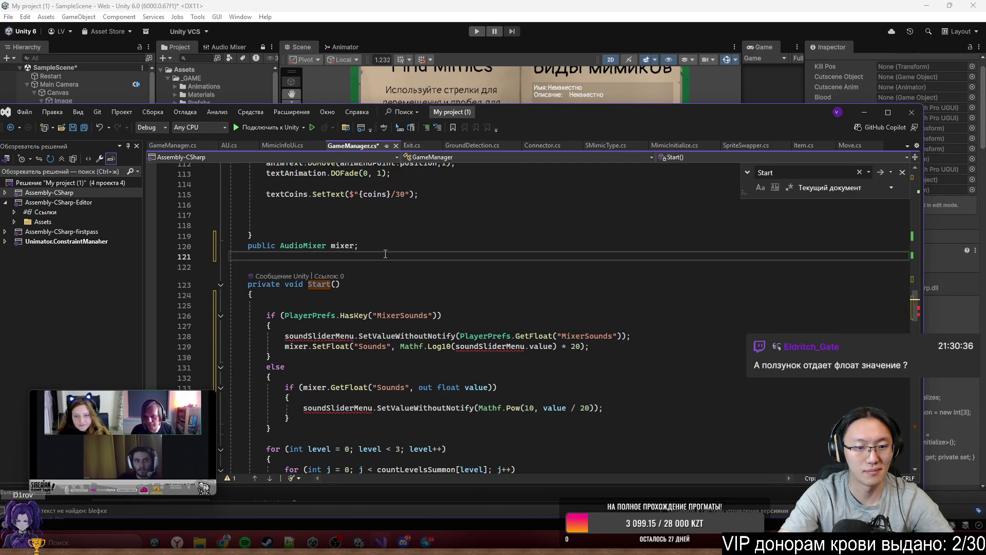
key(Return)
click(318, 346)
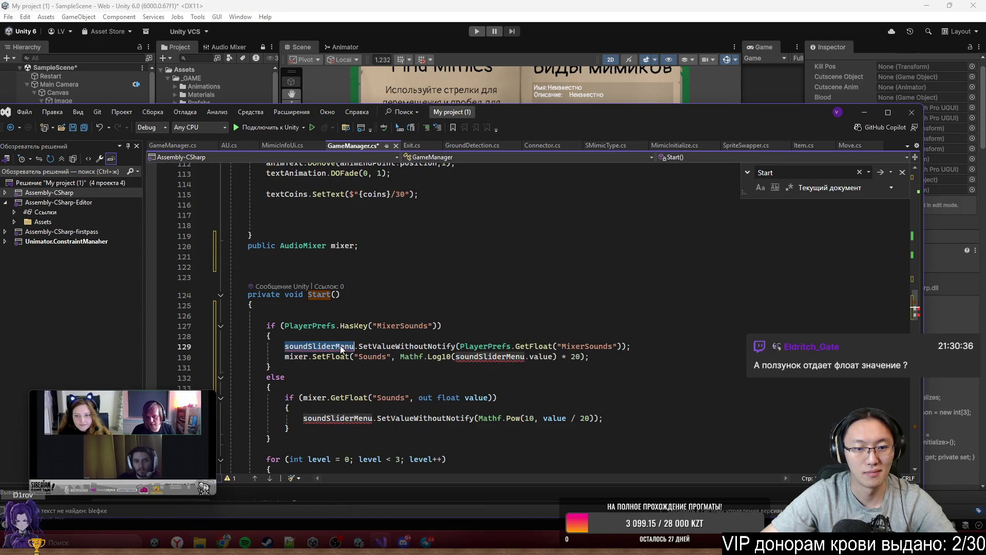
click(293, 271)
text(public )
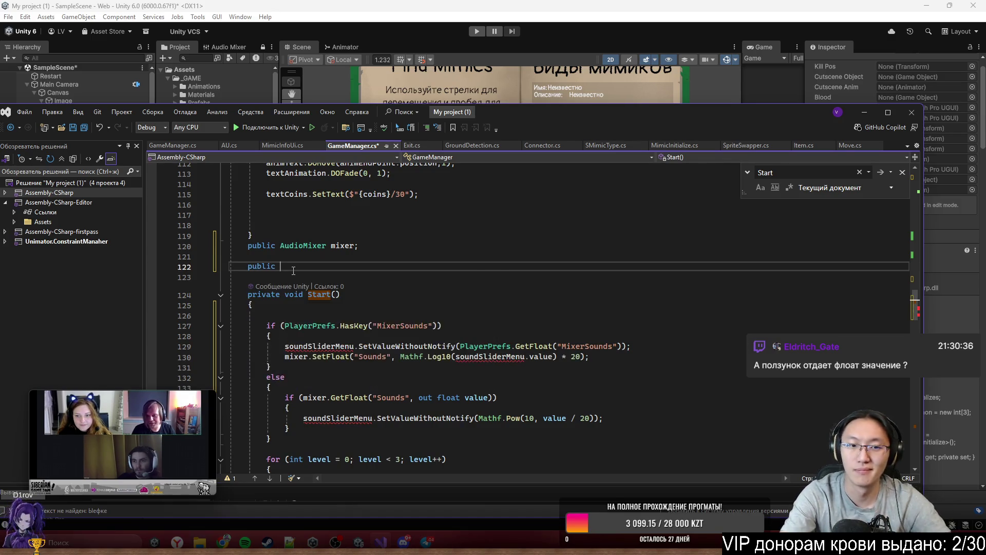
text(Slider)
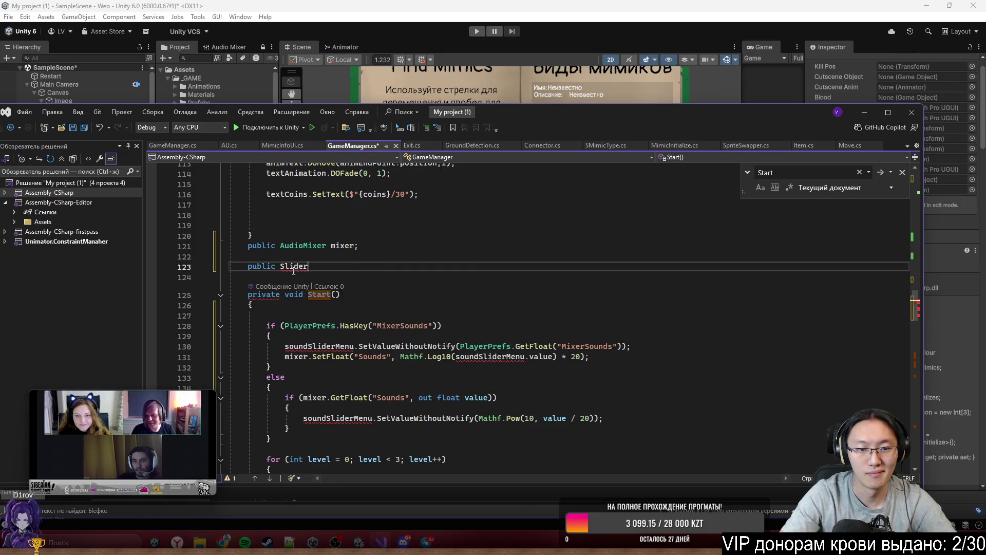
text( soundSliderMenu;)
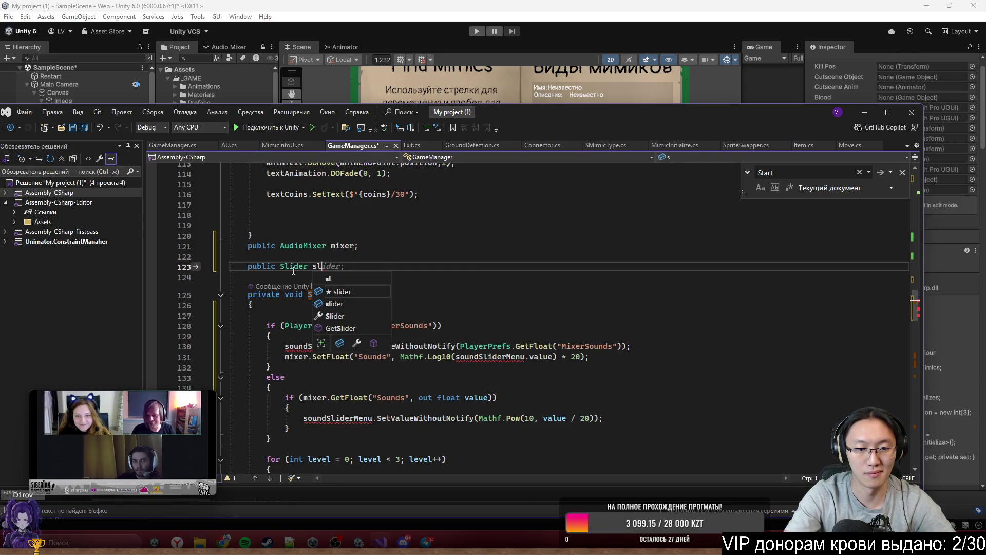
Step: Rename the soundSliderMenu field to 'slider' throughout the file
double_click(374, 270)
key(ctrl+f)
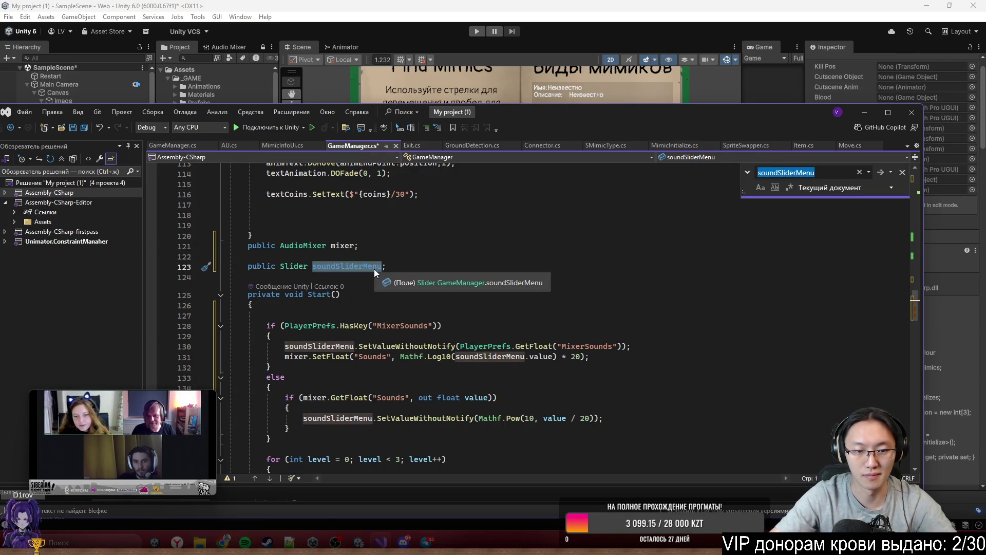
text(slide)
click(375, 269)
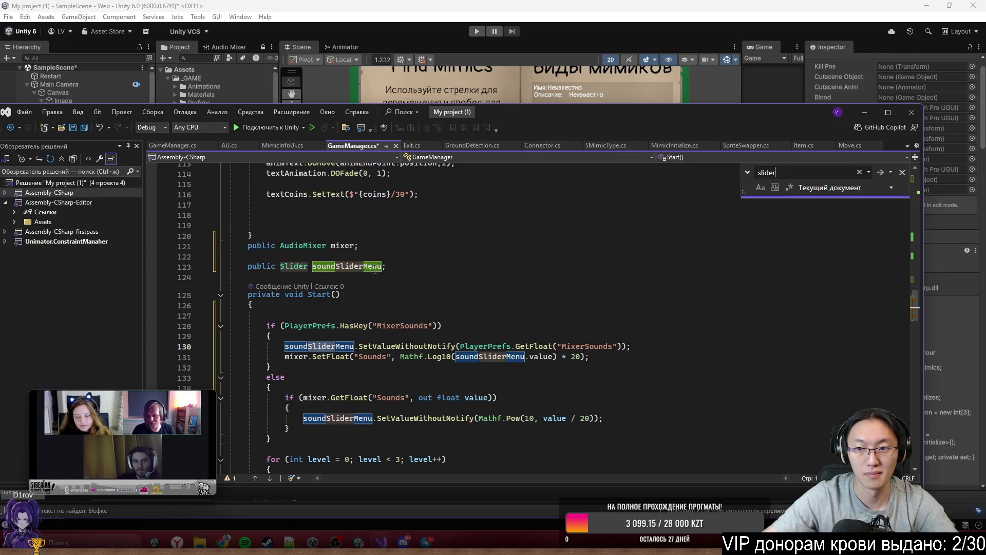
click(859, 172)
double_click(346, 268)
key(ctrl+f)
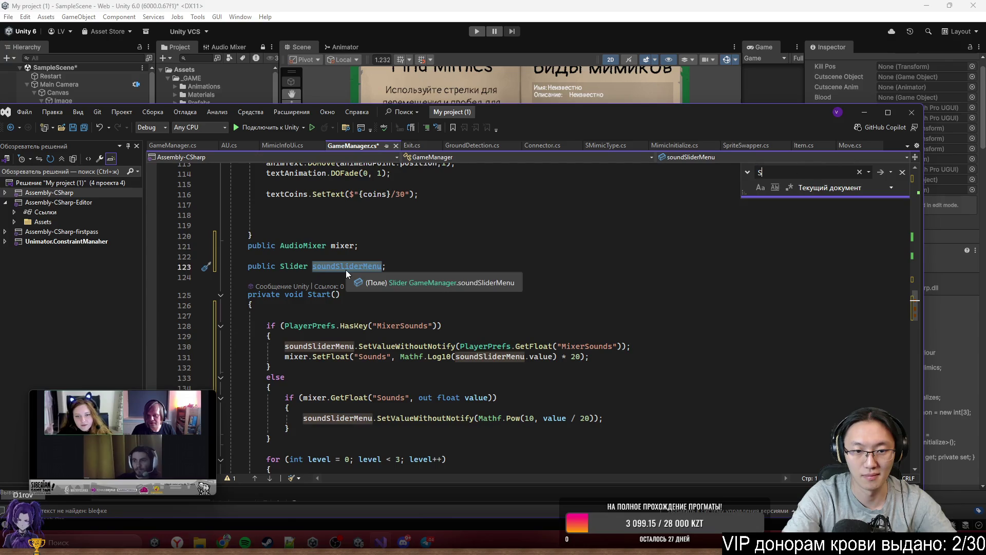
text(S)
click(346, 269)
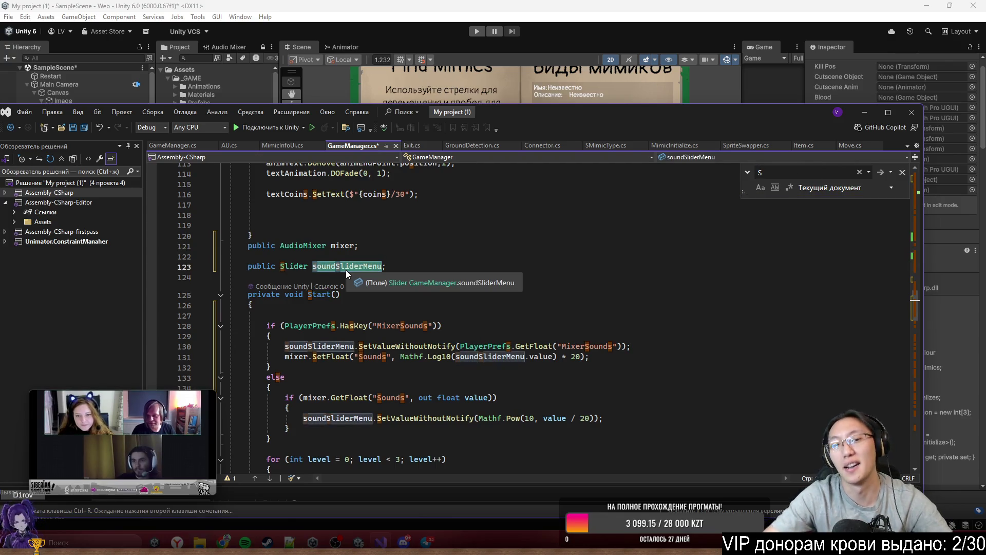
key(ctrl+r)
key(ctrl+r)
key(s)
key(BackSpace)
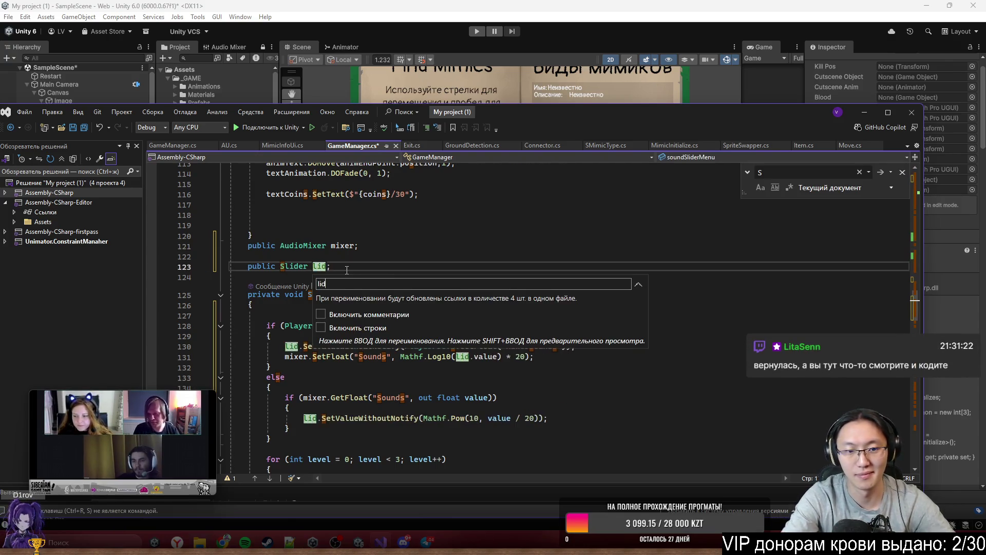
text(slider)
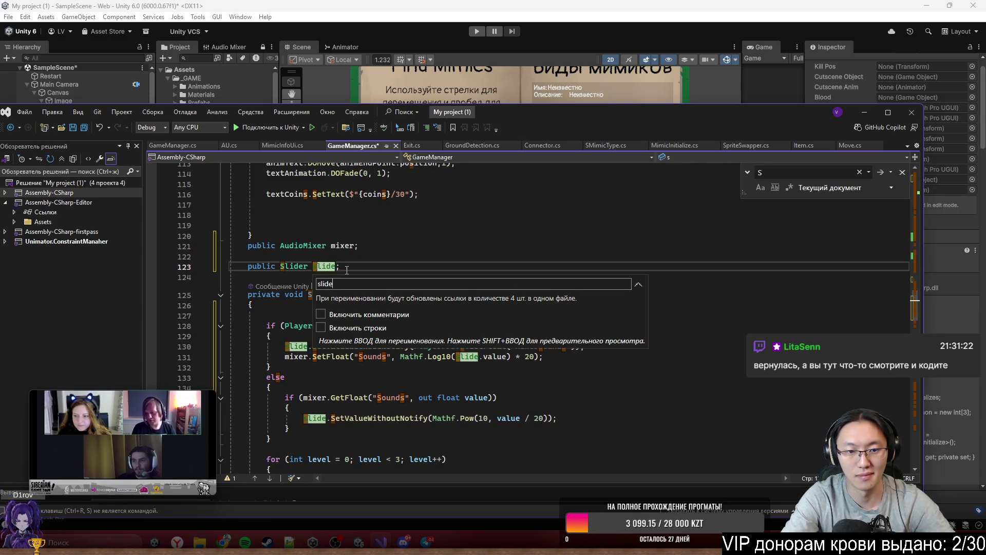
key(Return)
Step: Save GameManager.cs and return to the Unity editor
click(518, 347)
scroll(518, 349, down, 2)
key(Down)
key(Down)
key(Down)
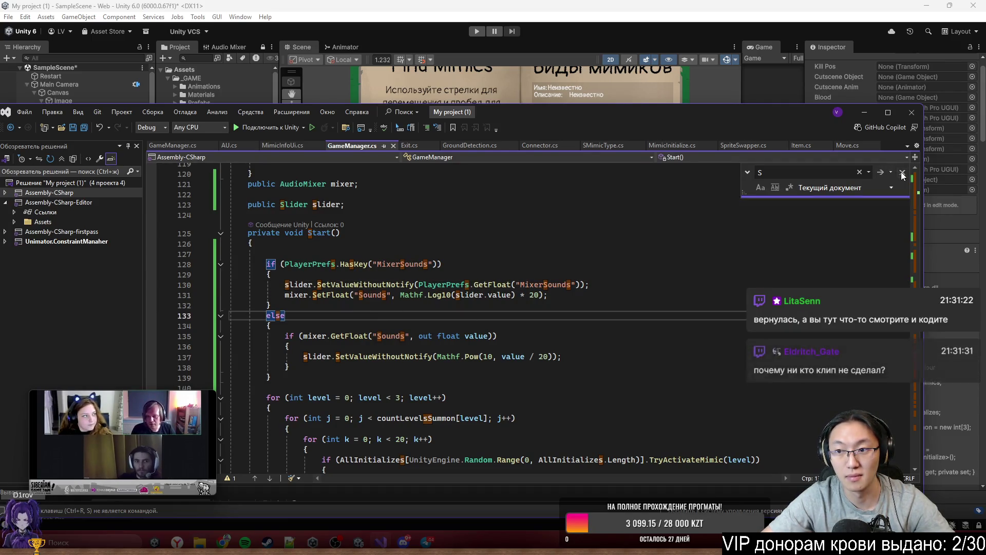
key(Escape)
double_click(370, 295)
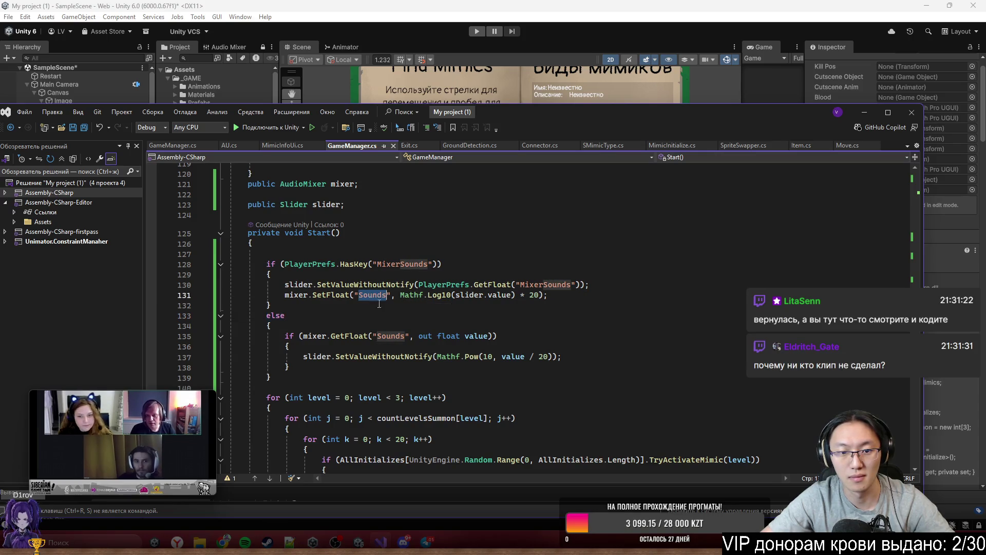
key(ctrl+s)
click(529, 389)
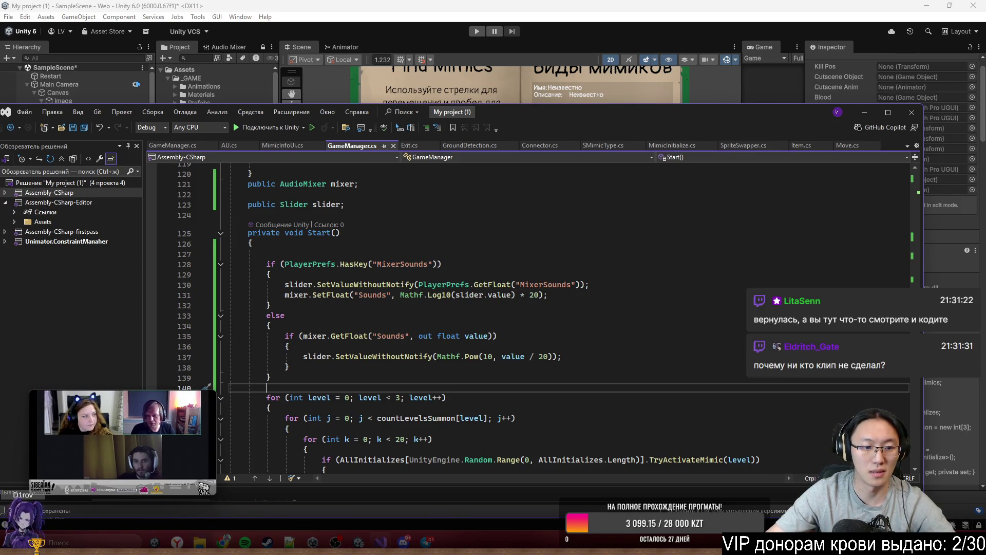
mouse_move(224, 541)
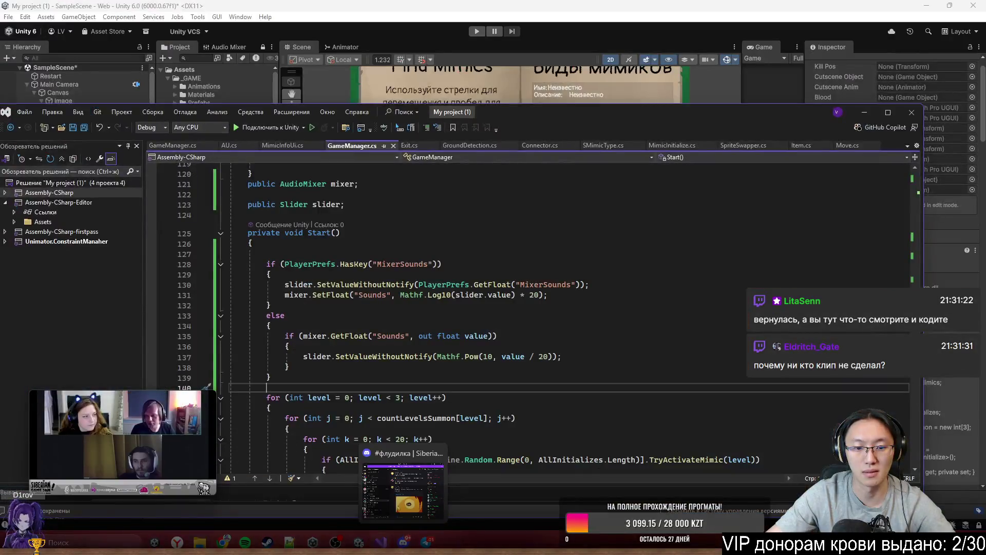
mouse_move(359, 542)
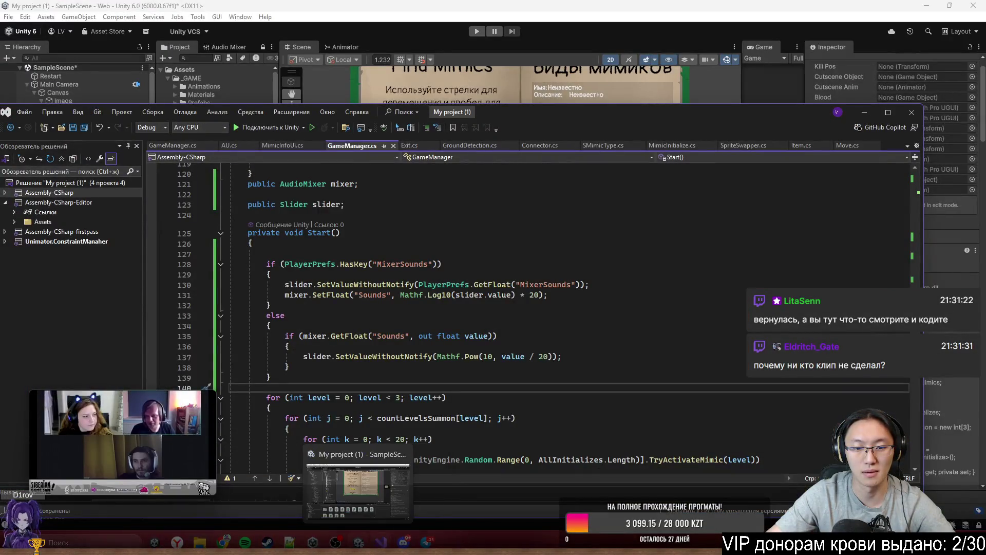
click(358, 488)
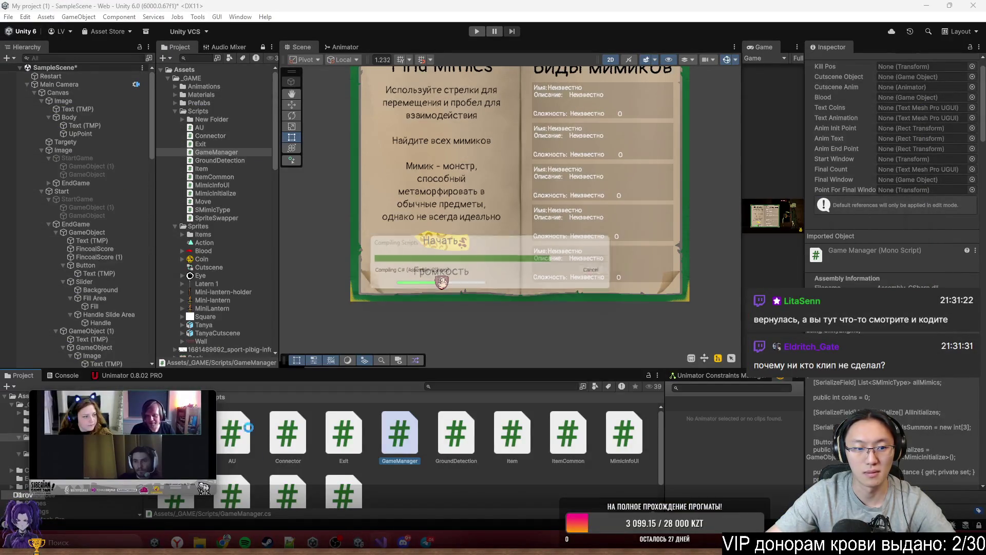
Step: Rearrange the panels and open the main mixer in the Audio Mixer window
mouse_move(147, 415)
mouse_down()
mouse_move(261, 208)
mouse_move(274, 211)
mouse_up()
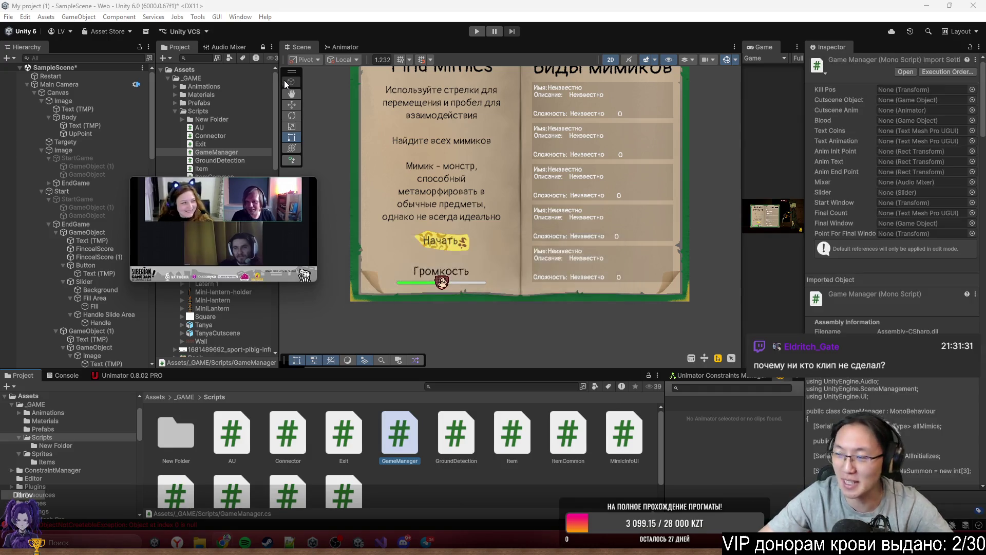
drag(279, 82, 529, 82)
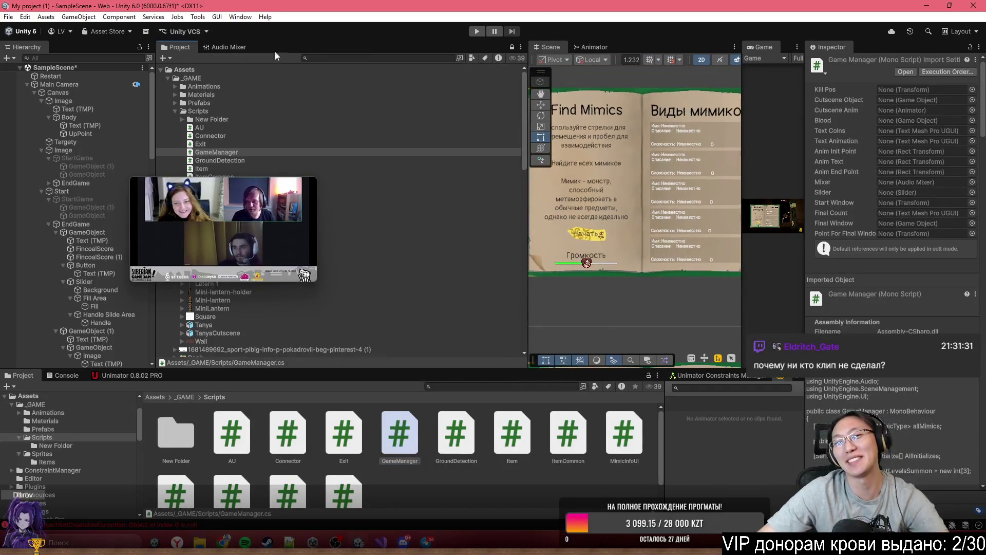
click(239, 46)
click(192, 86)
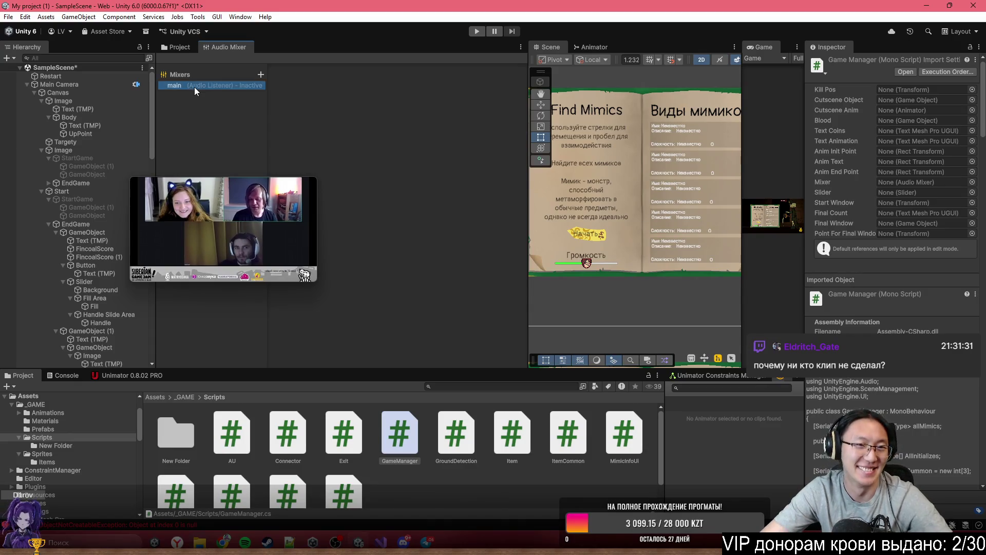
click(894, 138)
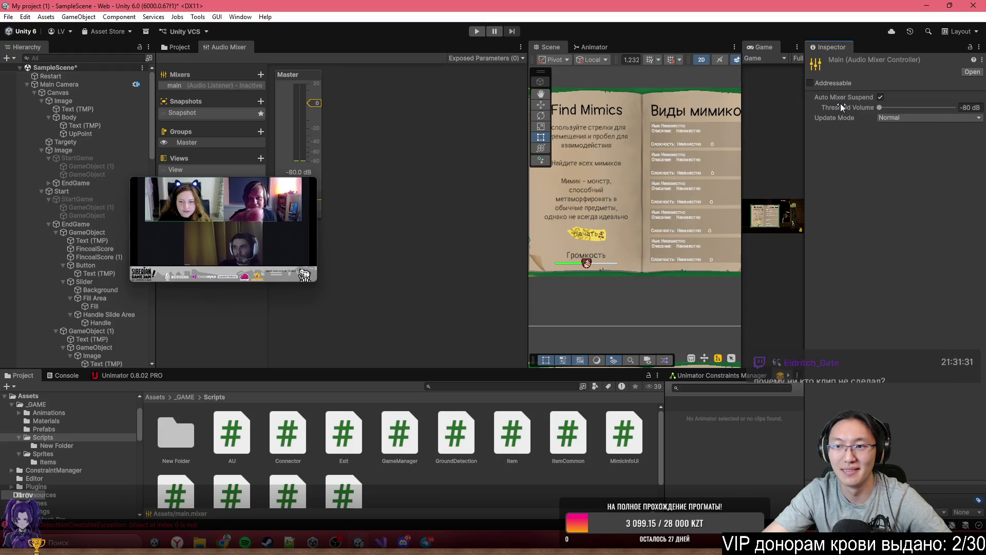
click(203, 98)
mouse_move(236, 197)
mouse_down()
mouse_move(187, 229)
mouse_move(184, 249)
mouse_up()
Step: Expose the main mixer's Master group volume to scripts
click(520, 59)
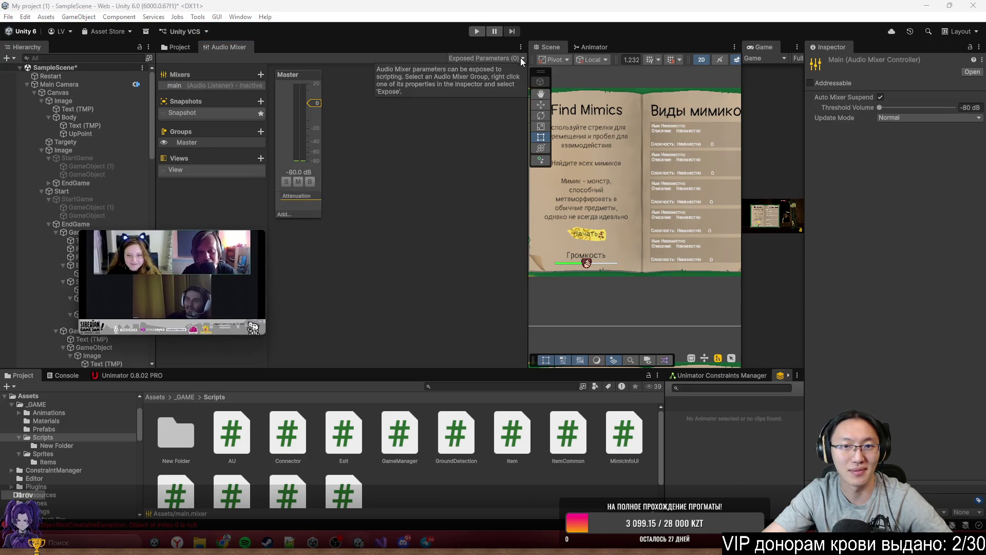
click(217, 86)
mouse_move(316, 104)
mouse_down()
mouse_move(318, 134)
mouse_move(319, 103)
mouse_up()
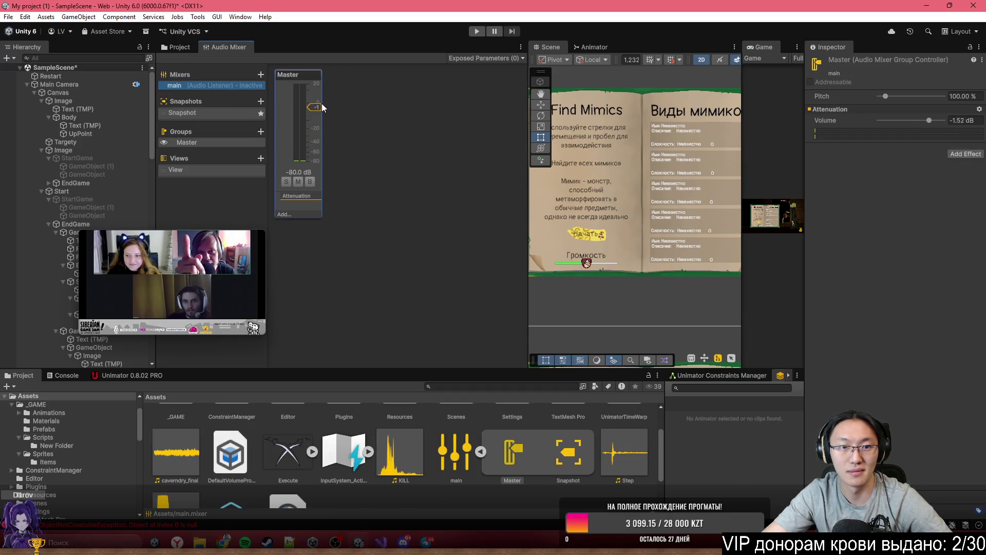
right_click(828, 123)
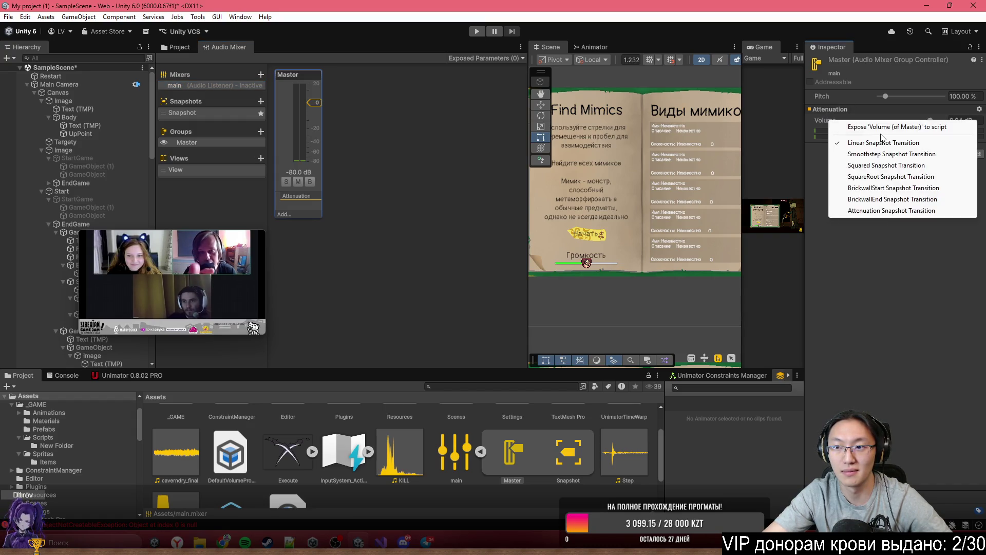
click(885, 125)
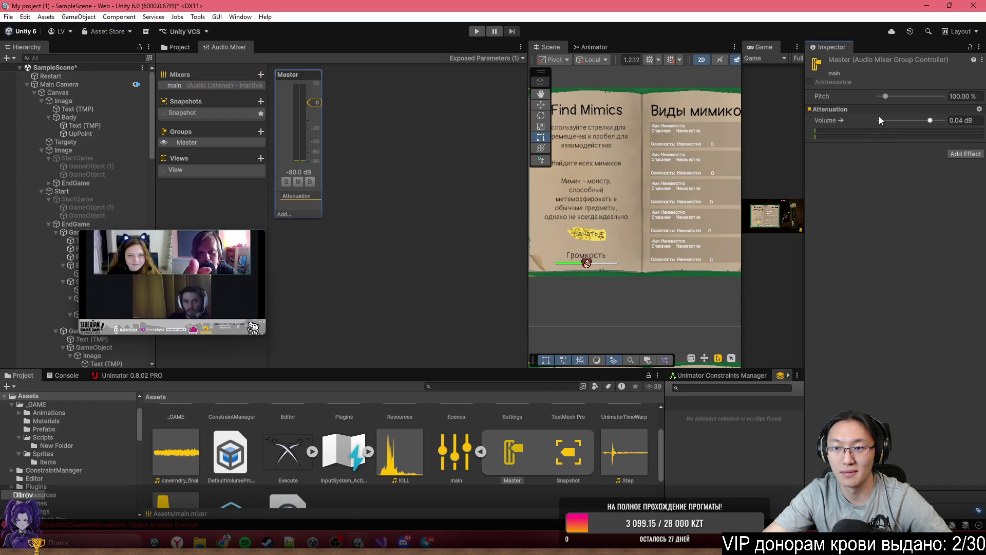
Step: Rename the exposed volume parameter to 'Sounds' and return to the GameManager code
click(496, 57)
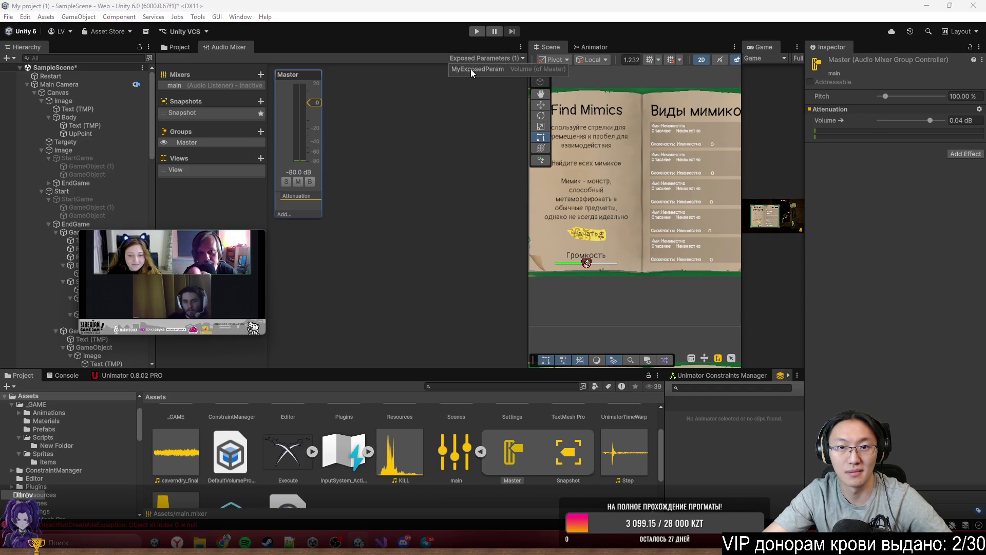
double_click(502, 89)
text(Sounds)
key(Return)
click(884, 250)
key(alt+Tab)
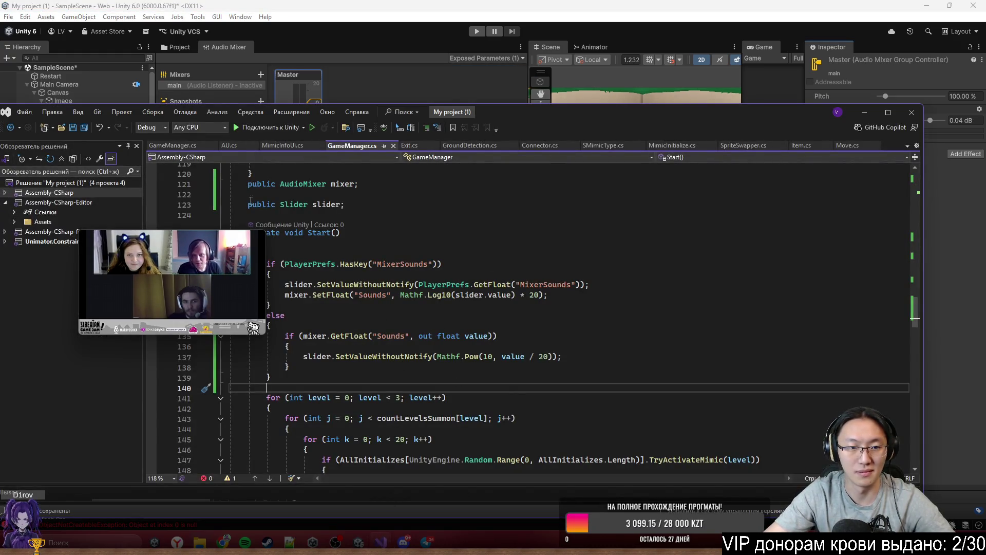
Step: Paste the sound slider and mixer lines from the other GameManager.cs into the edited copy
click(172, 145)
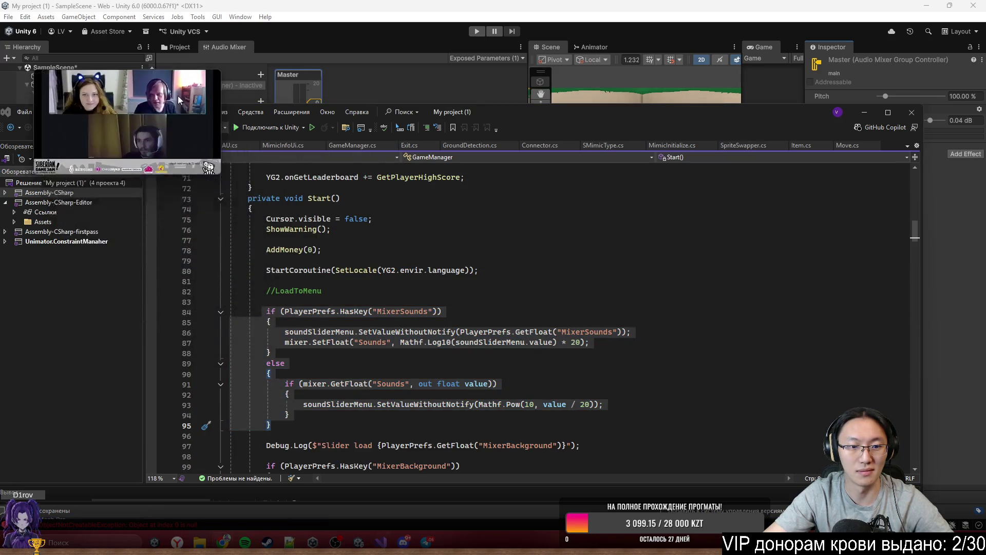
click(393, 368)
scroll(393, 368, down, 5)
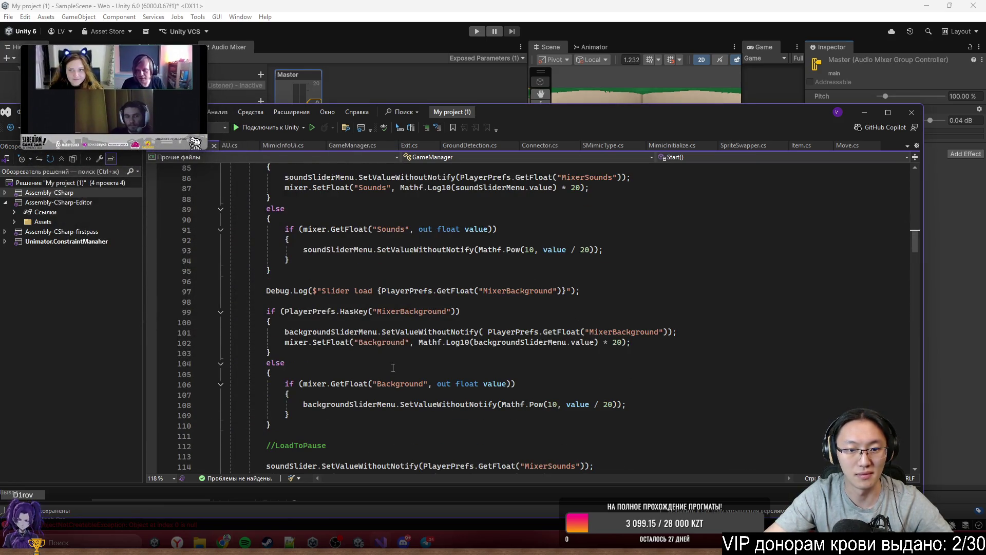
scroll(382, 367, down, 6)
drag(277, 275, 575, 293)
key(ctrl+c)
mouse_move(537, 127)
mouse_down()
mouse_move(664, 137)
mouse_move(640, 125)
mouse_up()
click(383, 139)
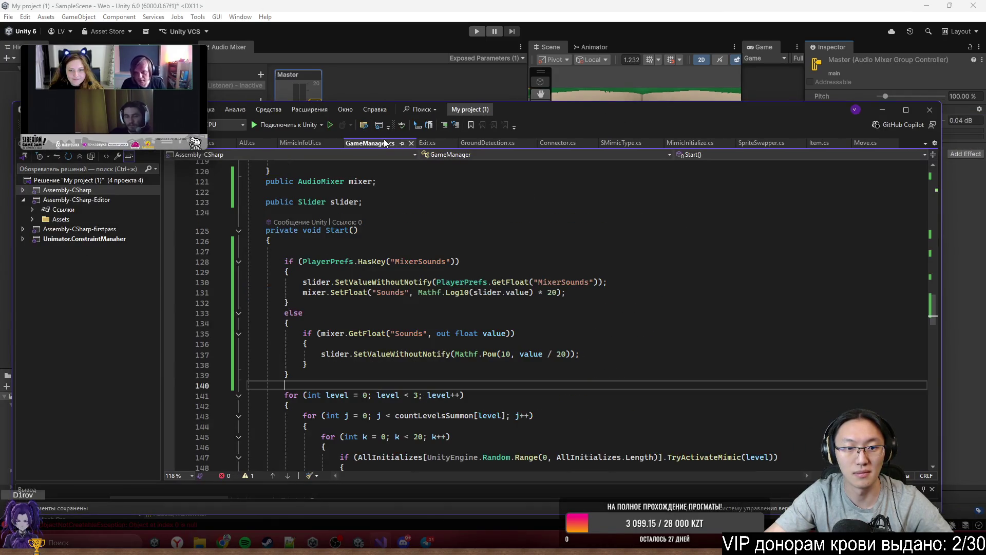
key(ctrl+v)
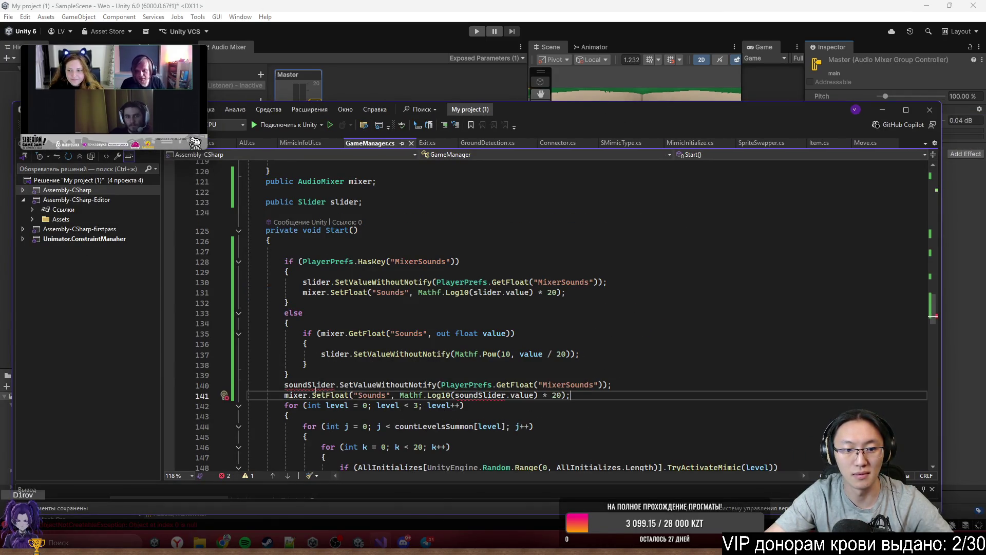
Step: Replace soundSlider with slider on lines 140 and 141, save, and add blank lines
double_click(339, 202)
key(ctrl+c)
double_click(307, 385)
key(ctrl+v)
double_click(487, 395)
key(ctrl+v)
key(ctrl+s)
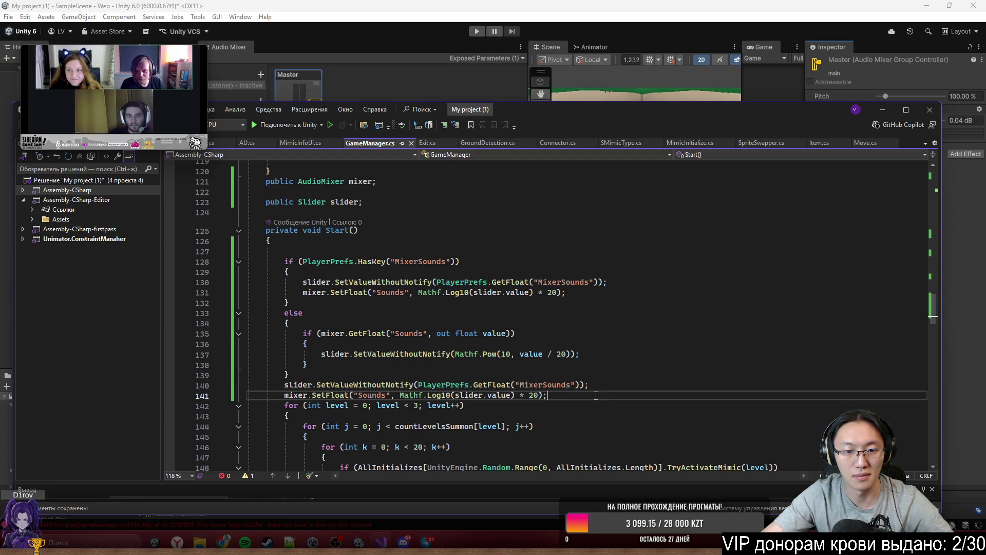
key(Return)
key(Return)
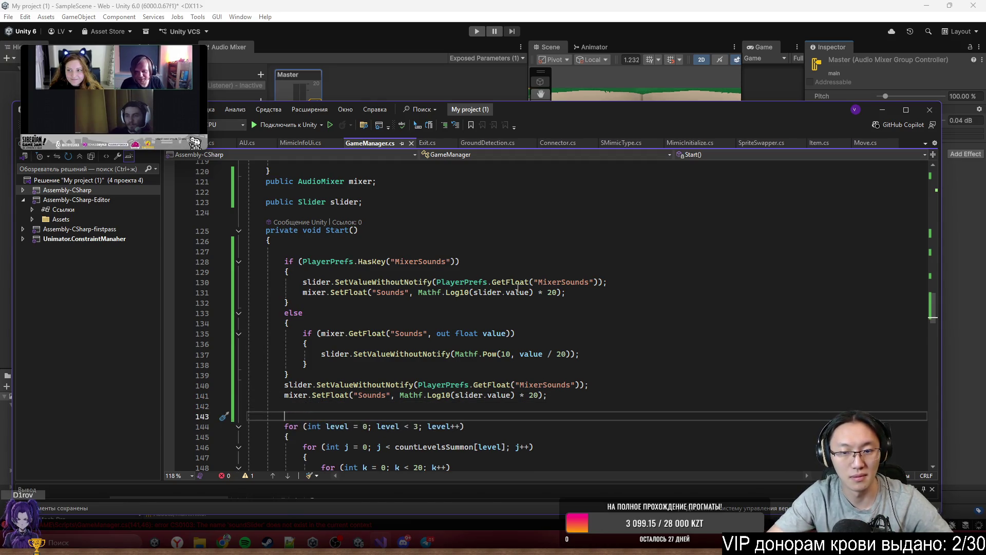
Step: Check the references to the MixerSounds, slider and mixer fields
double_click(543, 385)
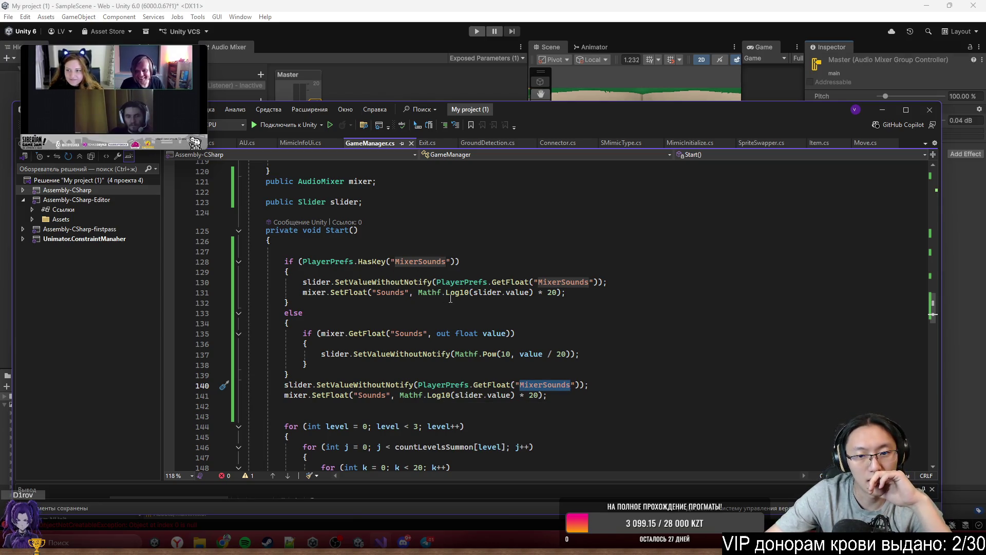
double_click(316, 282)
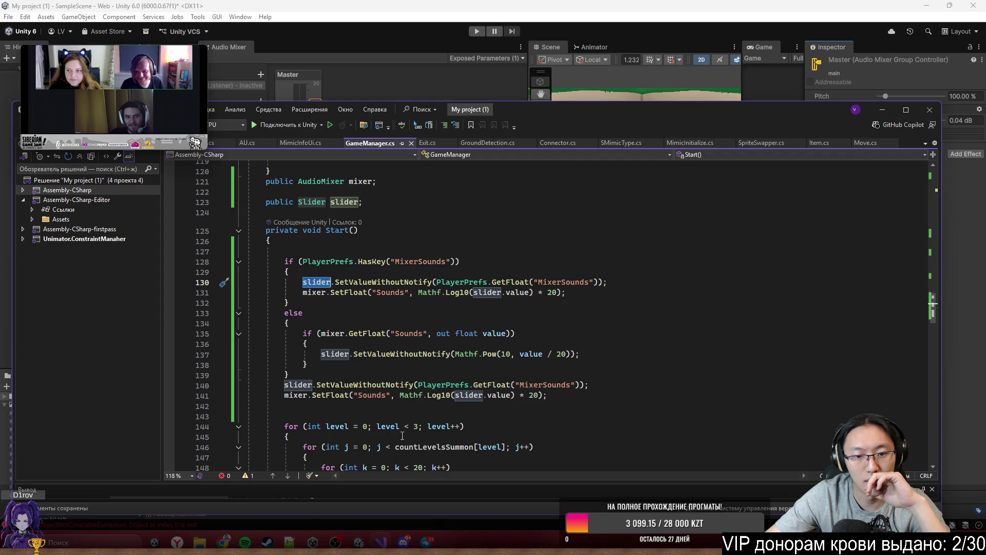
double_click(292, 396)
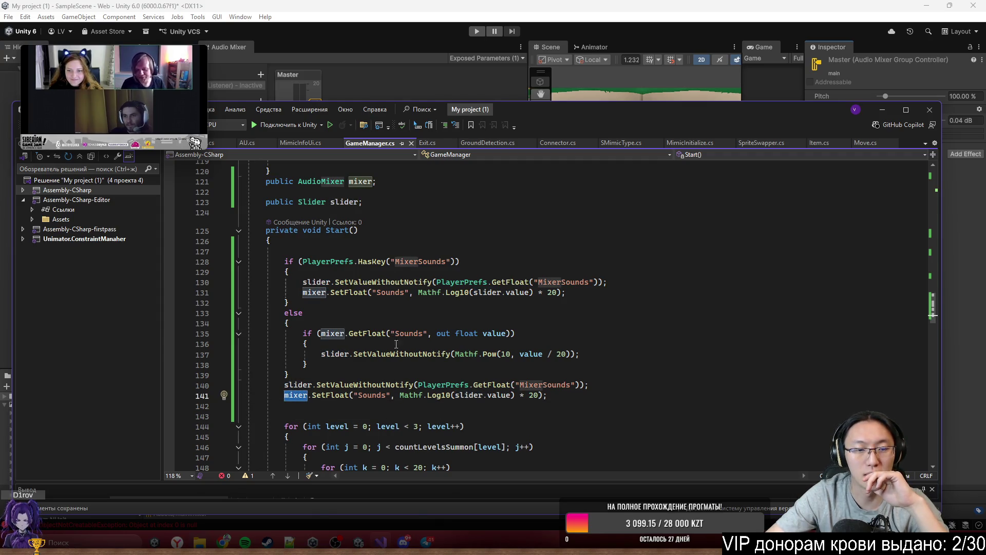
click(211, 146)
Step: Copy the SetSoundVolume method into the Assembly-CSharp GameManager after StartWindow and save
scroll(393, 364, down, 6)
scroll(393, 365, down, 12)
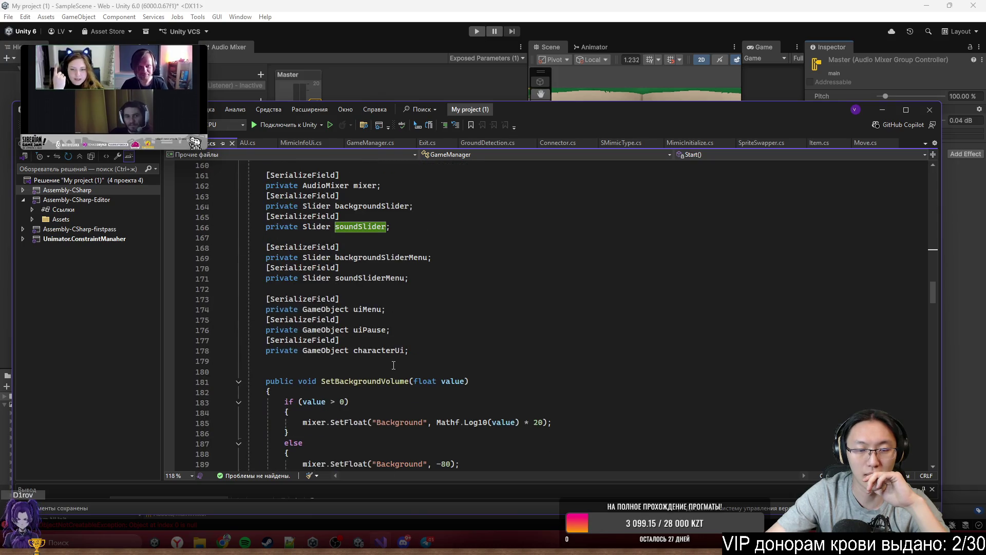
scroll(394, 365, down, 6)
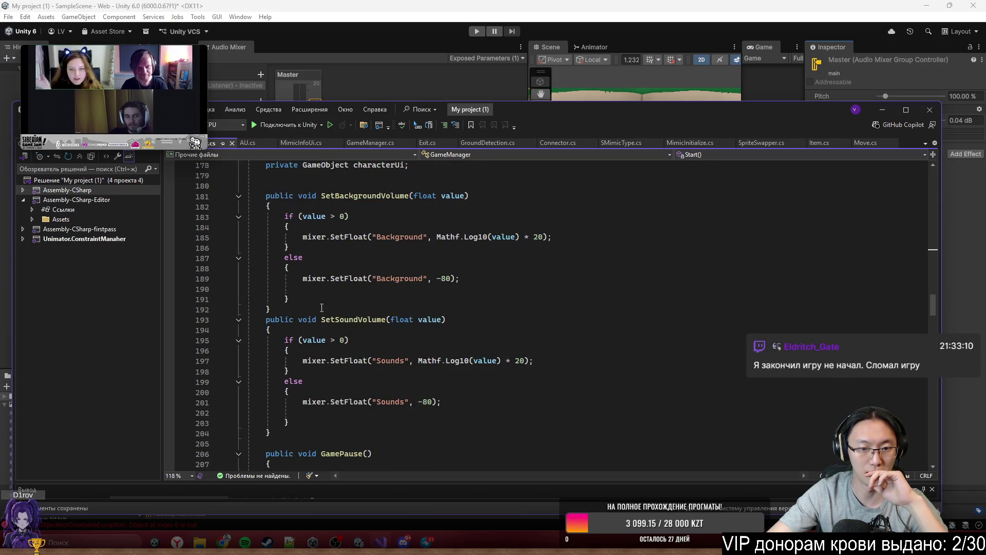
mouse_move(266, 321)
mouse_down()
mouse_move(442, 406)
mouse_move(385, 433)
mouse_up()
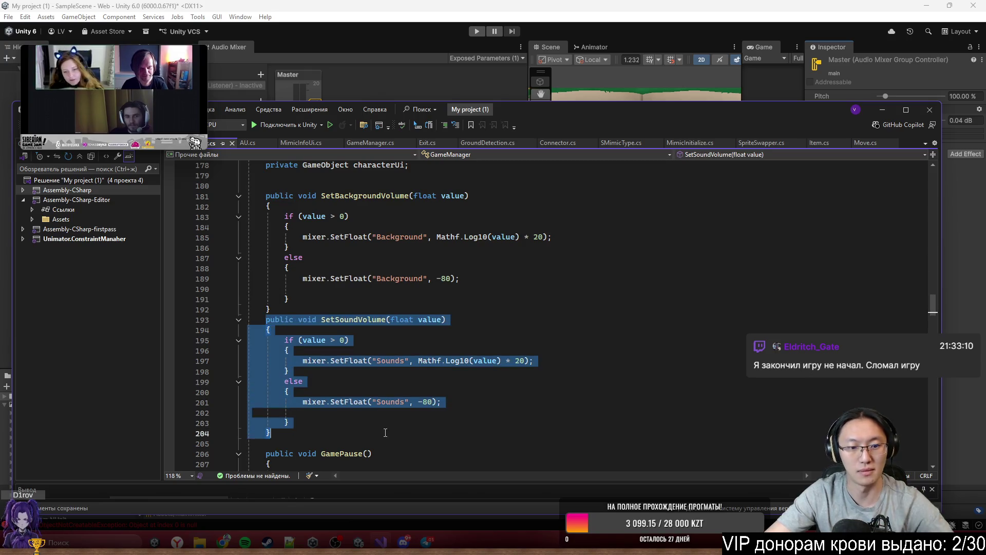
mouse_move(871, 109)
mouse_down()
mouse_move(778, 159)
mouse_move(917, 103)
mouse_up()
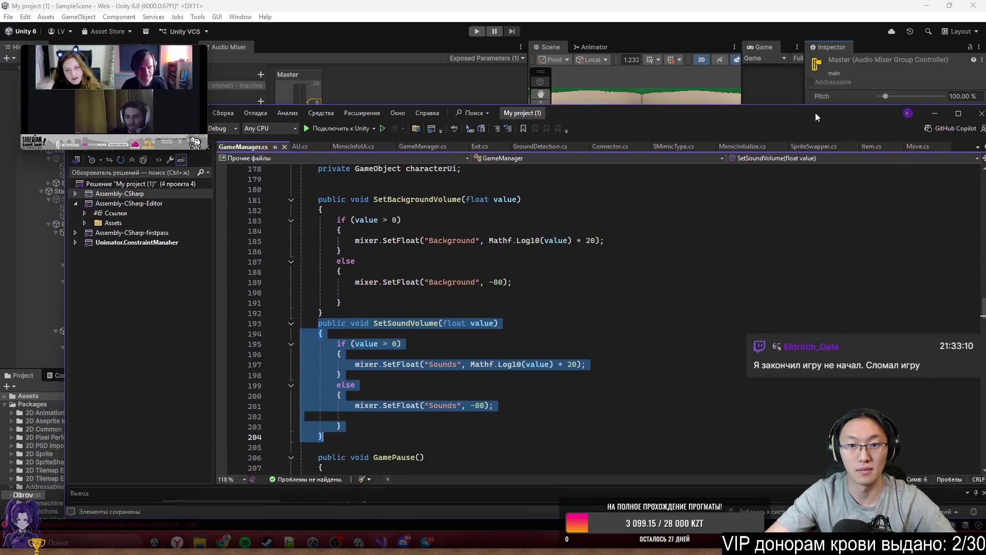
click(426, 137)
scroll(386, 349, down, 15)
click(382, 286)
key(ctrl+v)
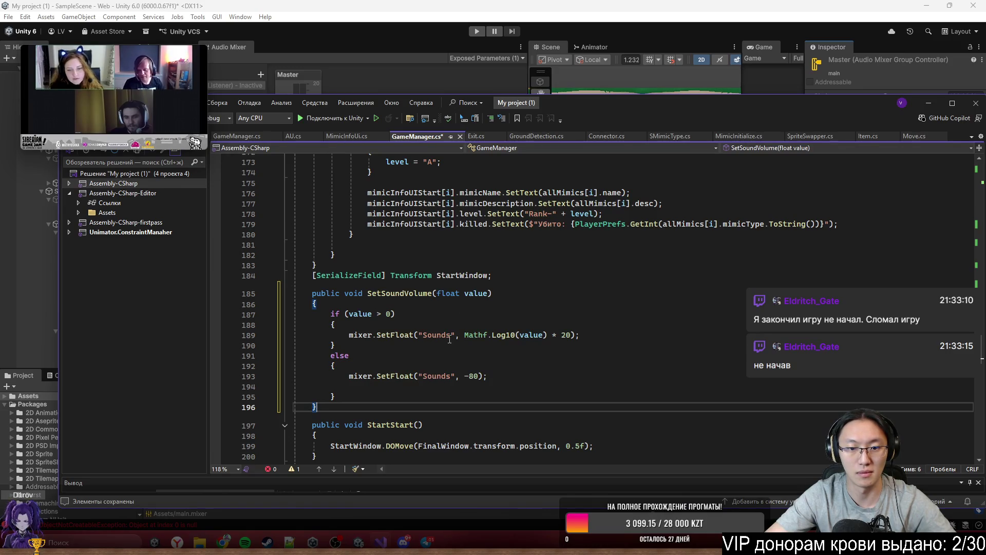
key(ctrl+s)
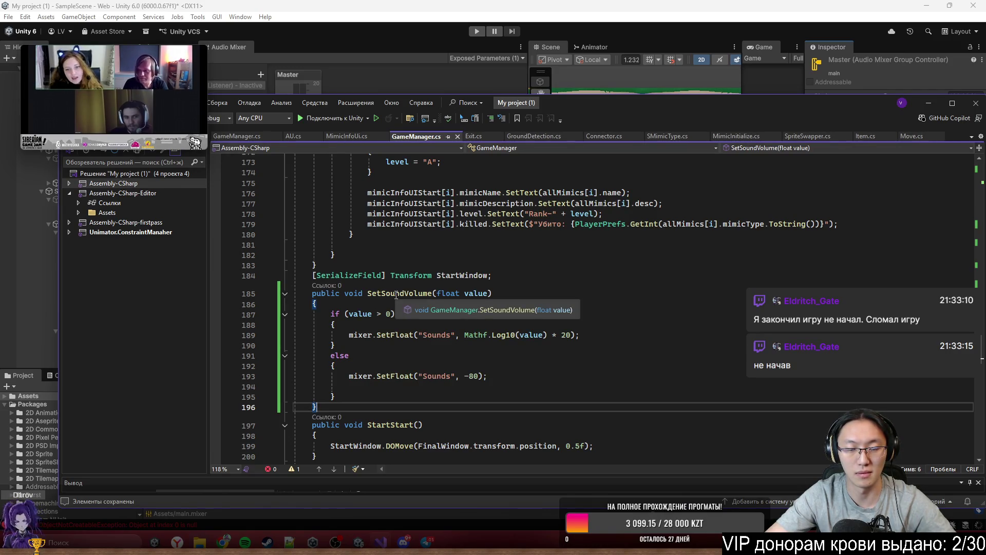
Step: Find and copy the soundSlider AddListener(SetSoundVolume) line in the other GameManager.cs
double_click(396, 294)
scroll(468, 361, up, 5)
scroll(468, 361, up, 12)
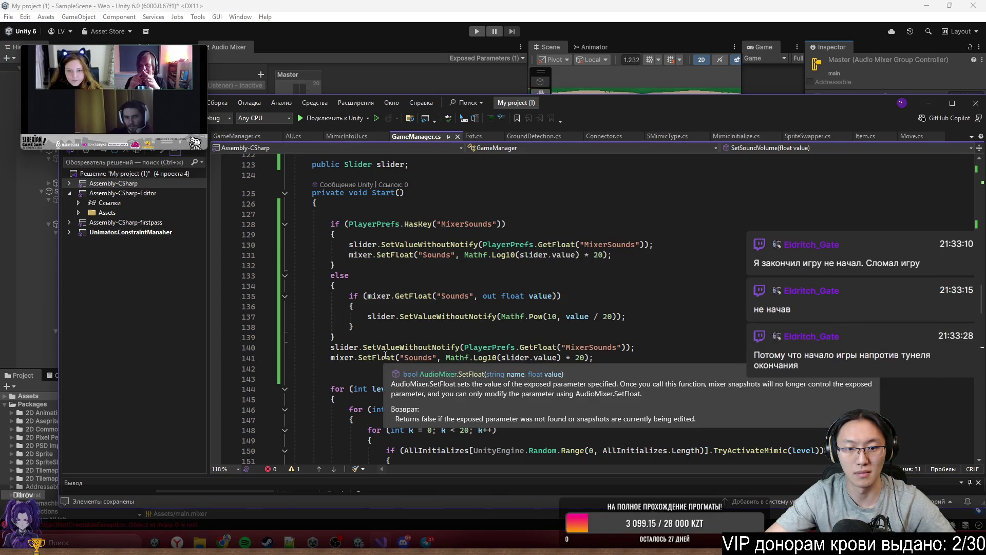
click(227, 134)
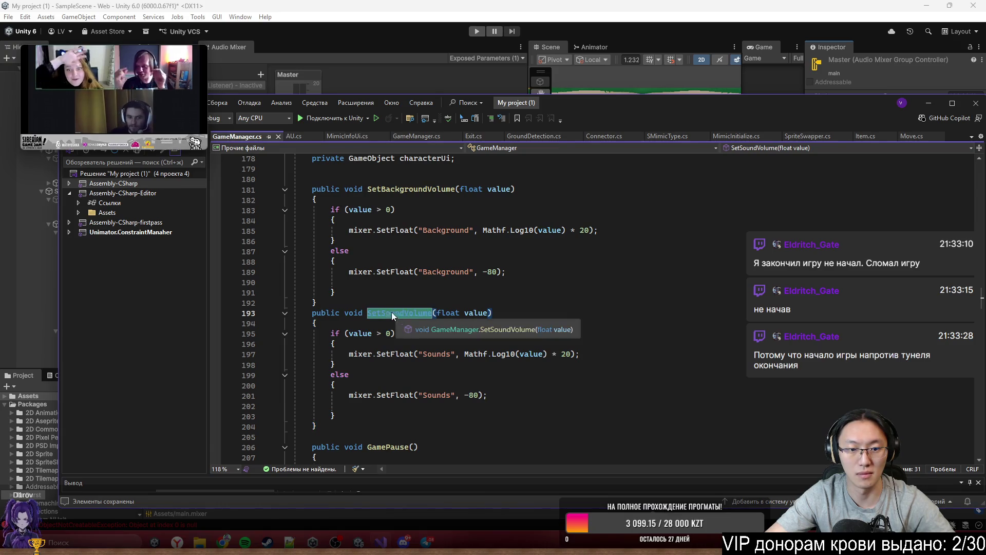
scroll(414, 364, up, 4)
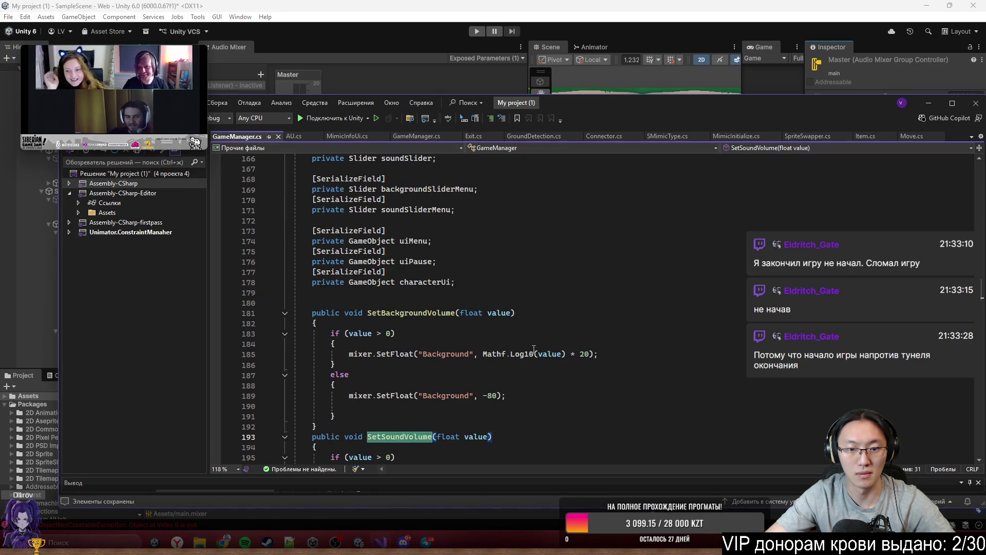
key(ctrl+f)
click(945, 164)
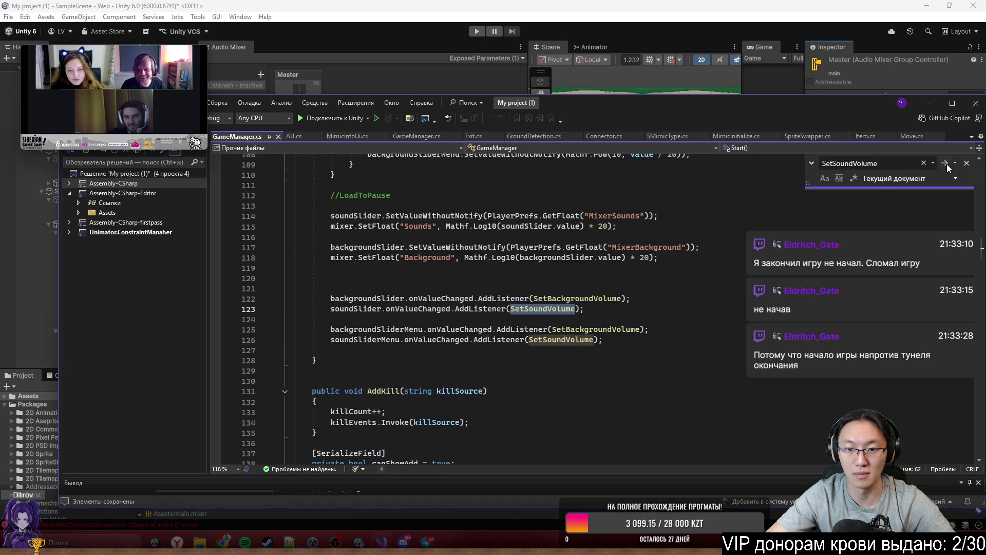
click(607, 312)
drag(606, 312, 334, 307)
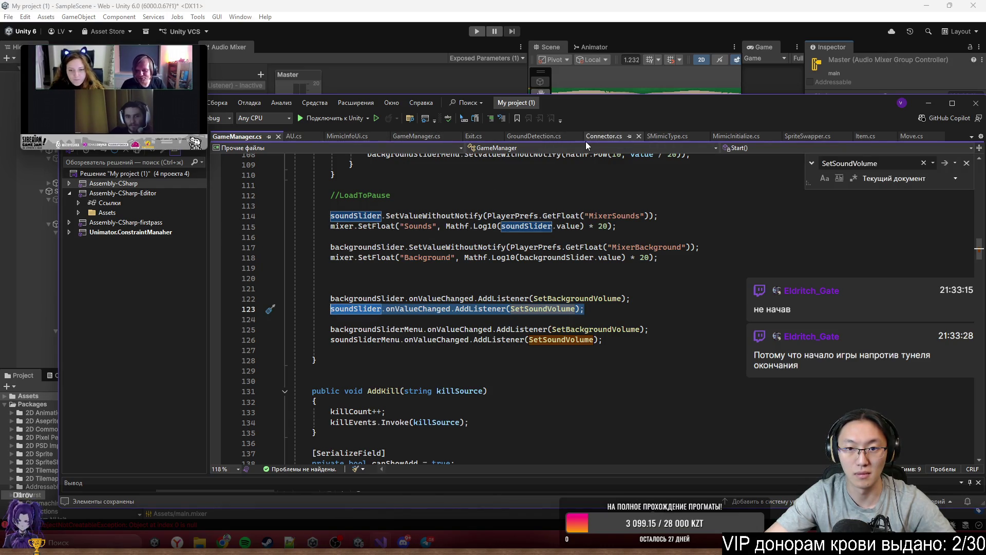
Step: Add slider.onValueChanged.AddListener(SetSoundVolume) to Start on line 142 and save
click(412, 138)
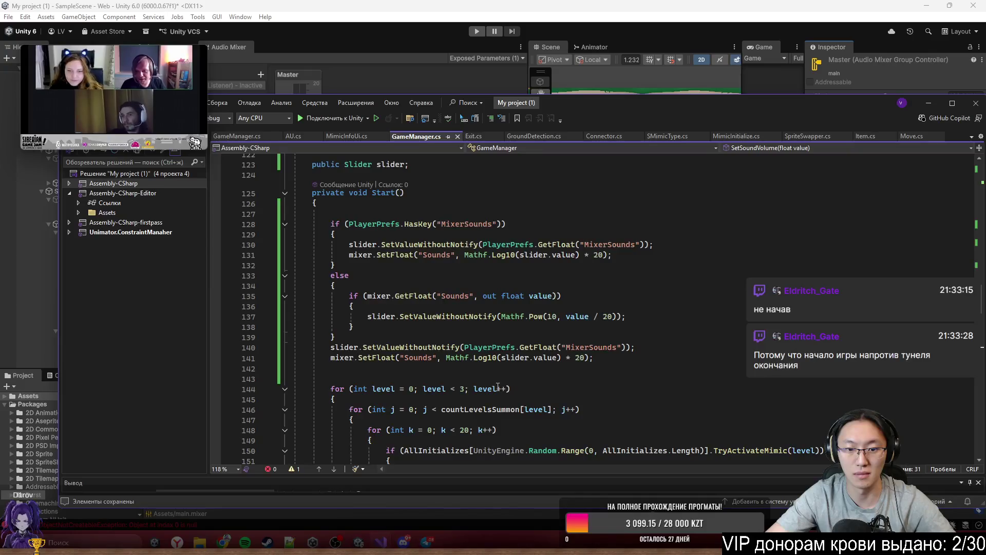
click(416, 367)
key(ctrl+v)
key(ctrl+s)
double_click(360, 368)
text(slider)
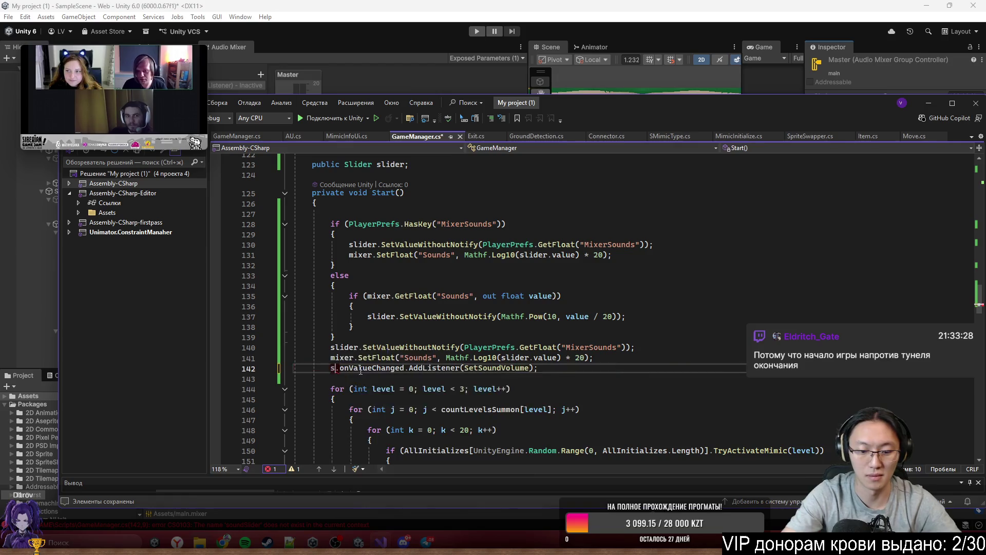
click(642, 316)
key(ctrl+s)
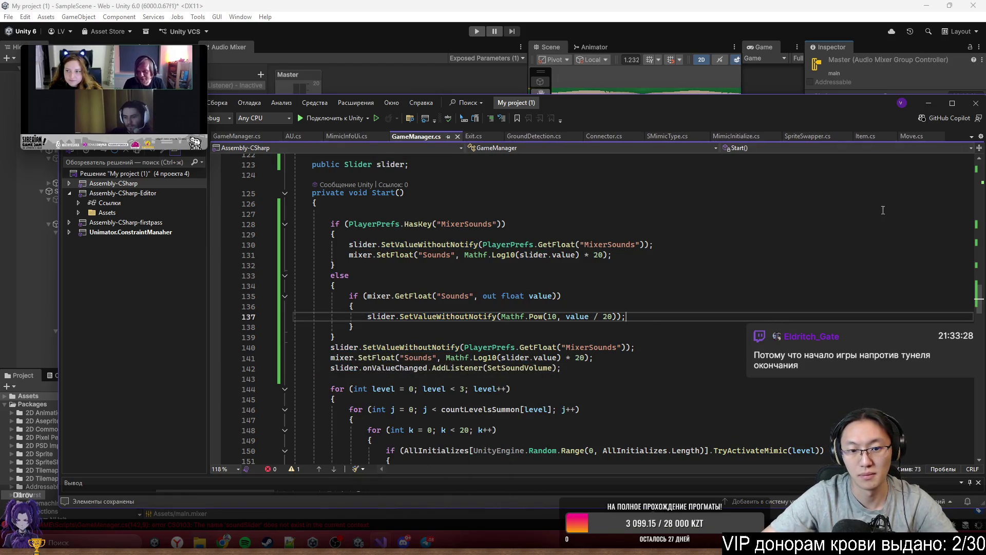
click(646, 40)
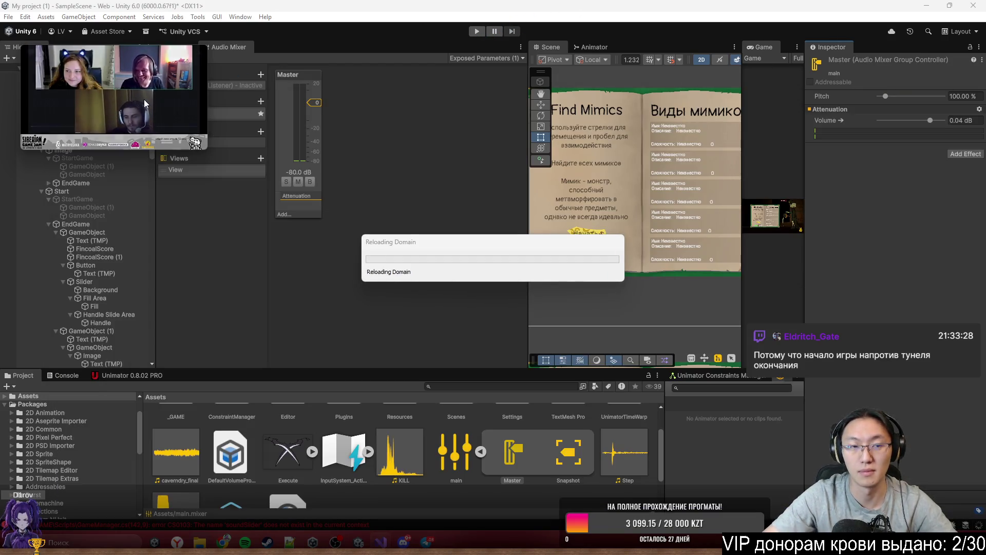
Step: Move the stream preview aside and select the Restart object in the Hierarchy
drag(146, 88, 414, 127)
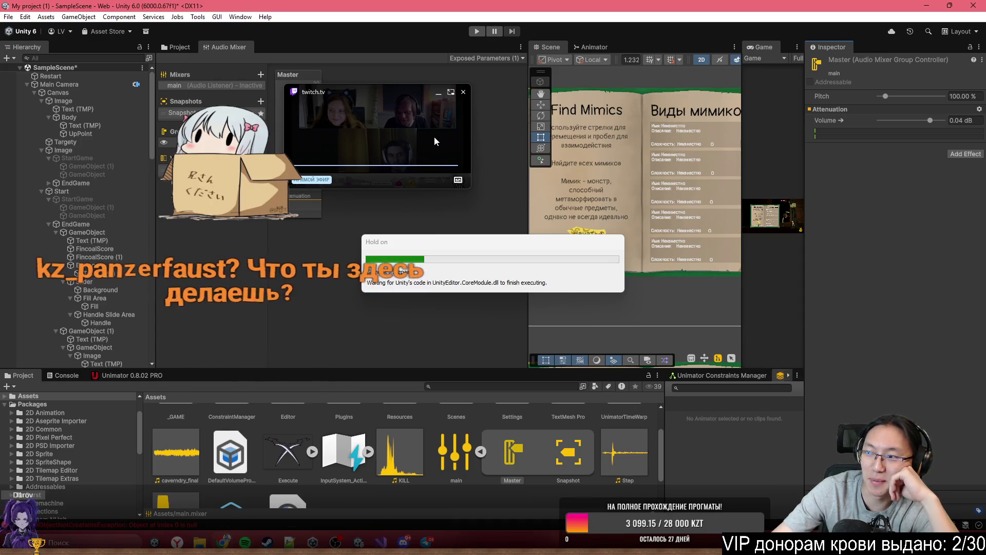
mouse_move(418, 119)
mouse_down()
mouse_move(394, 244)
mouse_move(283, 272)
mouse_move(305, 283)
mouse_move(297, 286)
mouse_up()
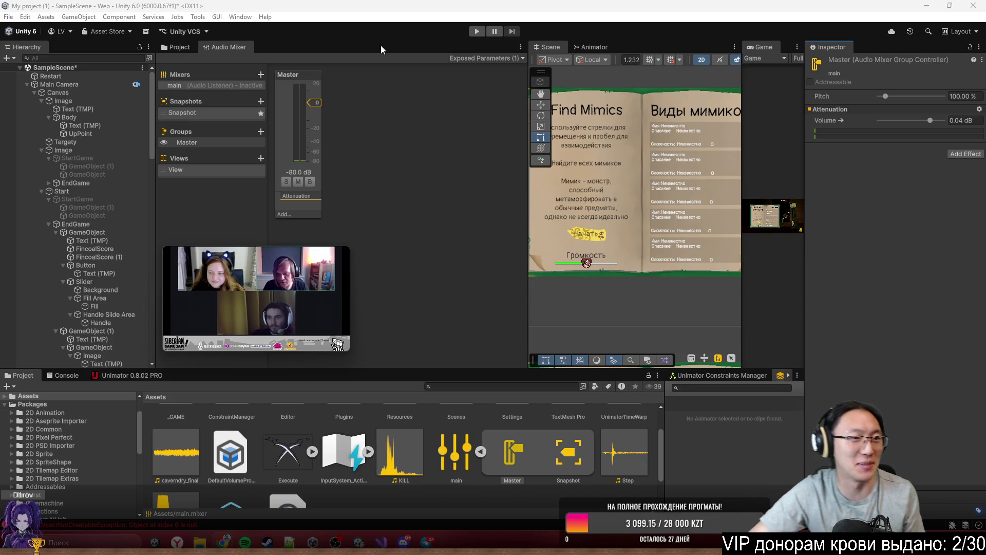
click(100, 78)
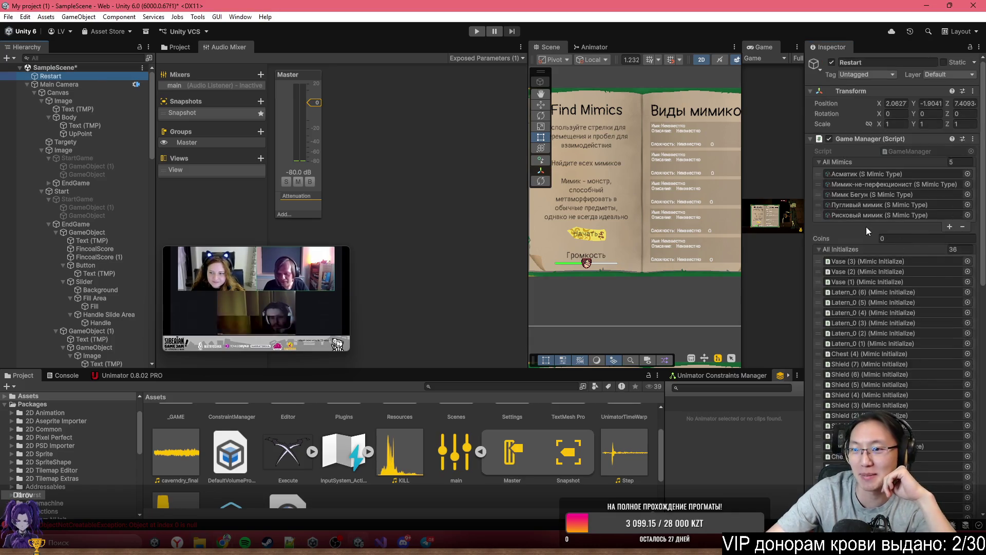
scroll(873, 236, down, 5)
scroll(878, 243, down, 10)
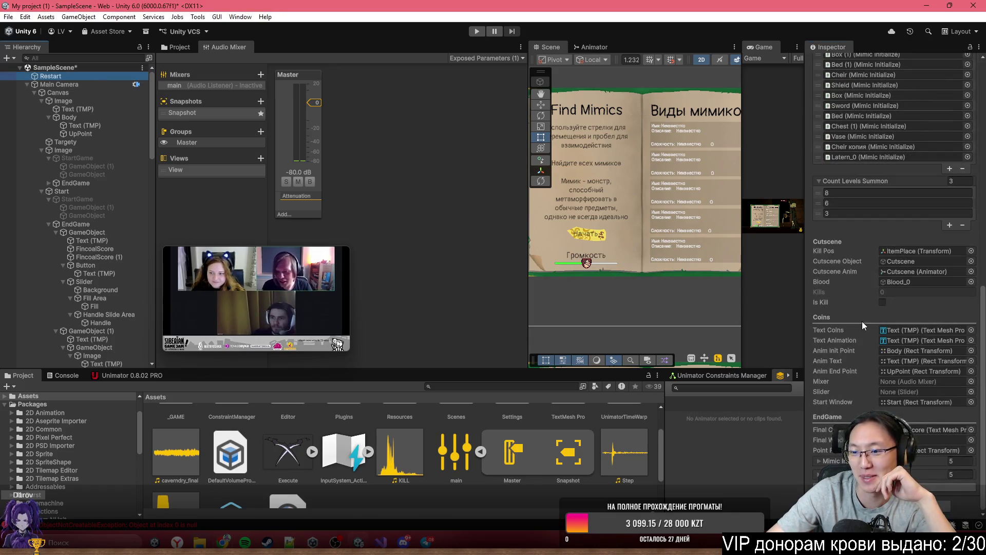
scroll(901, 344, up, 9)
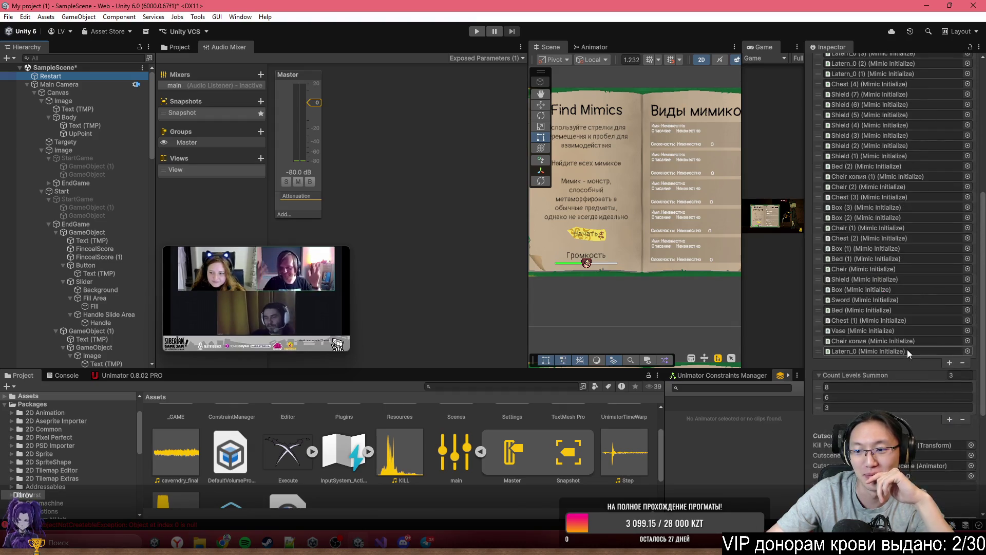
scroll(888, 293, down, 9)
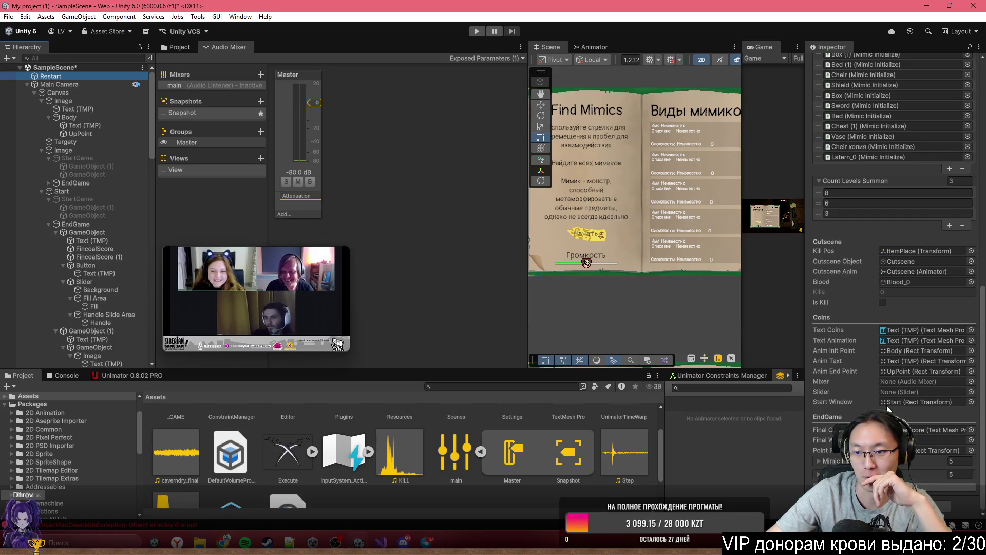
Step: Set the Game Manager's Slider to the Slider object and Mixer to main, then enter Play mode
click(971, 392)
double_click(475, 169)
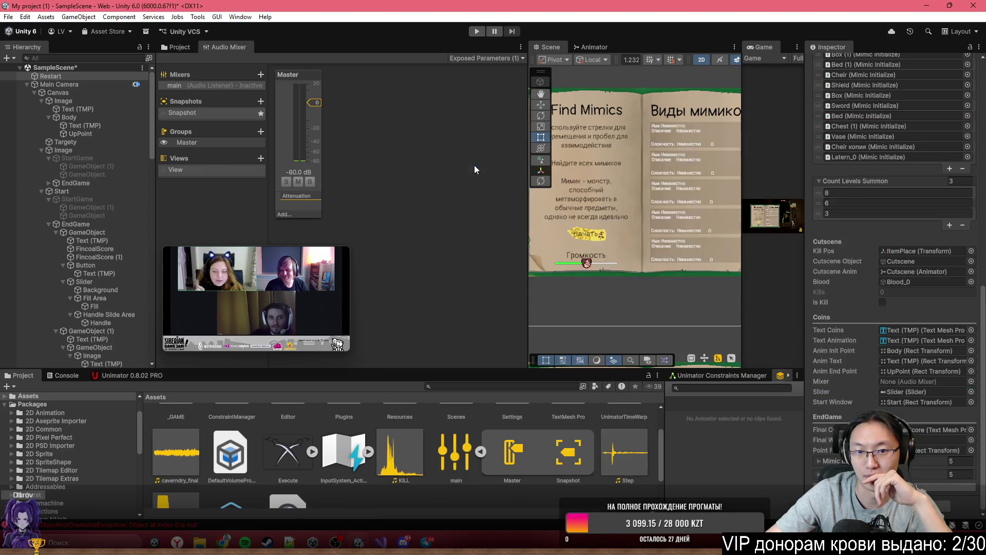
click(971, 381)
double_click(480, 207)
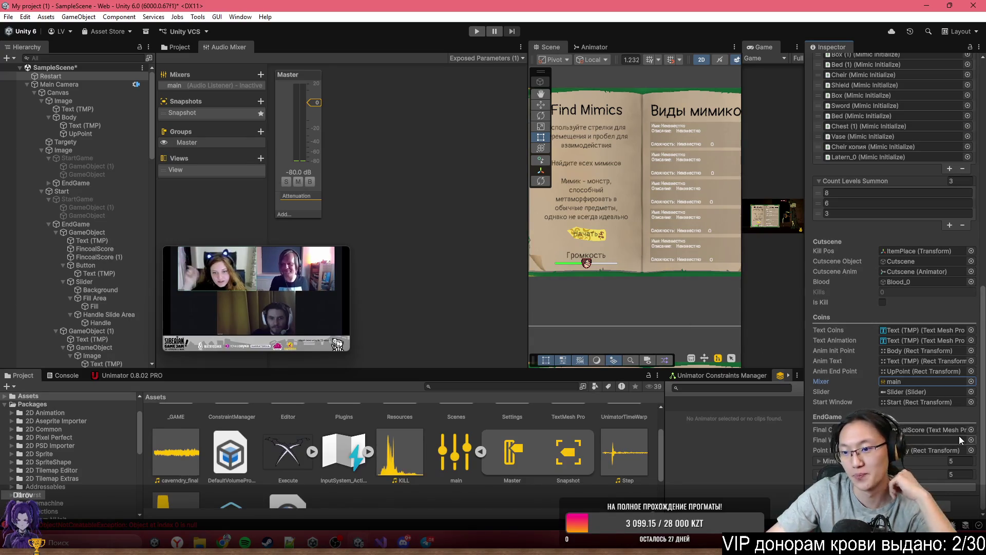
click(474, 31)
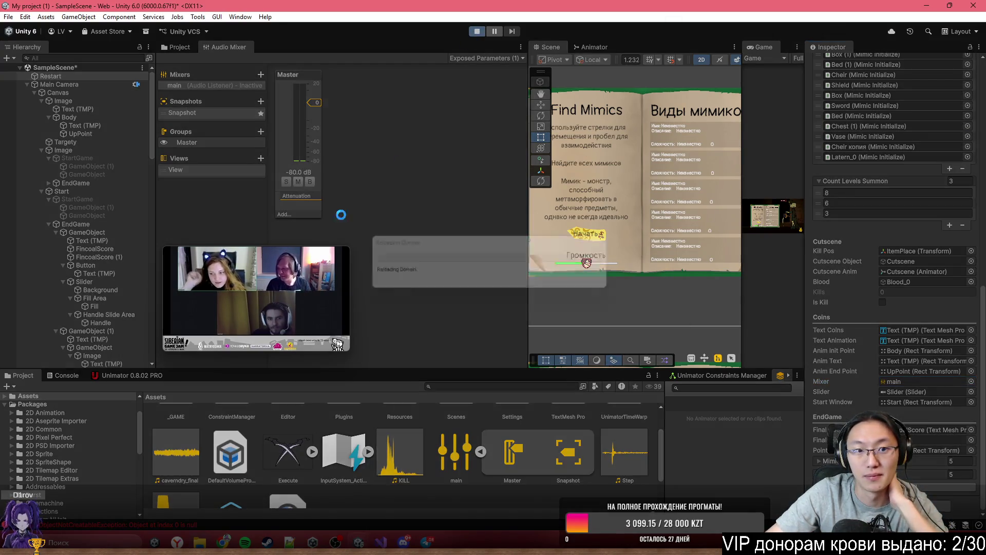